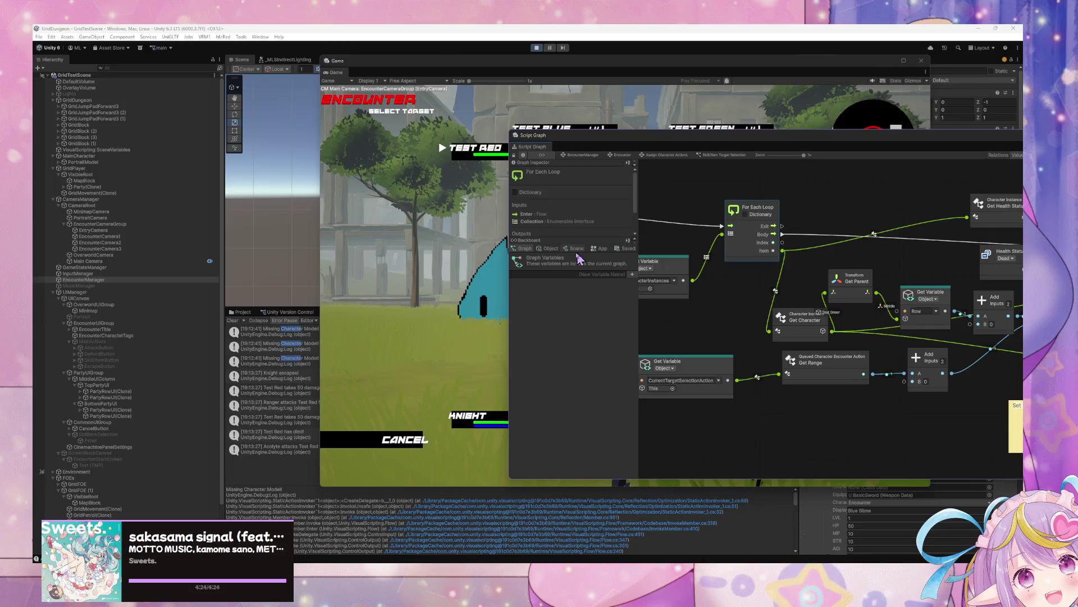
- Locate the Knight object referenced by the target selection variable, then bring up the node search
drag(637, 297, 644, 472)
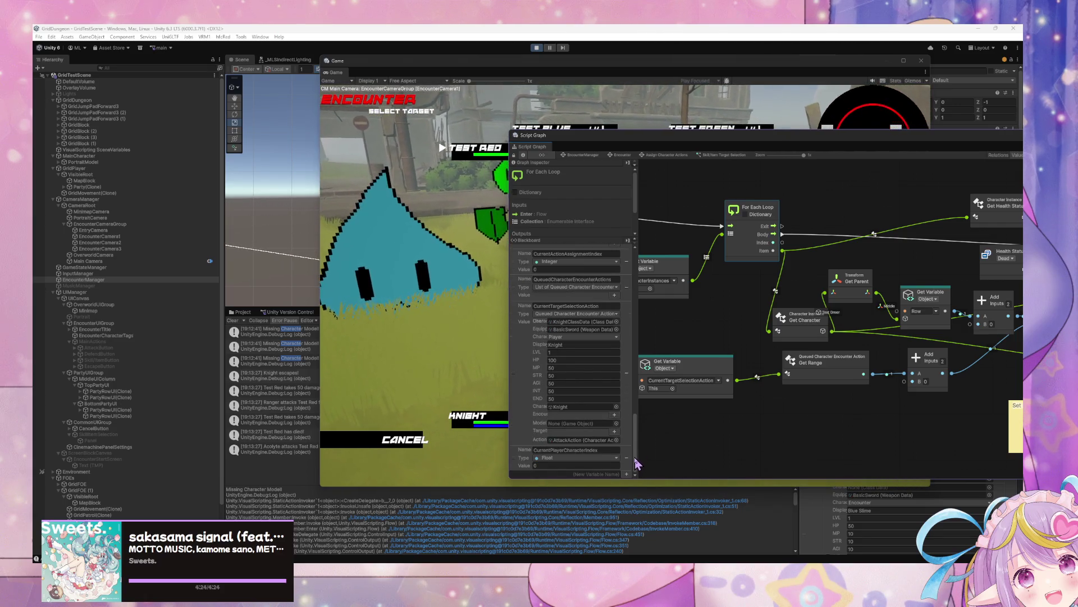
click(567, 406)
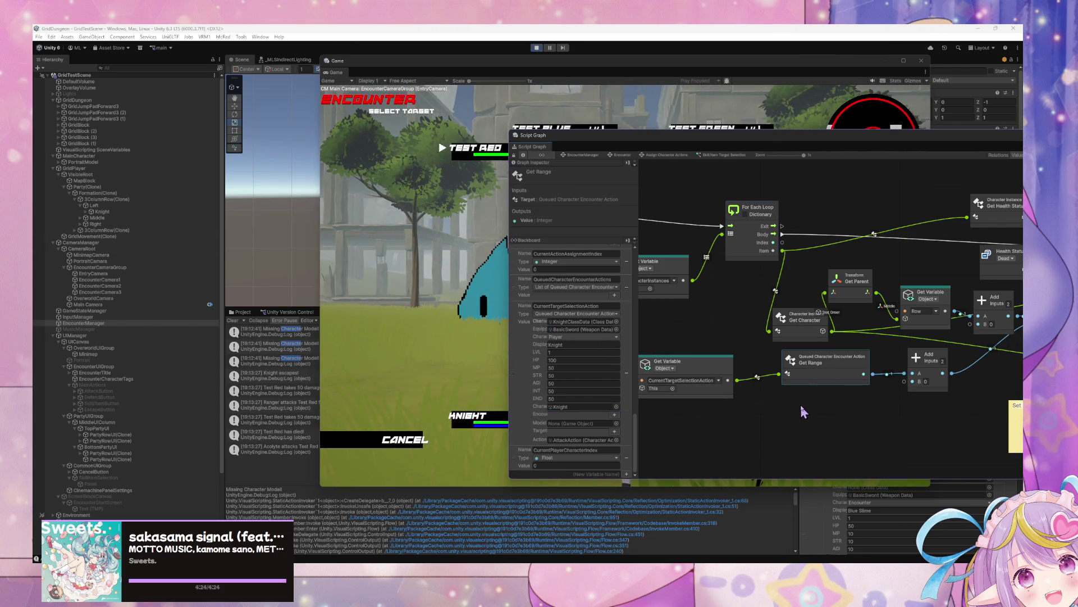
click(825, 410)
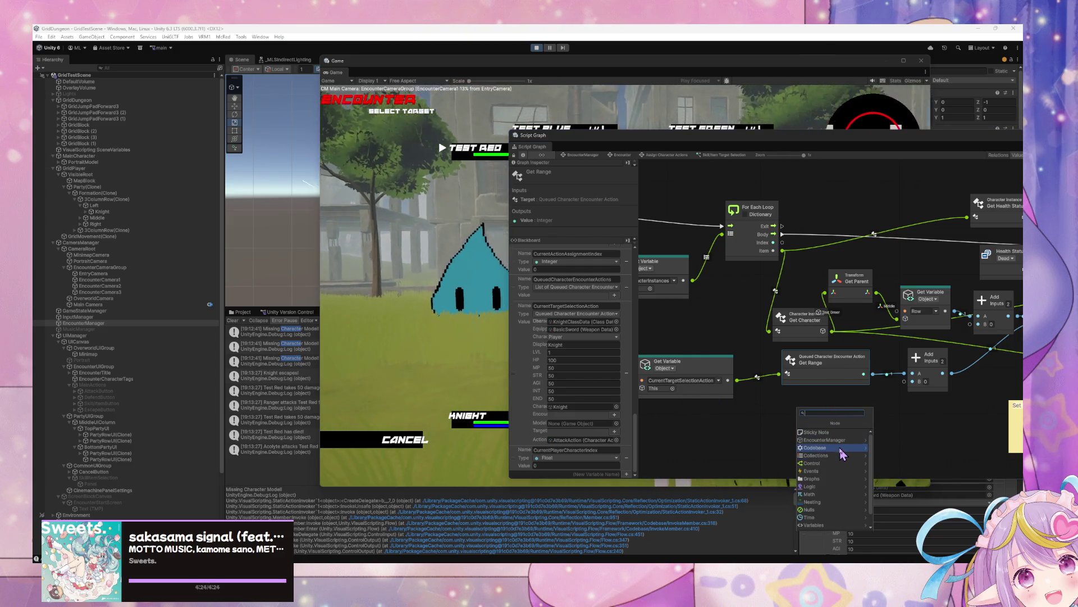
- Add a Get User node from Codebase > Queued Character Encounter Action below Get Range
click(841, 448)
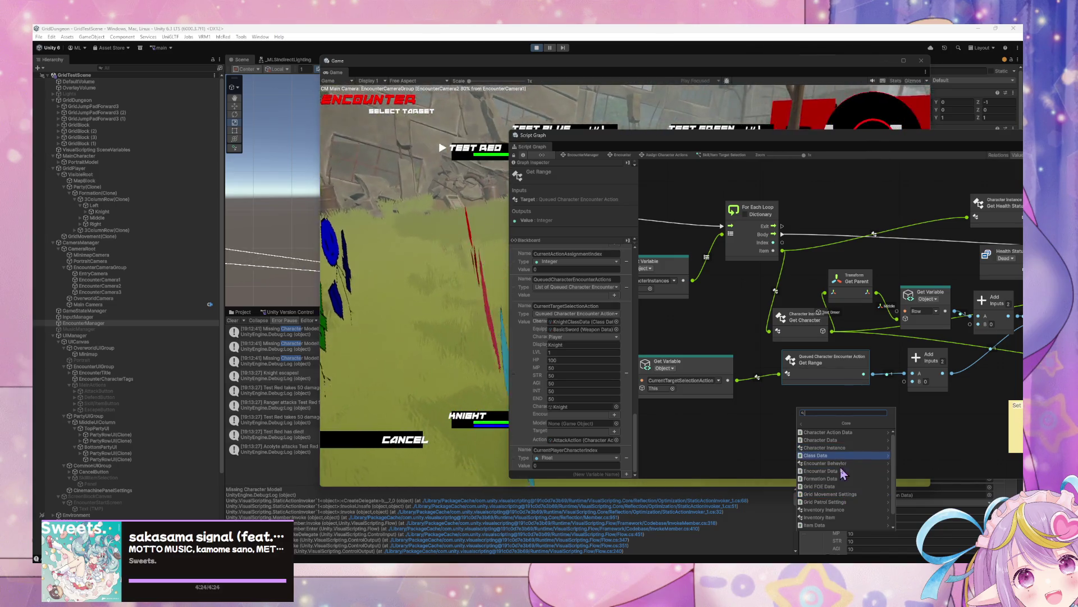
scroll(856, 512, down, 1)
click(857, 519)
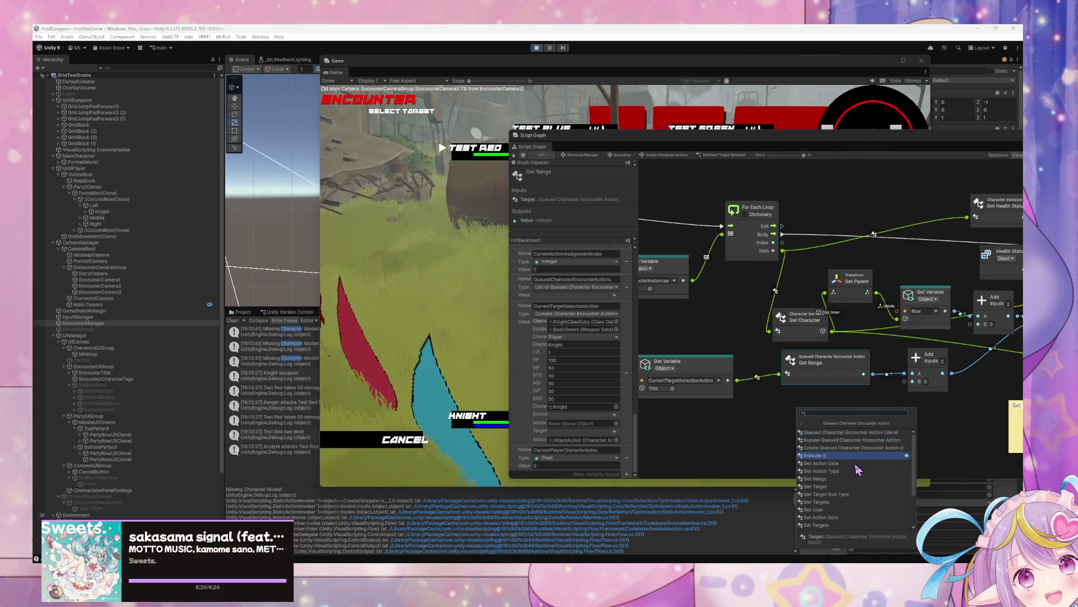
scroll(863, 523, down, 1)
scroll(860, 517, up, 3)
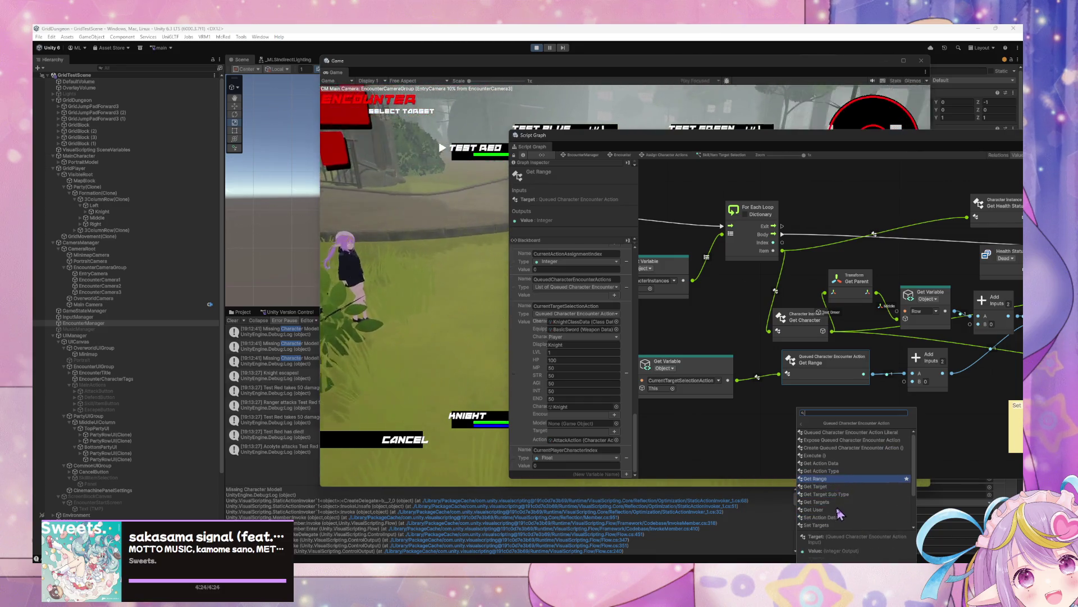
click(816, 508)
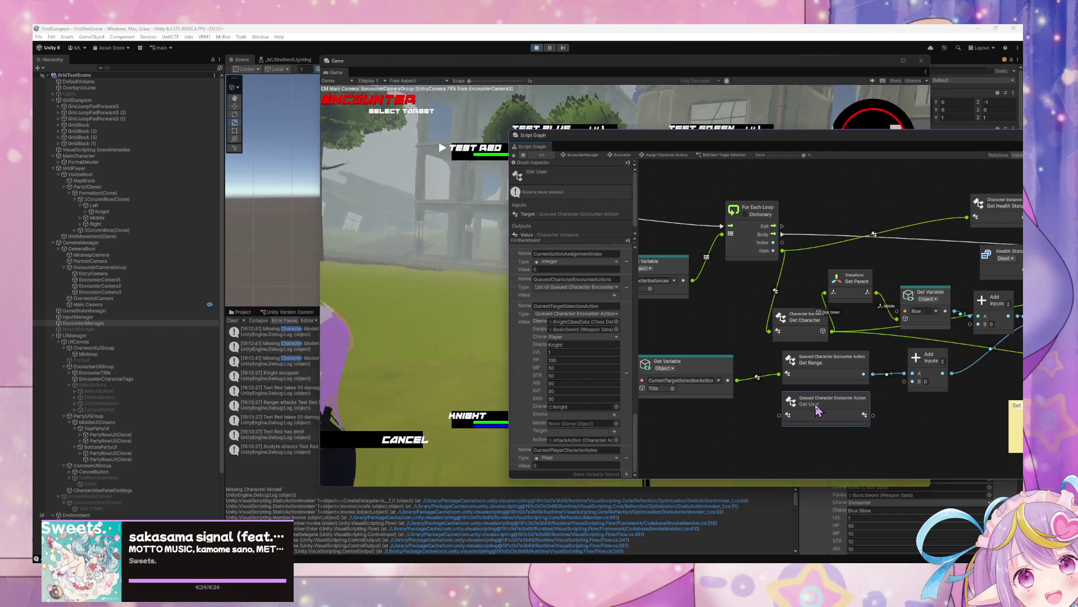
mouse_move(917, 410)
mouse_down()
mouse_move(794, 412)
mouse_move(868, 409)
mouse_move(812, 373)
mouse_up()
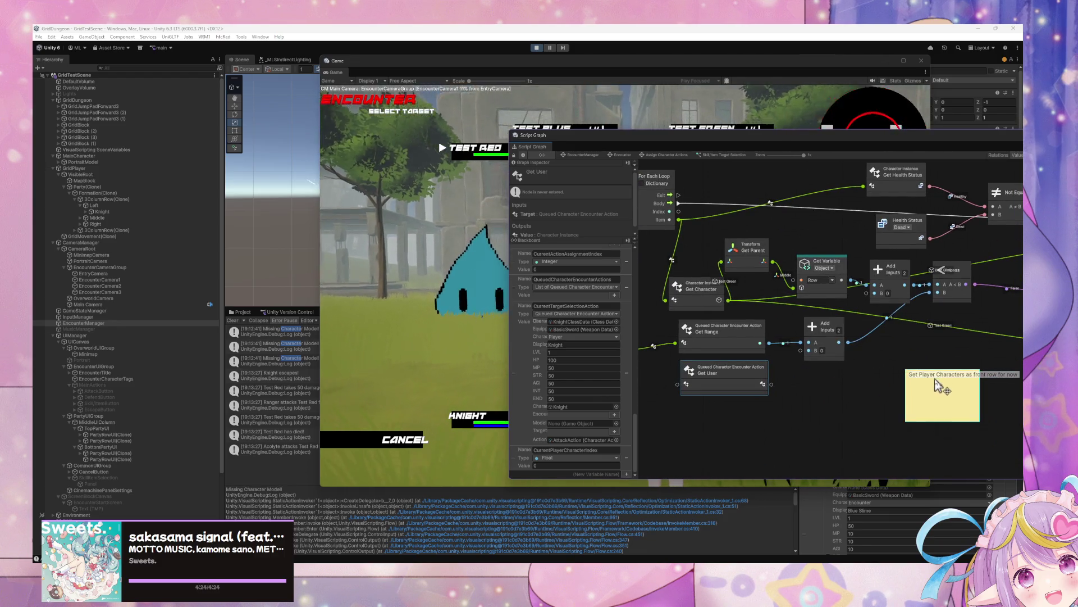
- Drag the 'Set Player Characters as front row for now' sticky note down-left beside Get User
mouse_move(936, 385)
mouse_down()
mouse_move(936, 434)
mouse_move(761, 361)
mouse_move(863, 387)
mouse_up()
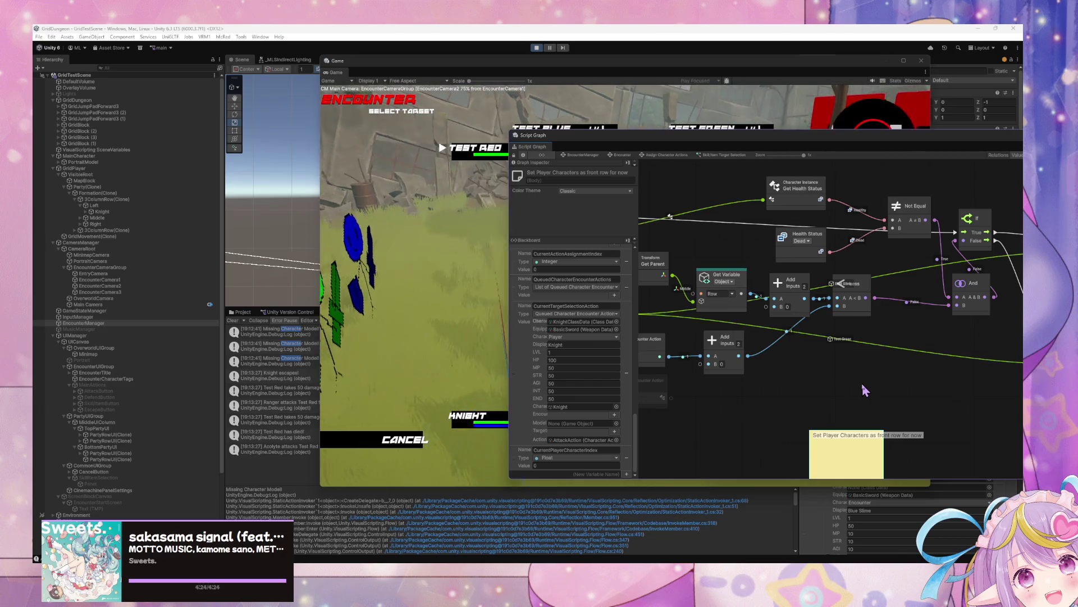
mouse_move(757, 423)
mouse_down()
mouse_move(848, 409)
mouse_move(815, 423)
mouse_move(871, 404)
mouse_move(860, 406)
mouse_up()
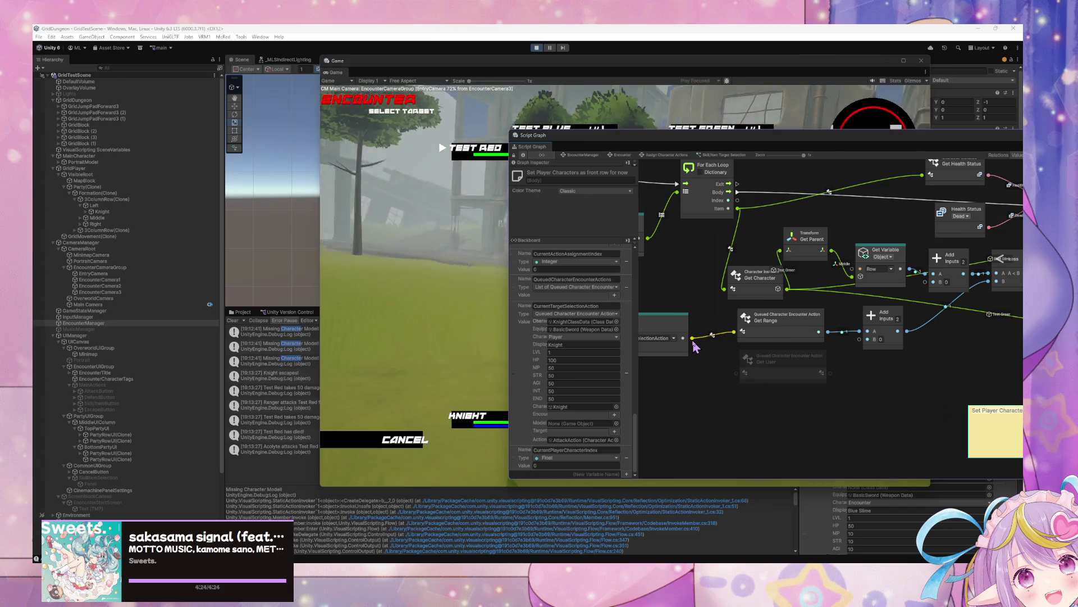
mouse_move(887, 393)
mouse_down()
mouse_move(812, 397)
mouse_move(834, 403)
mouse_up()
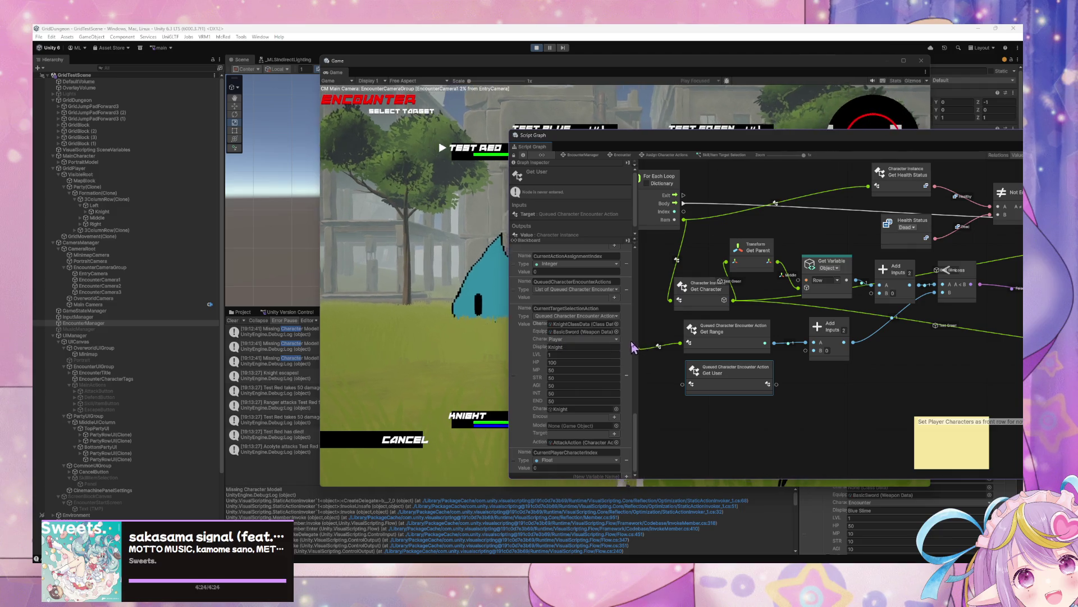
drag(698, 360, 750, 358)
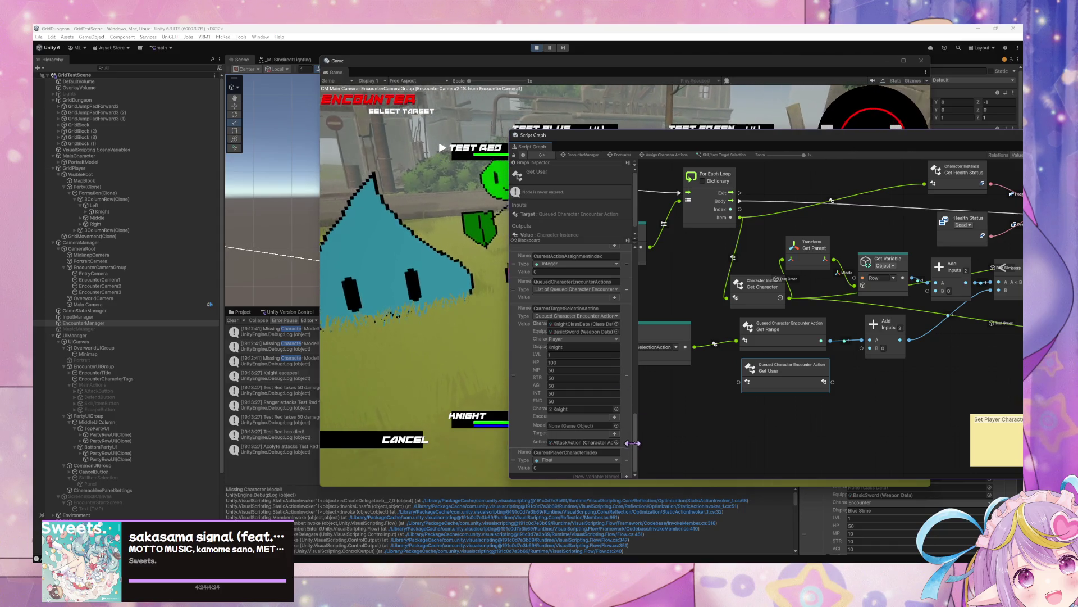
scroll(632, 423, down, 2)
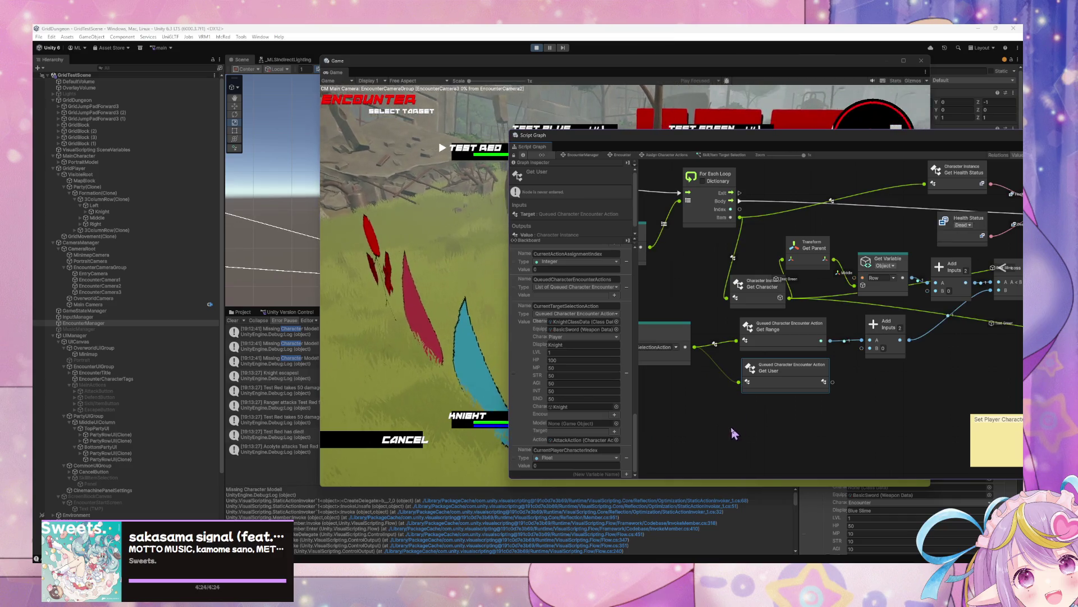
scroll(619, 370, up, 2)
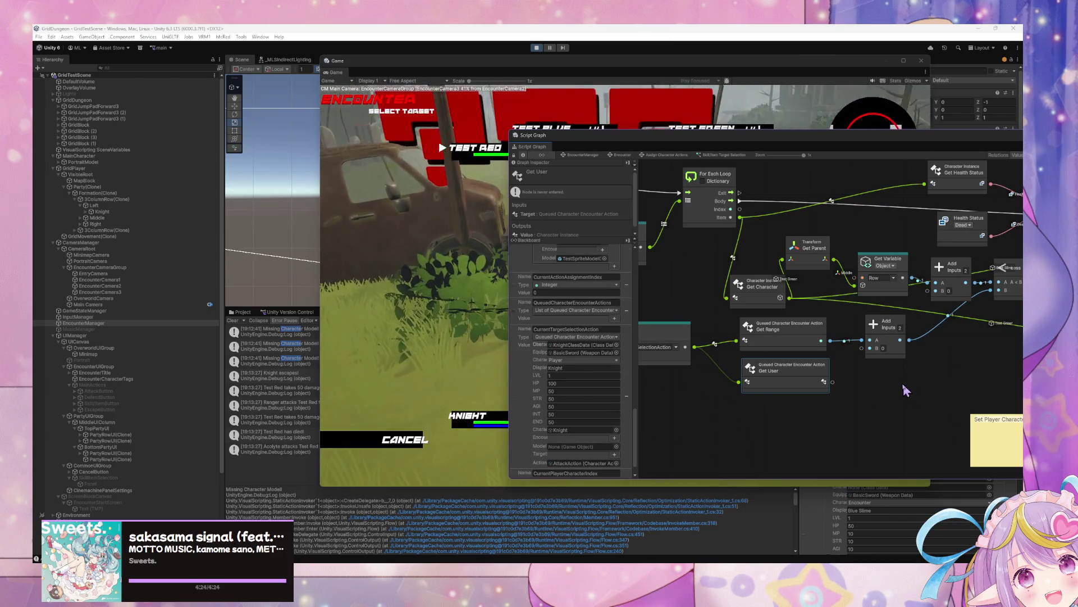
drag(902, 380, 701, 410)
mouse_move(835, 367)
mouse_down()
mouse_move(724, 373)
mouse_move(853, 342)
mouse_up()
drag(785, 417, 705, 421)
mouse_move(702, 376)
mouse_down()
mouse_move(759, 391)
mouse_move(945, 388)
mouse_move(783, 377)
mouse_move(986, 361)
mouse_move(785, 403)
mouse_move(918, 422)
mouse_up()
- Move the Get User node up and left, then load the Knight's state graph
click(753, 267)
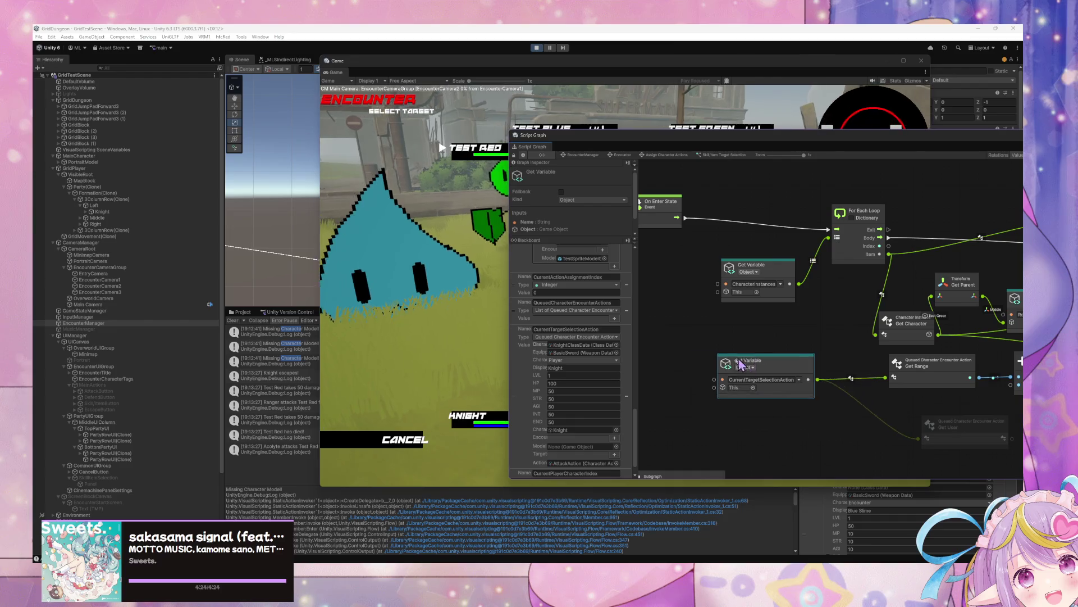
mouse_move(936, 429)
mouse_down()
mouse_move(735, 343)
mouse_move(843, 339)
mouse_up()
click(115, 210)
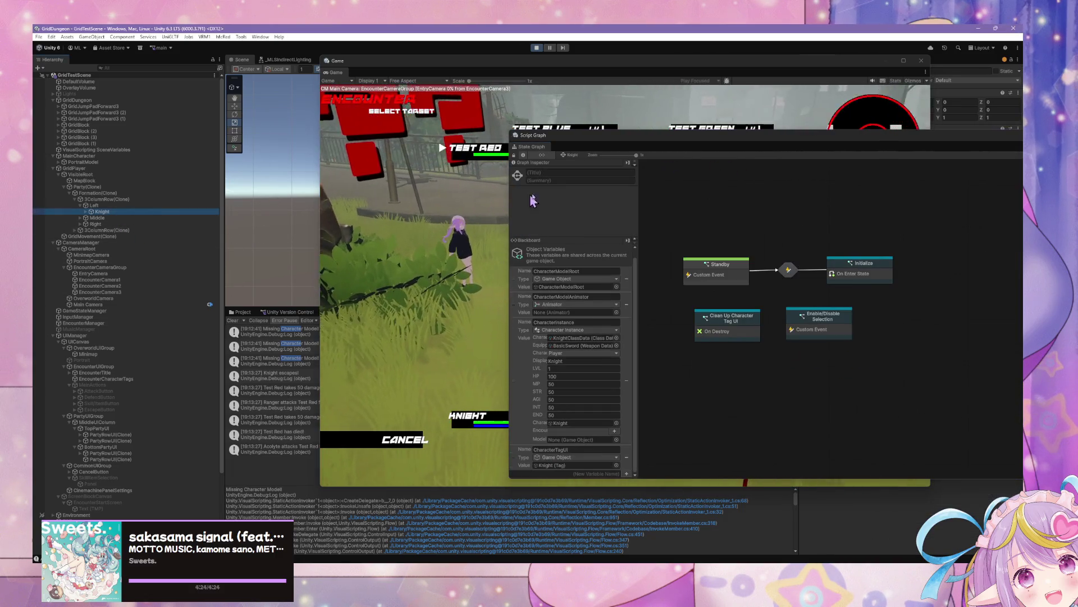
- Inspect the Initialize state's script graph twice, then switch to the EncounterManager's State Graph
double_click(870, 277)
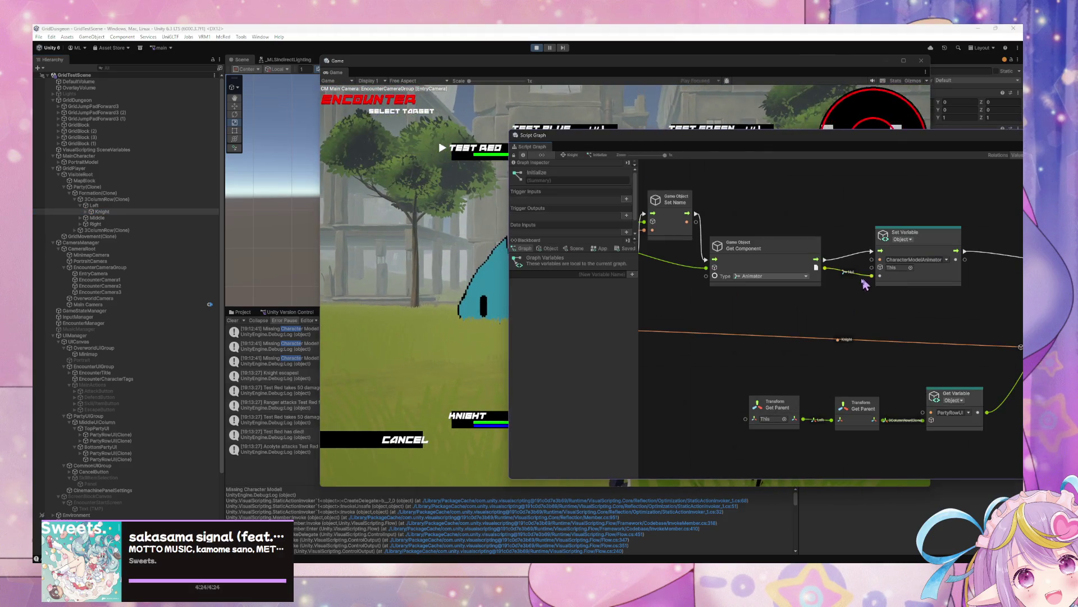
click(570, 156)
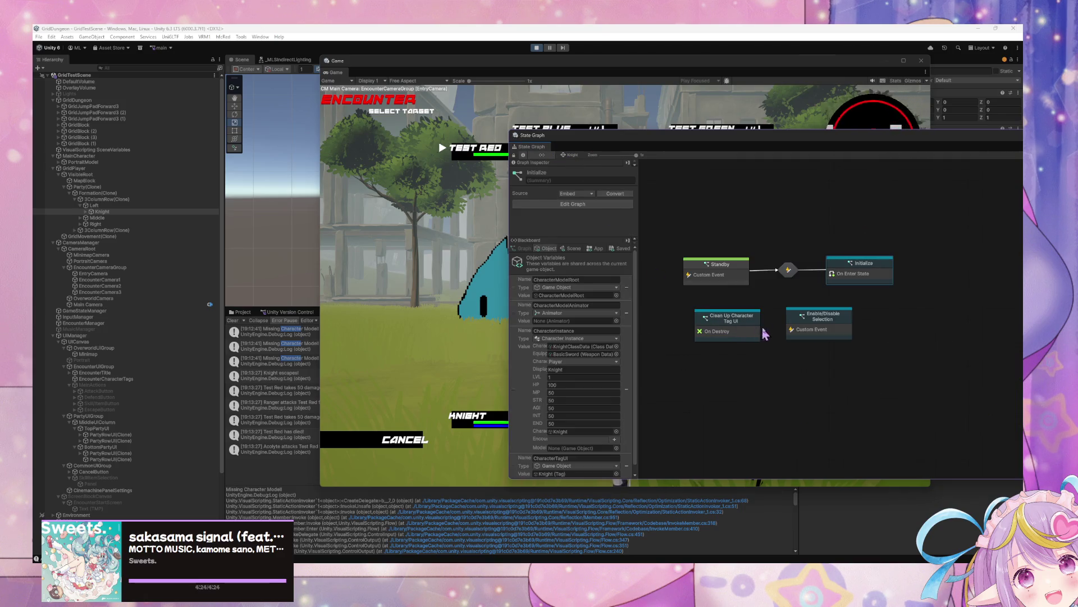
double_click(857, 276)
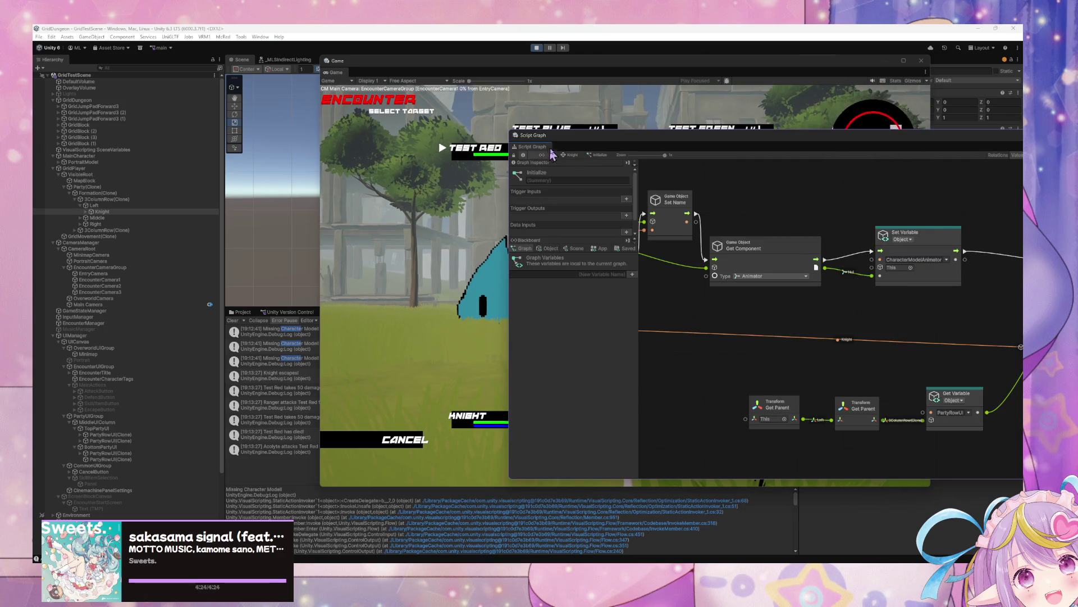
click(570, 156)
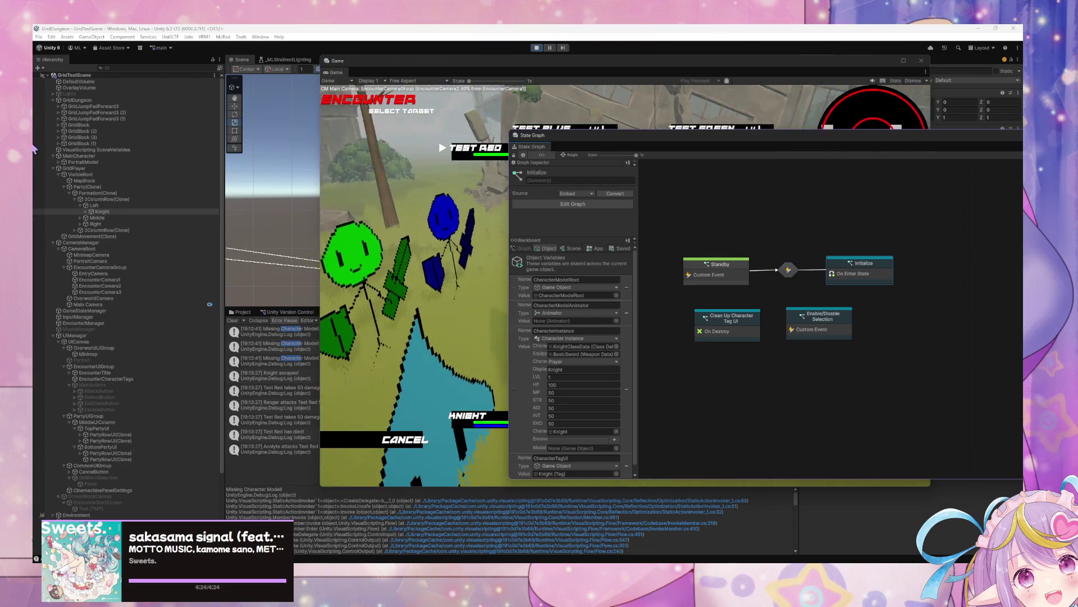
click(126, 324)
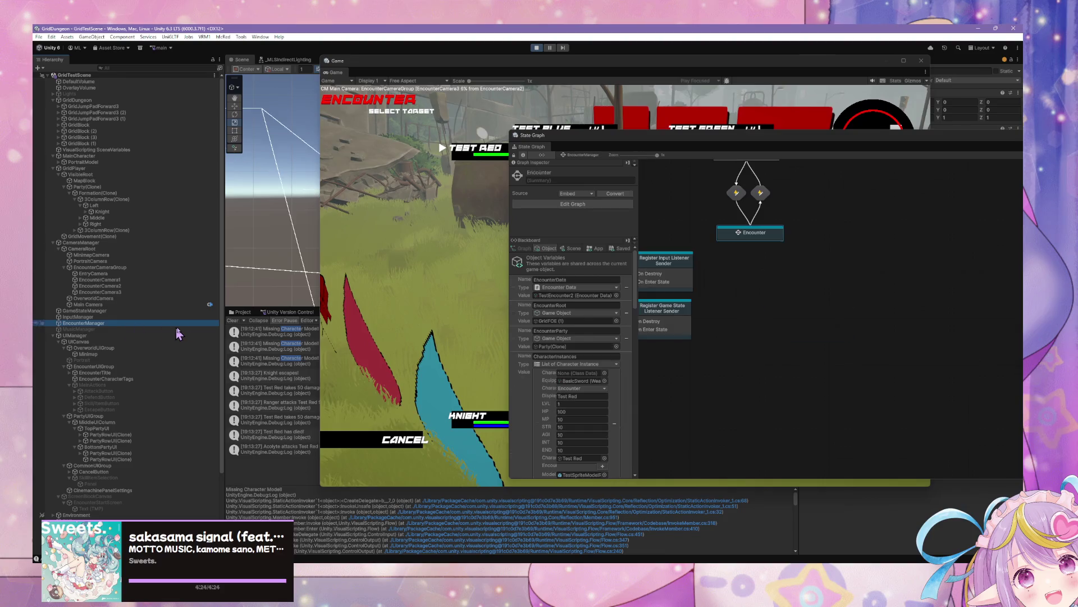
- Drill into Encounter > Assign Character Actions > Skill/Item Target Selection and delete the stray Get User node
double_click(737, 237)
double_click(877, 314)
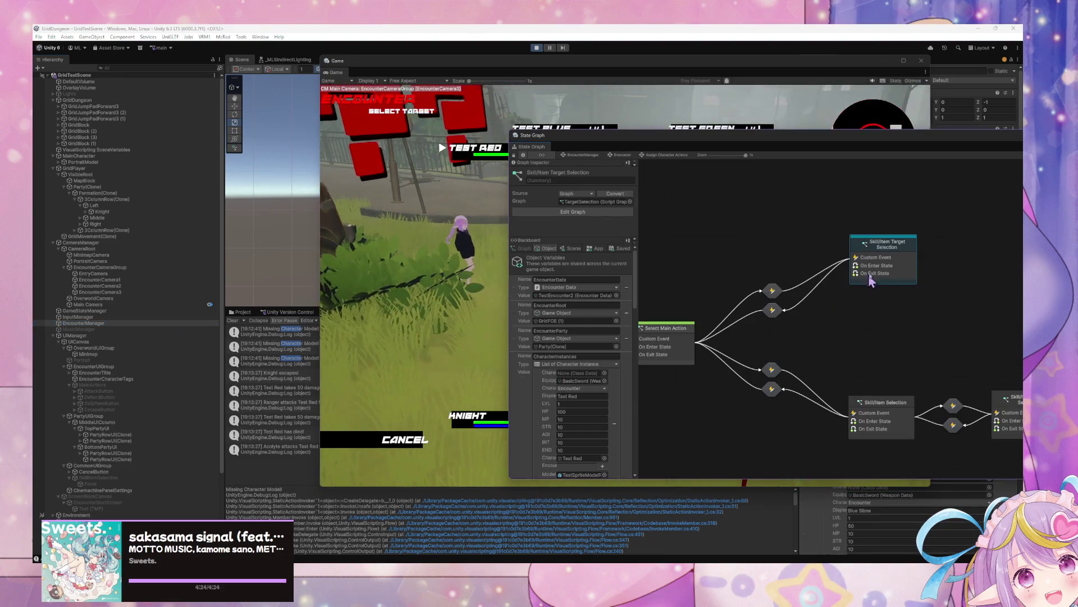
double_click(871, 278)
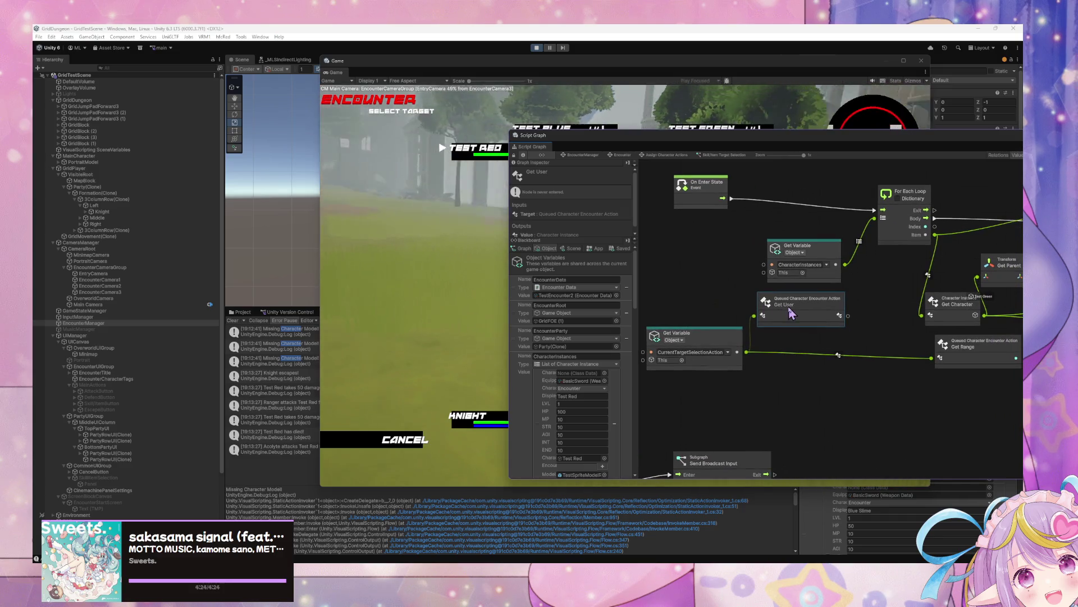
key(Delete)
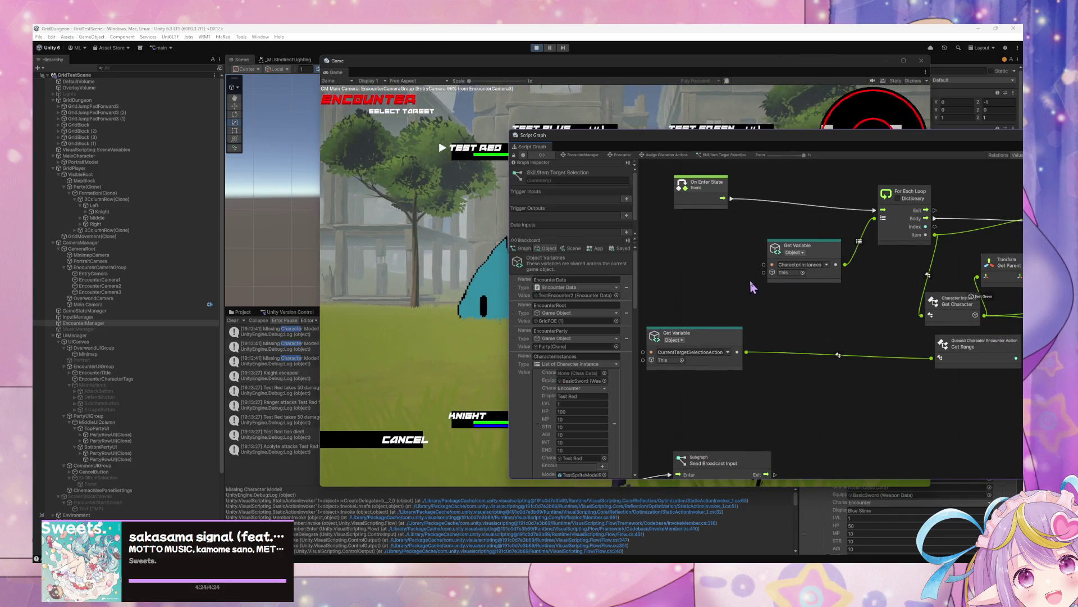
scroll(830, 264, right, 2)
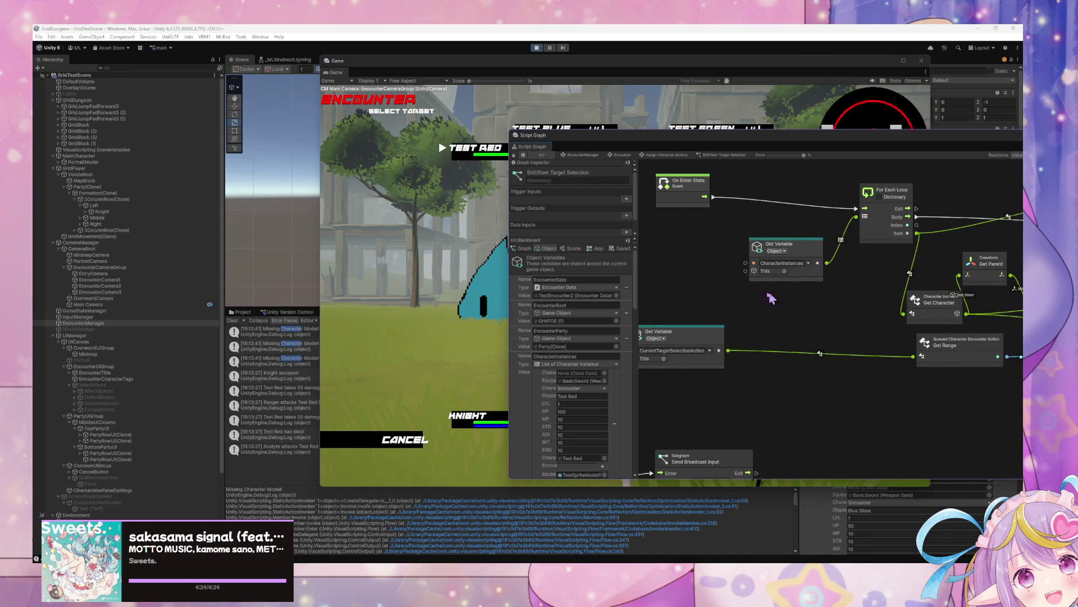
- Go back up and open the Select Main Action script graph inside Assign Character Actions
click(620, 155)
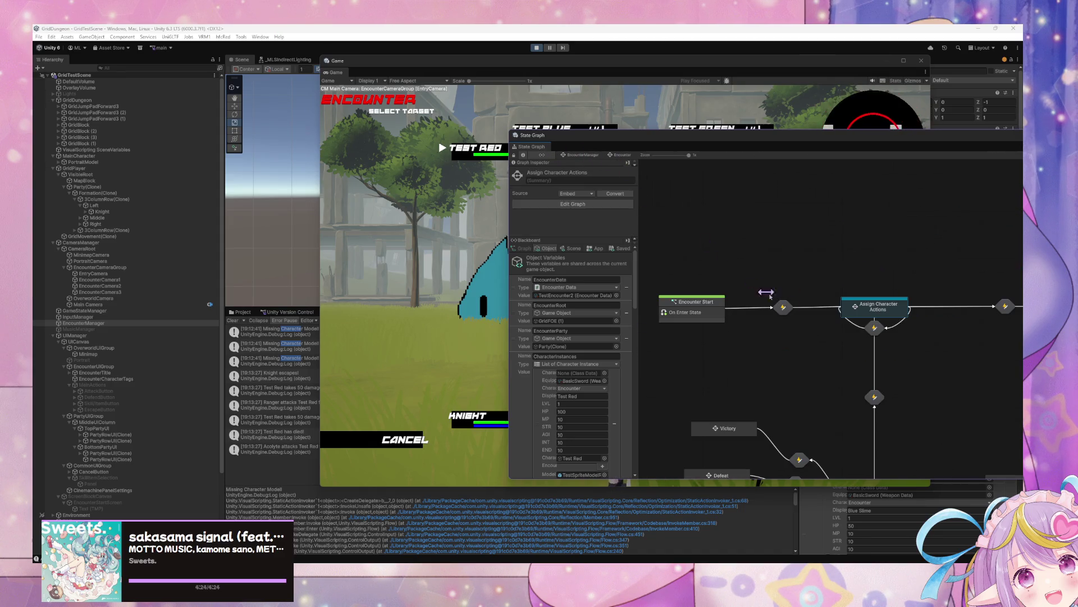
double_click(879, 312)
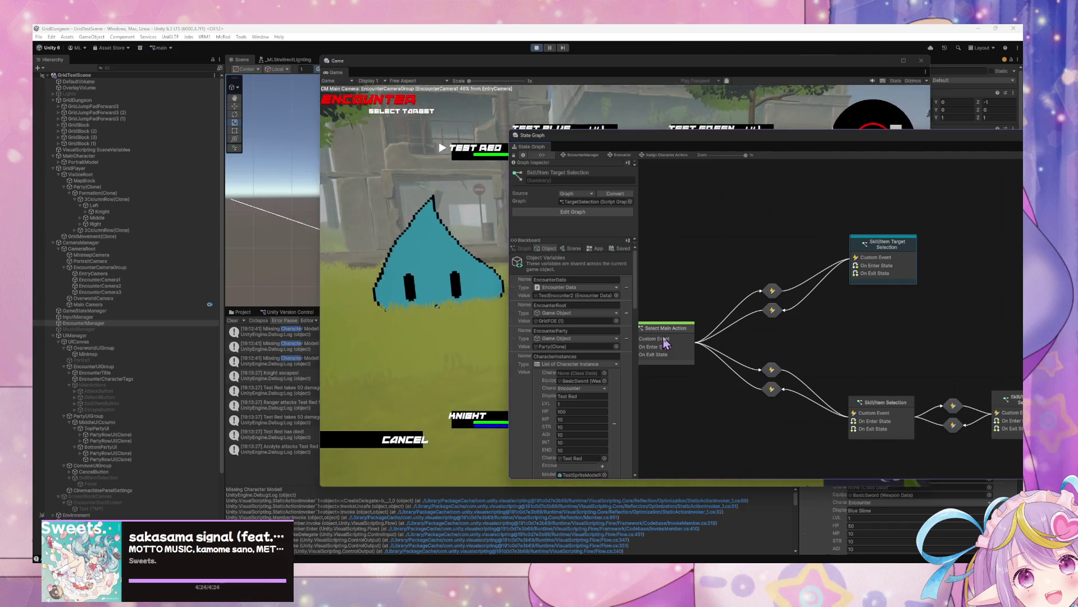
double_click(756, 312)
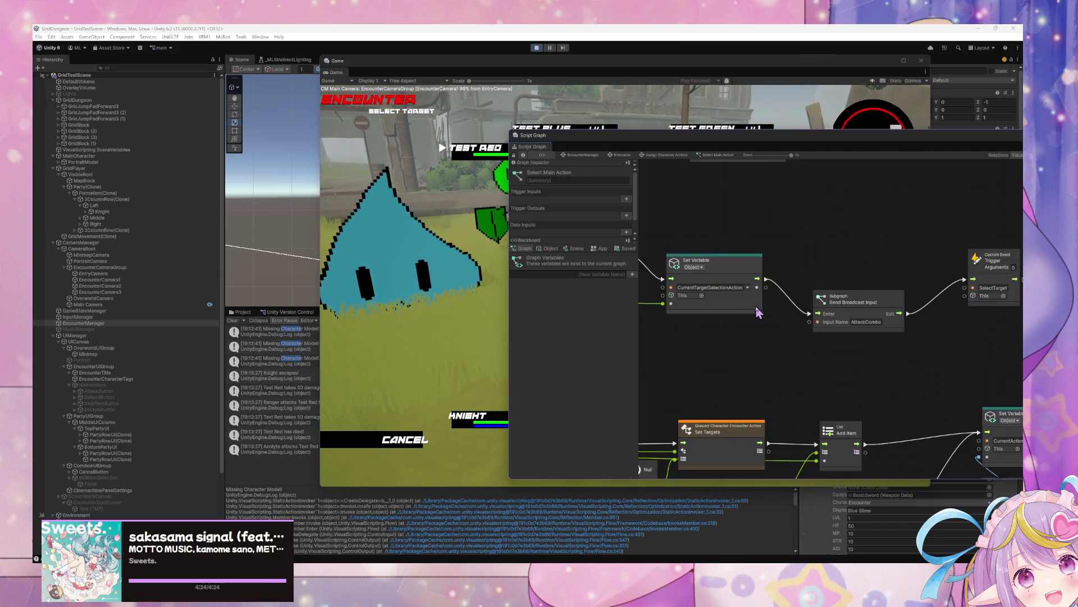
- Scan the Select Main Action graph, nudging a Set Variable node and inspecting the Create Queued Character Encounter Action node
scroll(716, 289, up, 5)
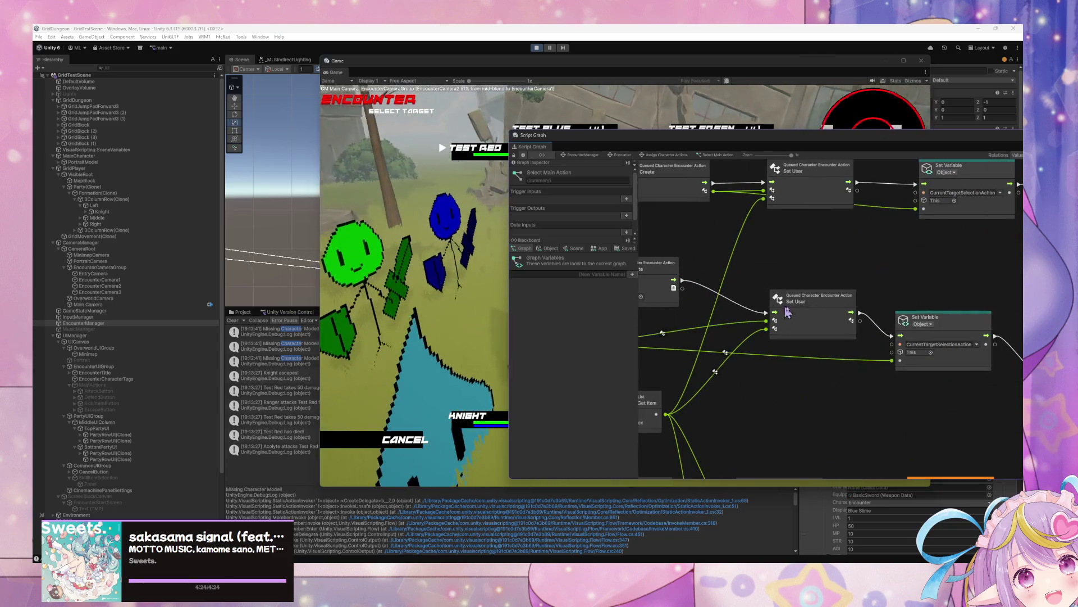
scroll(707, 316, right, 5)
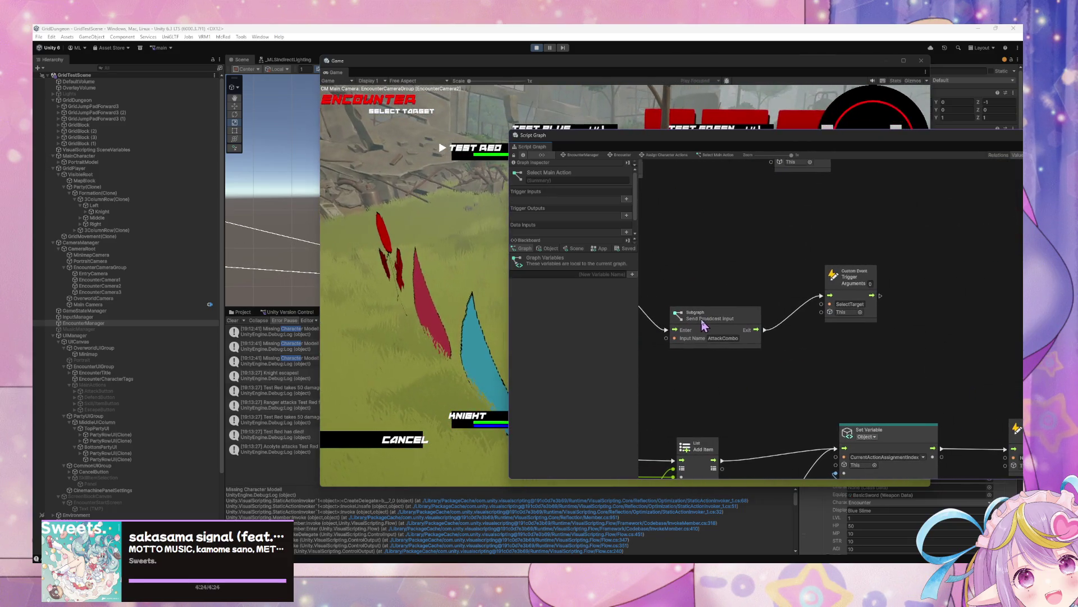
scroll(896, 394, right, 5)
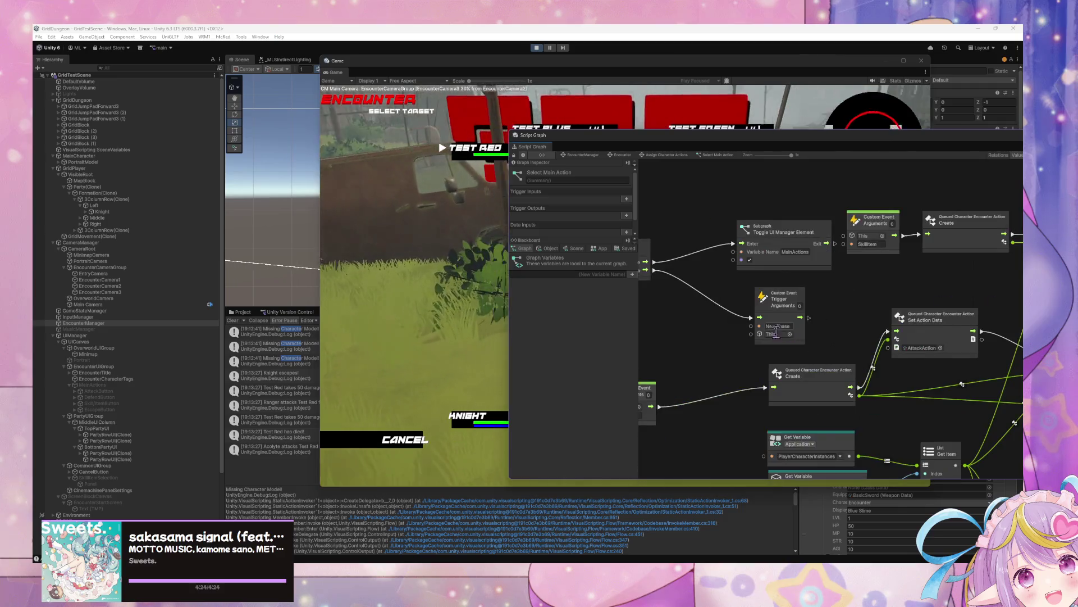
scroll(806, 333, left, 10)
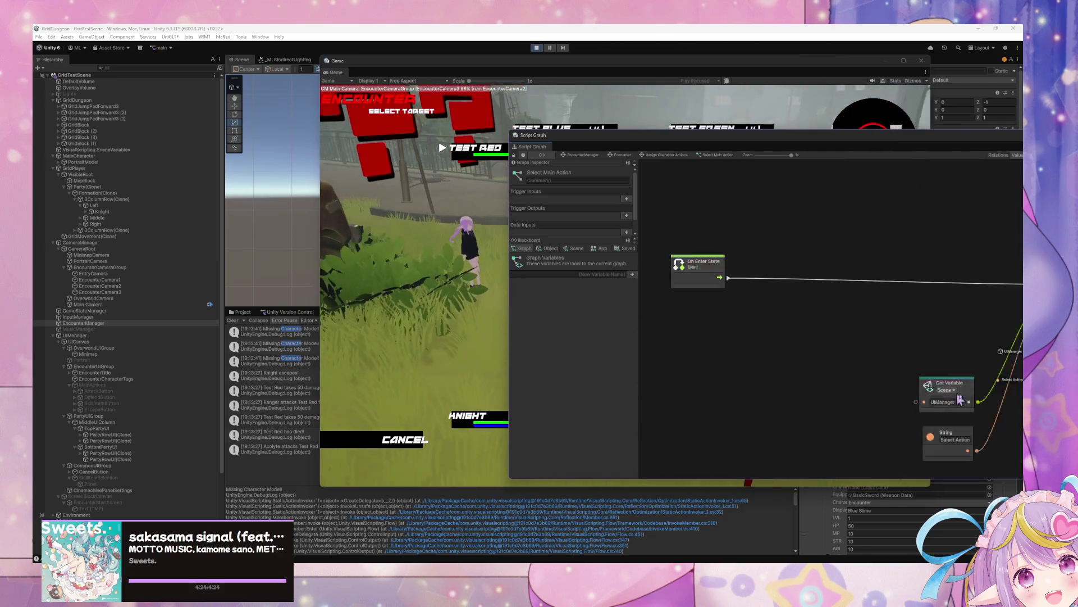
scroll(757, 343, right, 10)
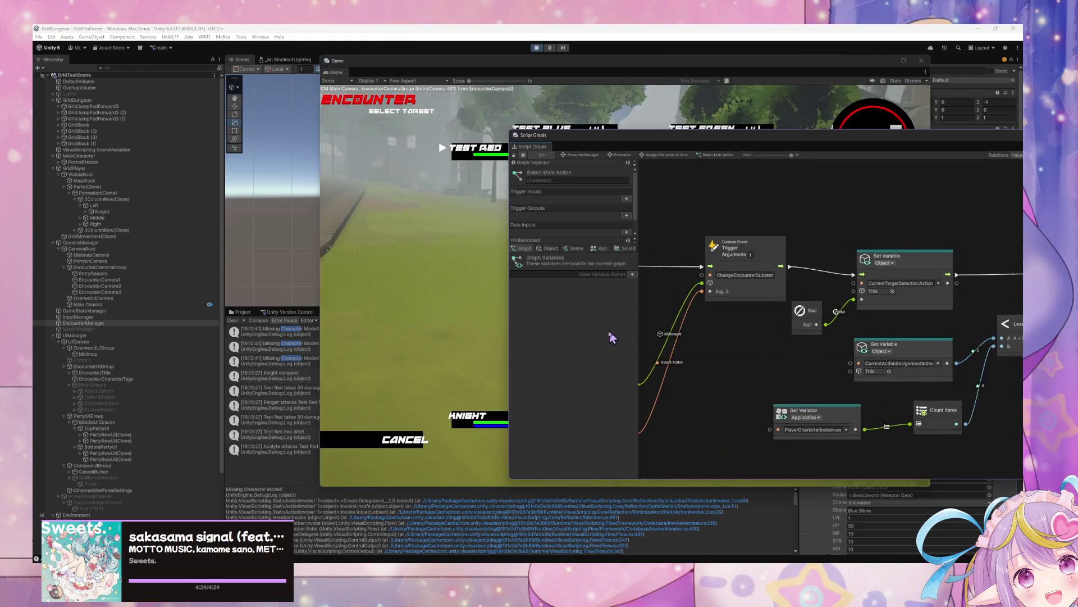
scroll(762, 303, right, 4)
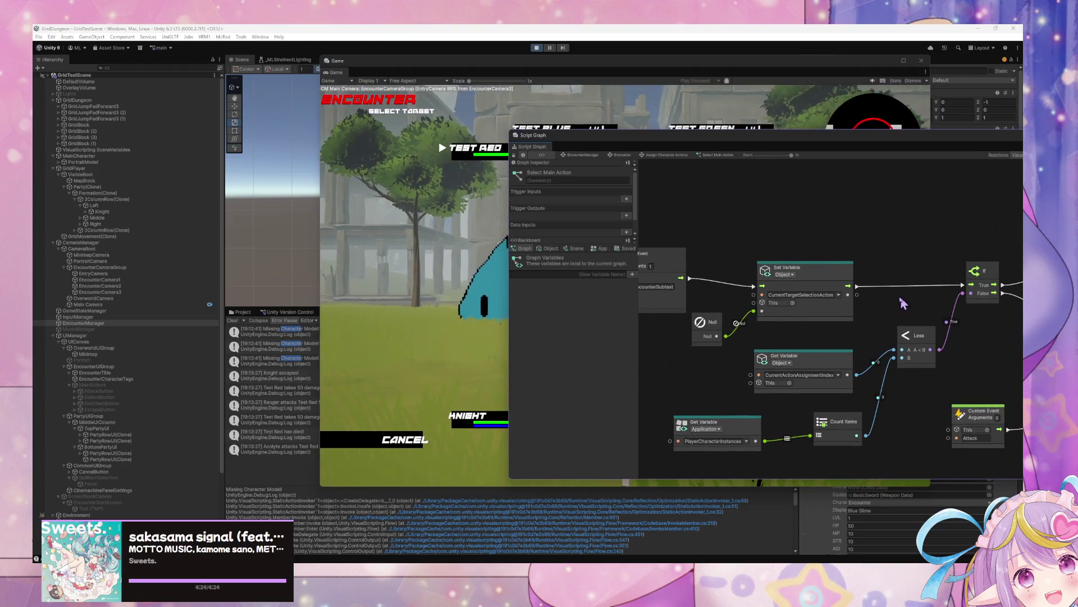
drag(835, 273, 825, 266)
scroll(902, 289, right, 5)
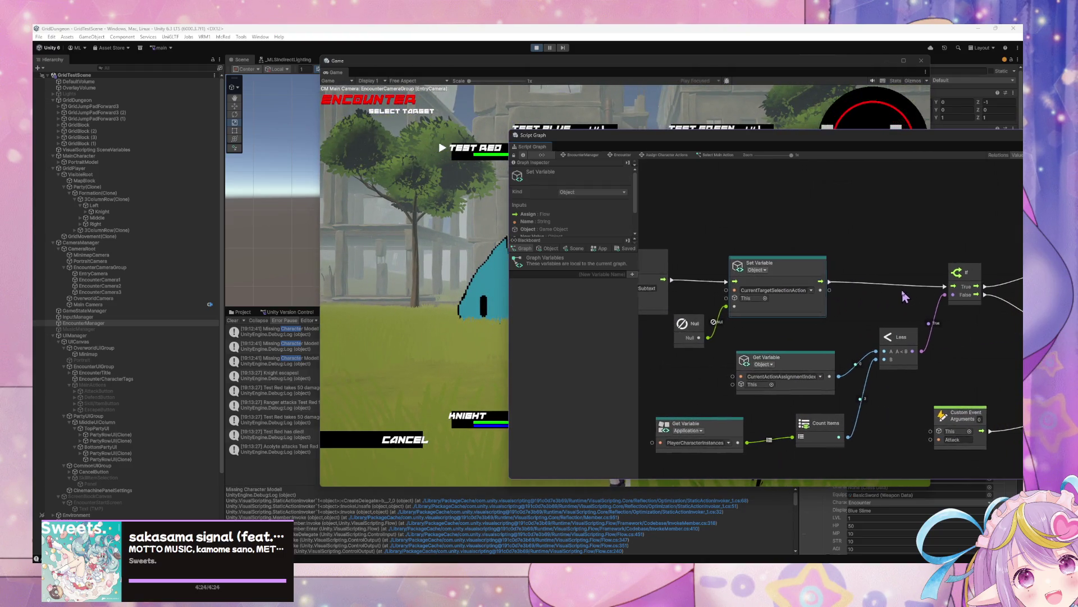
scroll(847, 277, right, 6)
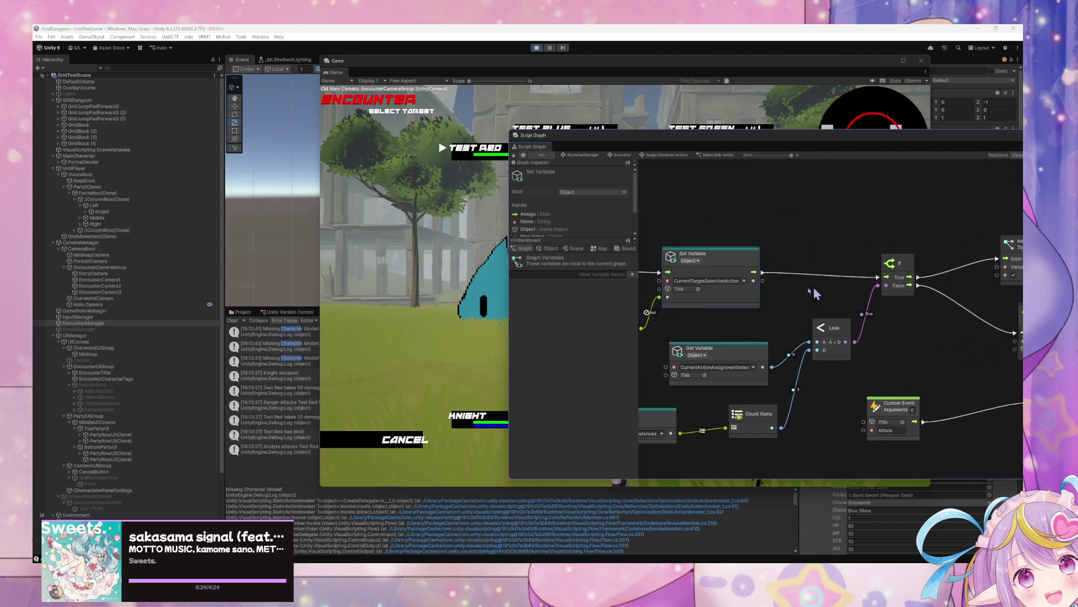
scroll(728, 295, right, 7)
mouse_move(919, 351)
mouse_down()
mouse_move(915, 316)
mouse_move(937, 305)
mouse_move(954, 330)
mouse_move(829, 367)
mouse_up()
scroll(952, 329, down, 2)
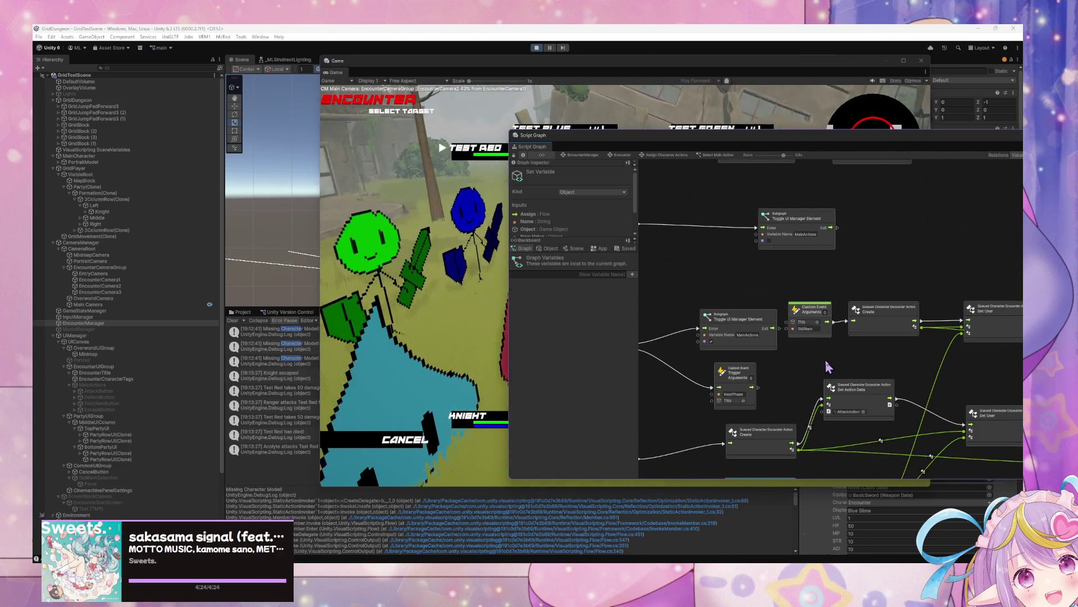
click(831, 334)
scroll(854, 351, up, 2)
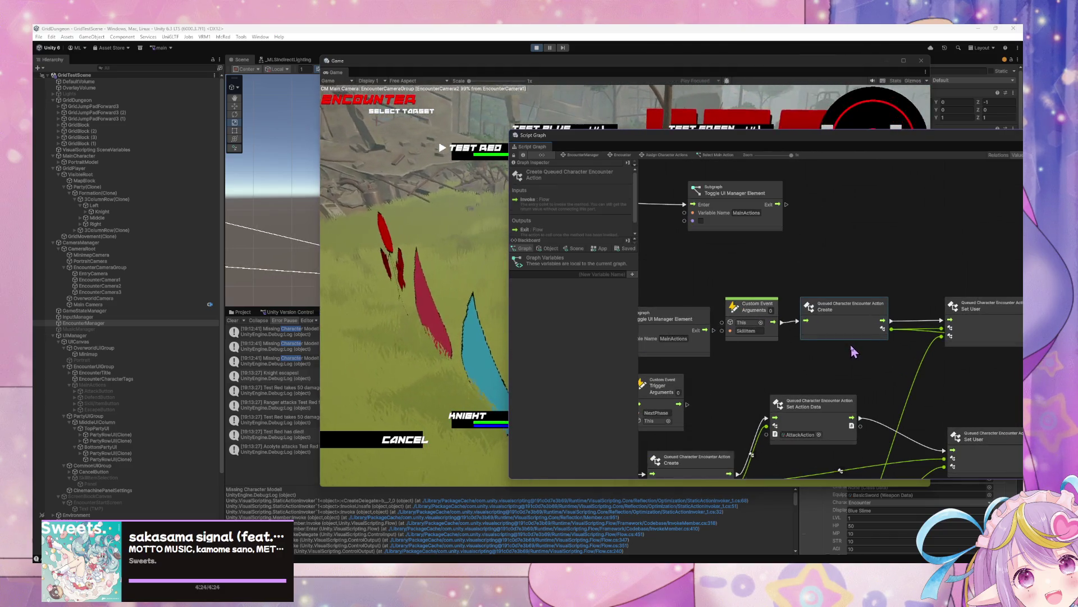
mouse_move(897, 345)
mouse_down()
mouse_move(779, 351)
mouse_move(907, 349)
mouse_up()
scroll(780, 352, down, 2)
scroll(780, 353, up, 1)
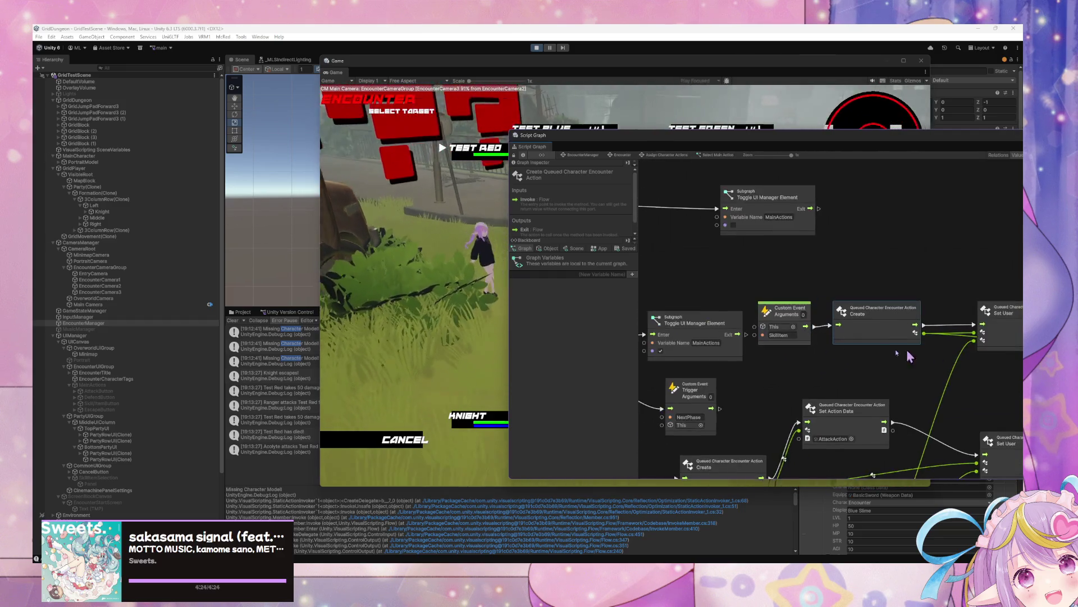
scroll(861, 345, up, 1)
scroll(876, 348, right, 10)
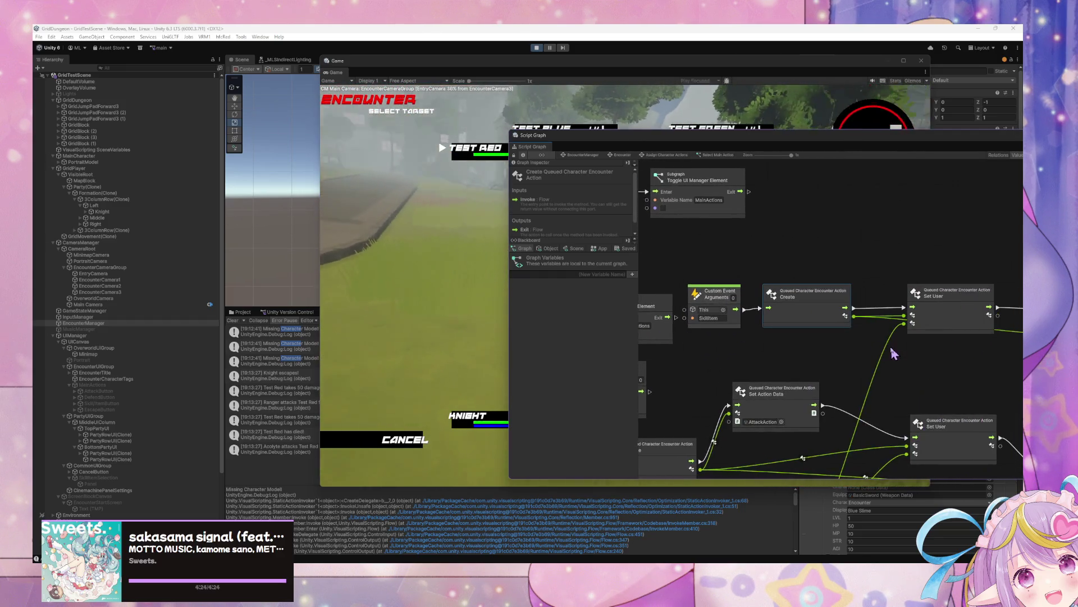
scroll(897, 351, left, 10)
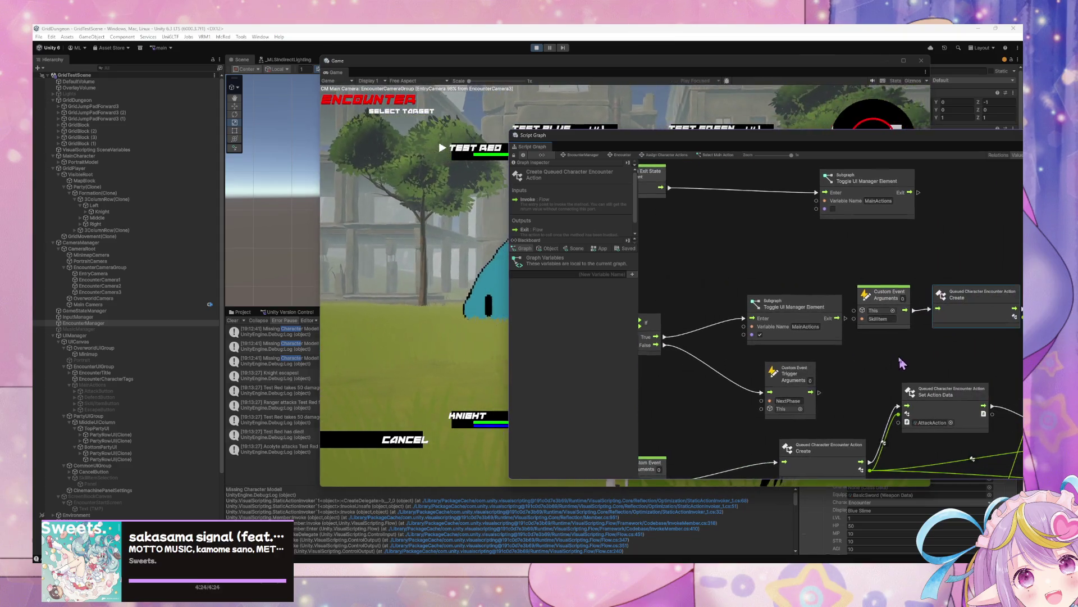
scroll(937, 364, left, 4)
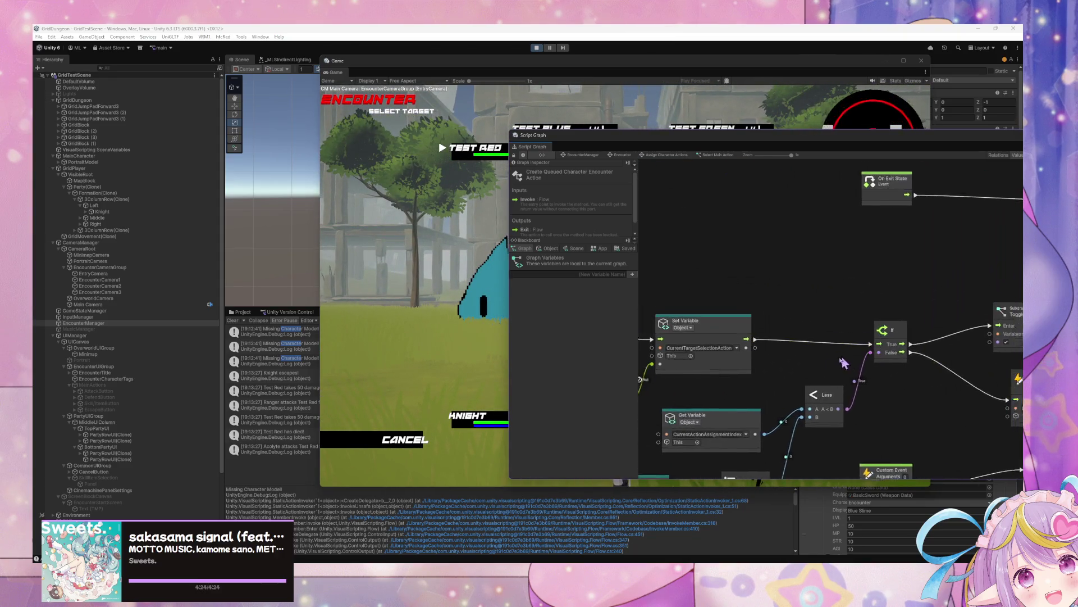
scroll(661, 364, down, 5)
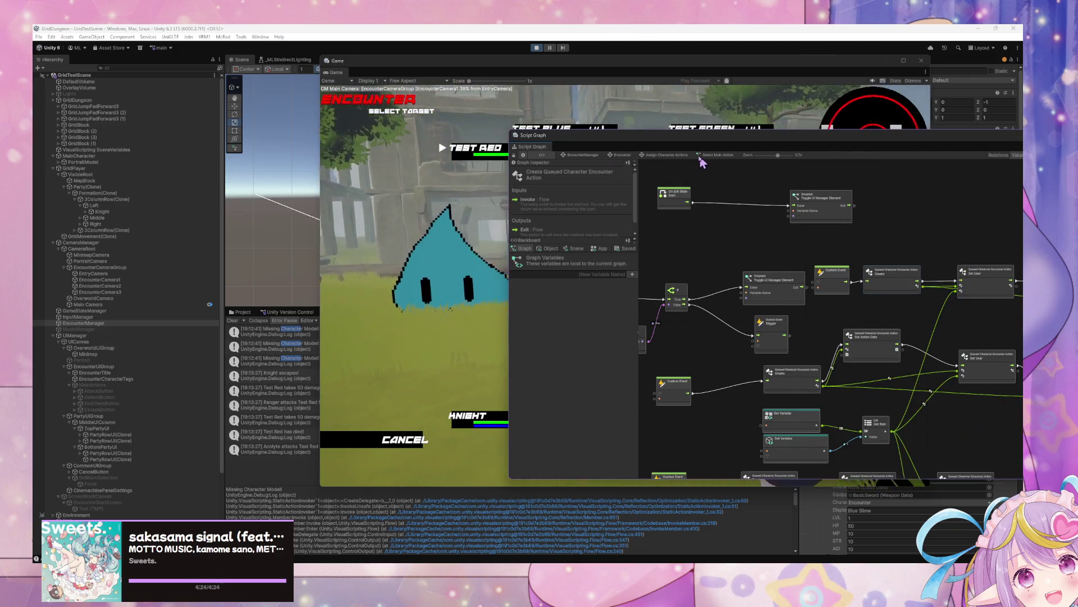
scroll(854, 273, up, 2)
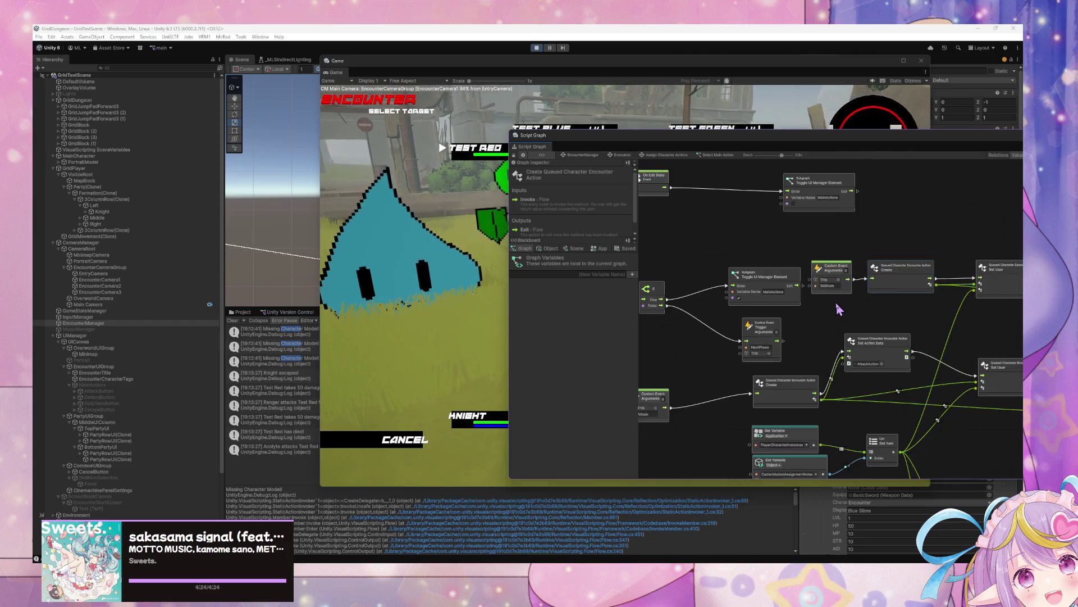
- Reopen Select Main Action from Assign Character Actions and pan through the ChangeEncounterSubtext and If-branch nodes
click(670, 155)
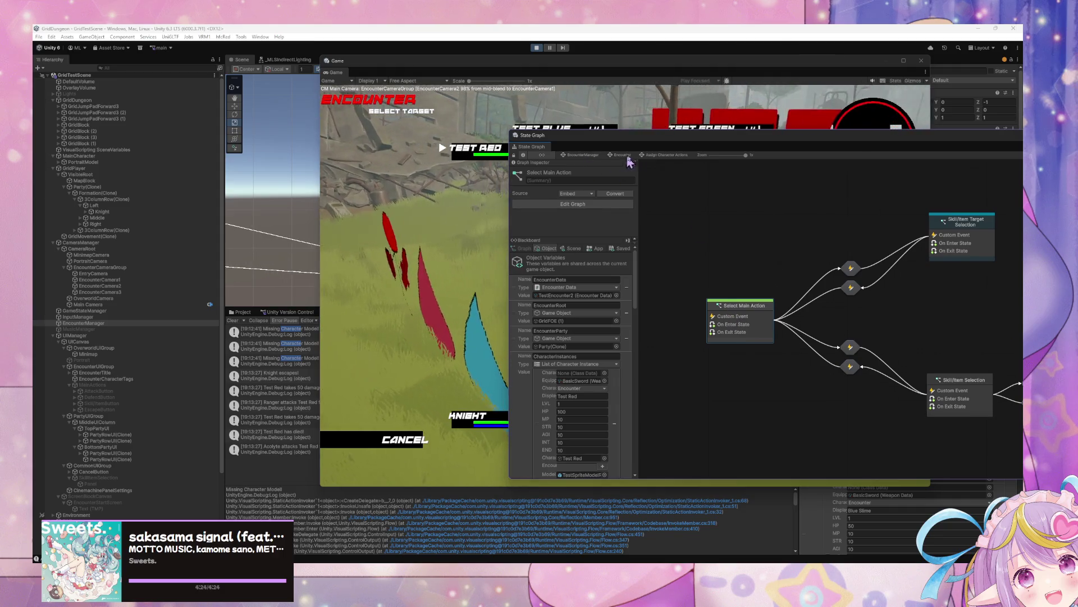
double_click(725, 311)
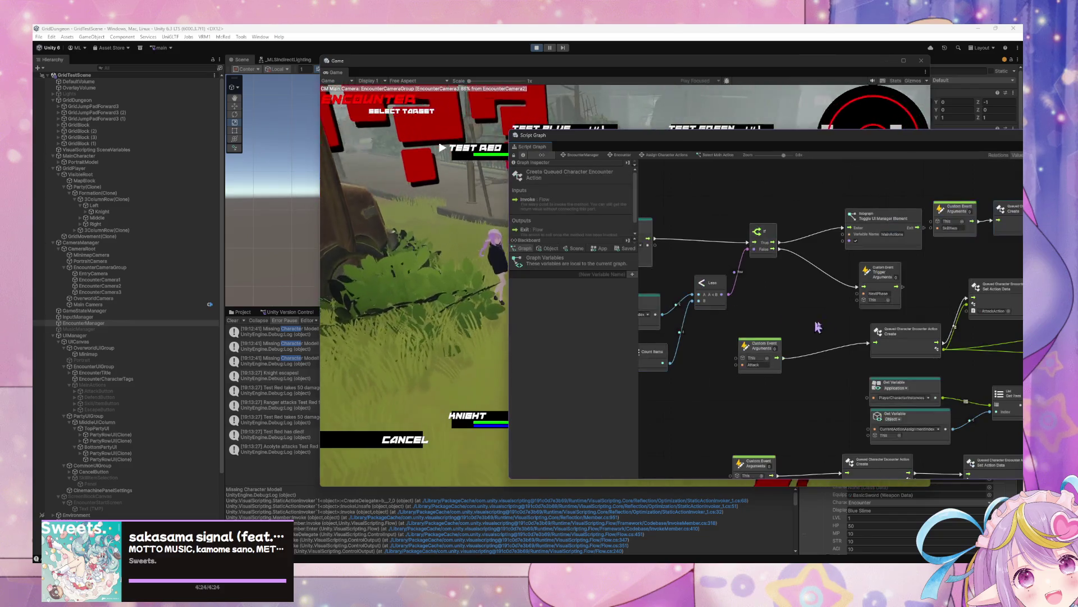
mouse_move(814, 309)
mouse_down()
mouse_move(983, 322)
mouse_move(670, 306)
mouse_up()
drag(800, 331, 692, 328)
drag(889, 340, 801, 333)
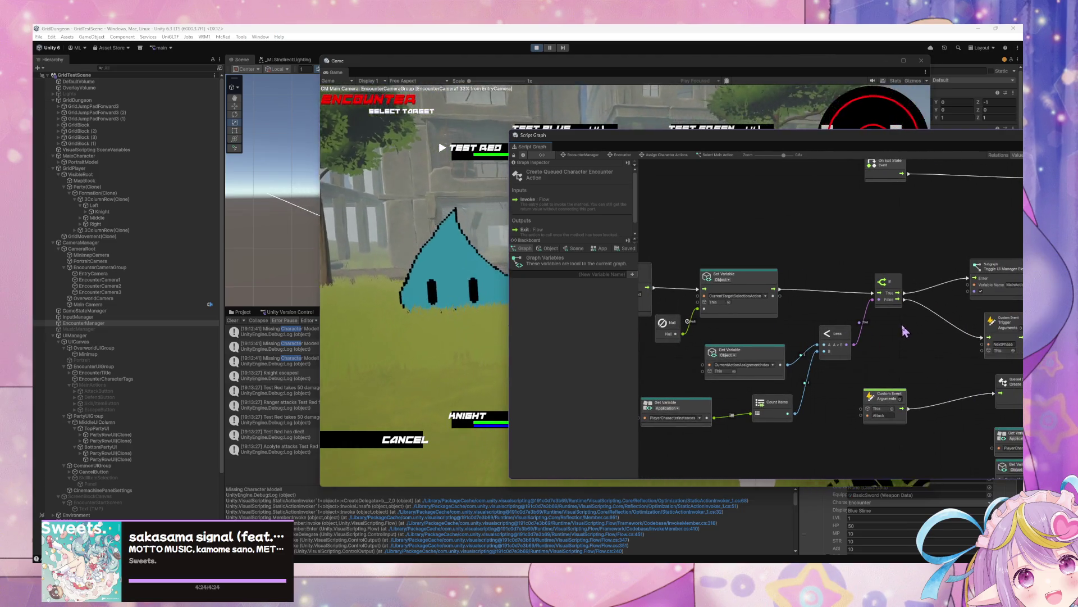
mouse_move(901, 328)
mouse_down()
mouse_move(786, 335)
mouse_move(797, 315)
mouse_move(716, 291)
mouse_up()
mouse_move(818, 298)
mouse_down()
mouse_move(770, 335)
mouse_move(802, 301)
mouse_up()
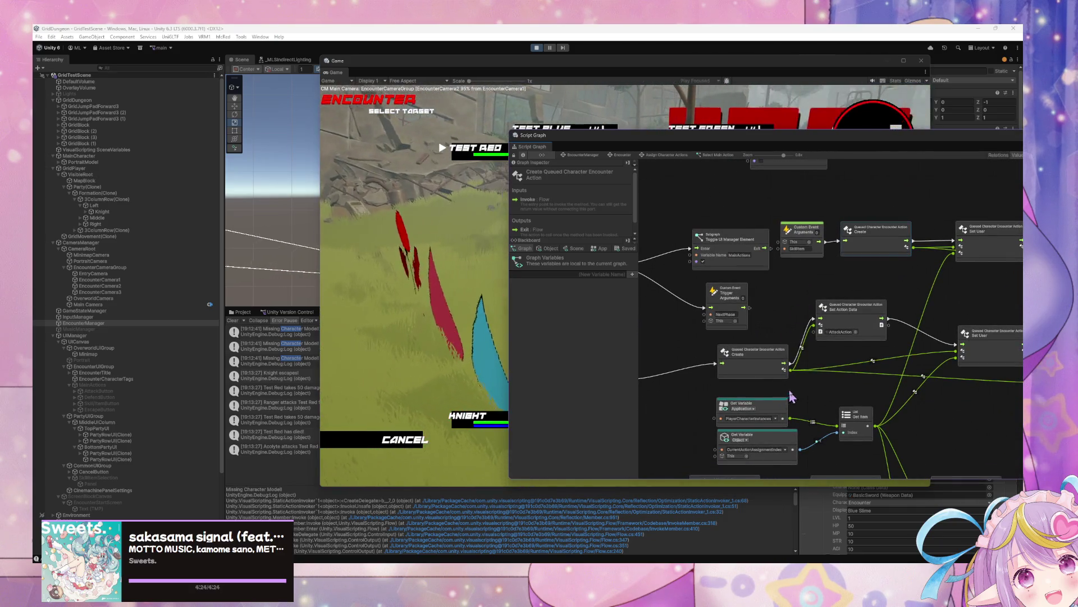
mouse_move(865, 412)
mouse_down()
mouse_move(816, 352)
mouse_move(870, 387)
mouse_move(932, 391)
mouse_up()
scroll(932, 391, down, 5)
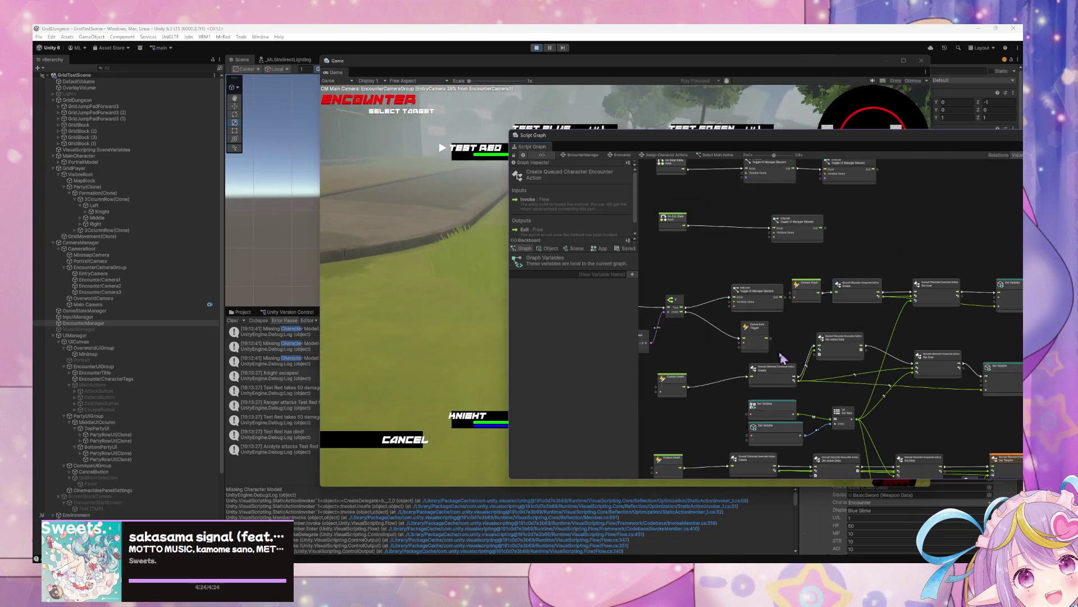
scroll(804, 352, up, 3)
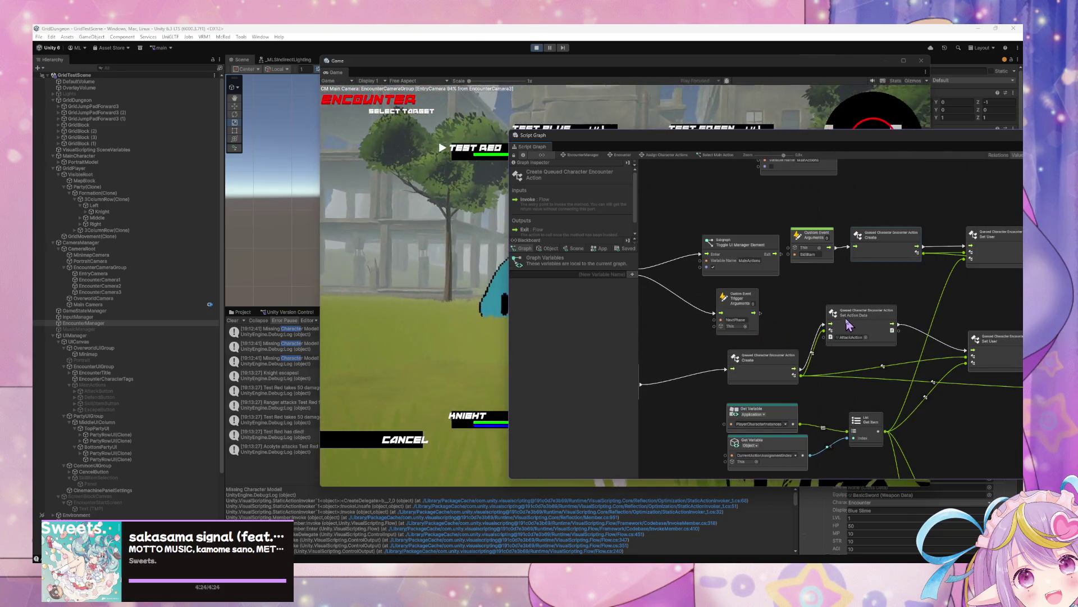
scroll(826, 323, down, 2)
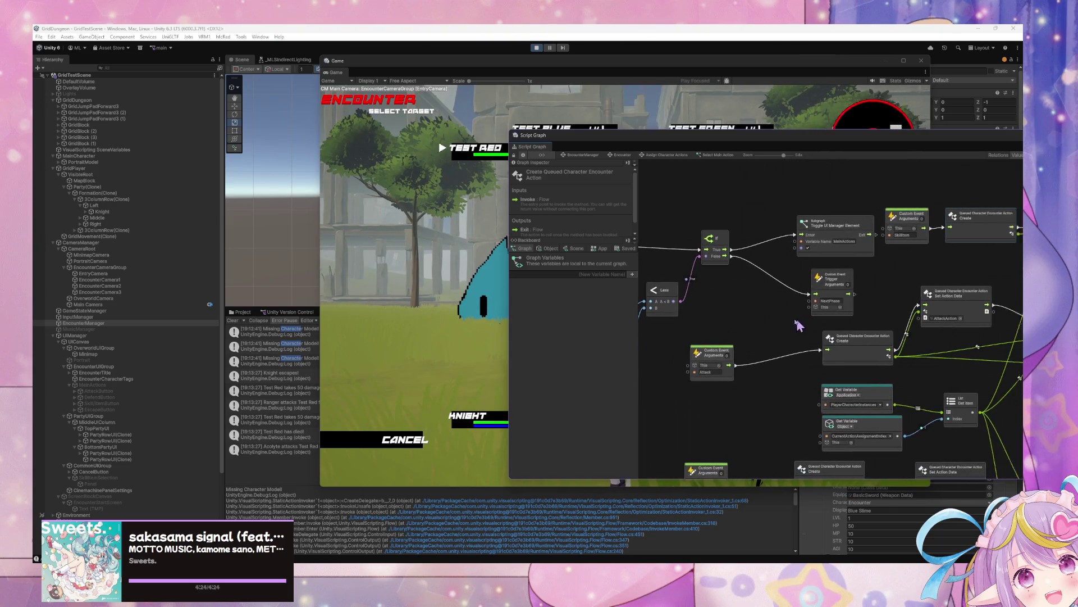
scroll(711, 316, right, 5)
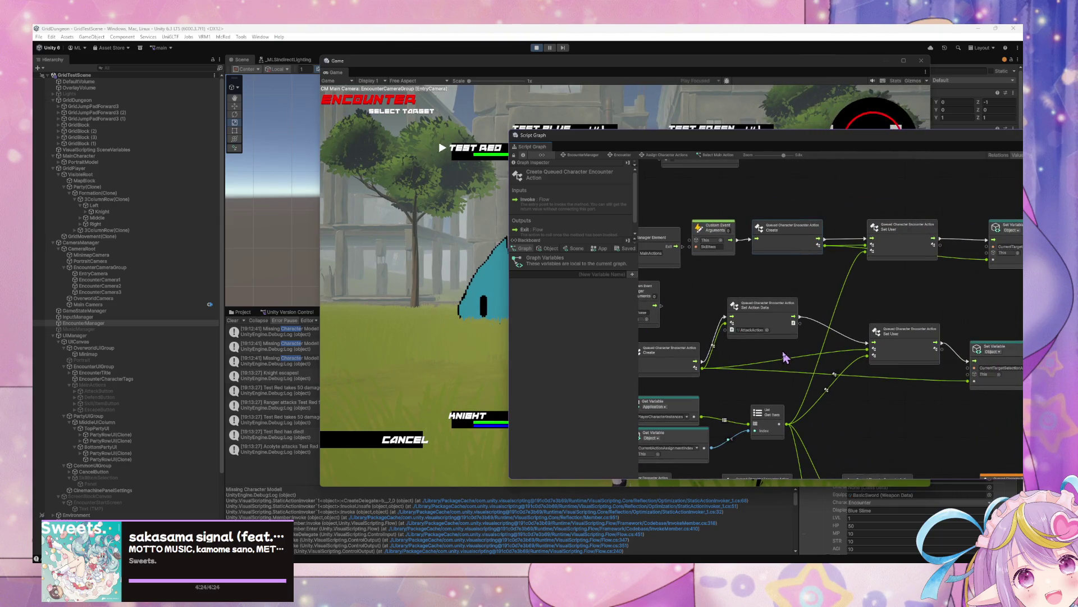
scroll(837, 354, up, 2)
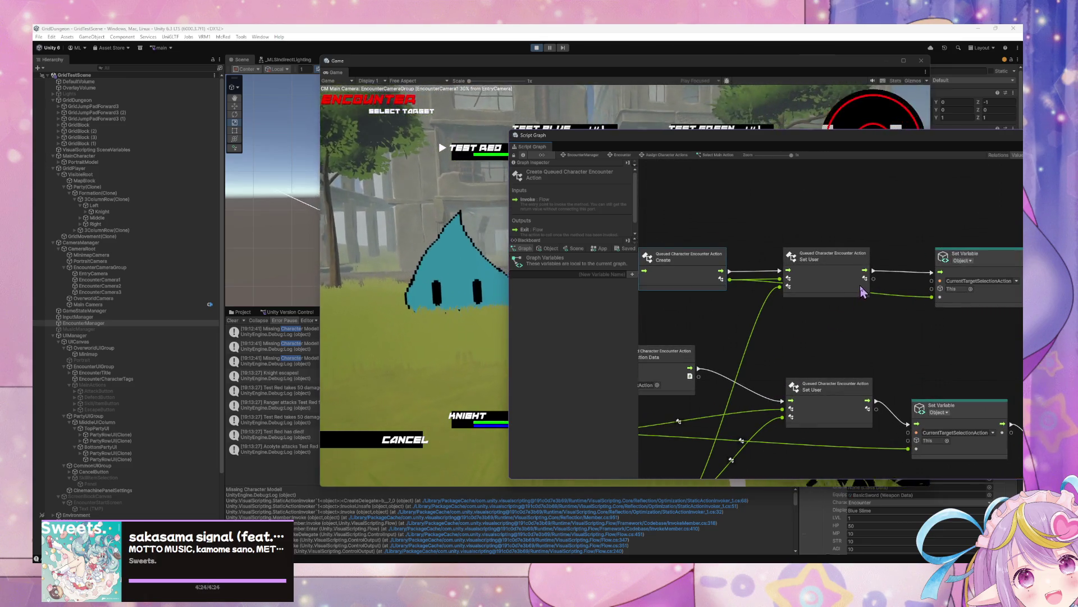
scroll(815, 301, right, 8)
- Move the Set Variable node further right and reveal empty space on the graph's left
drag(785, 279, 867, 280)
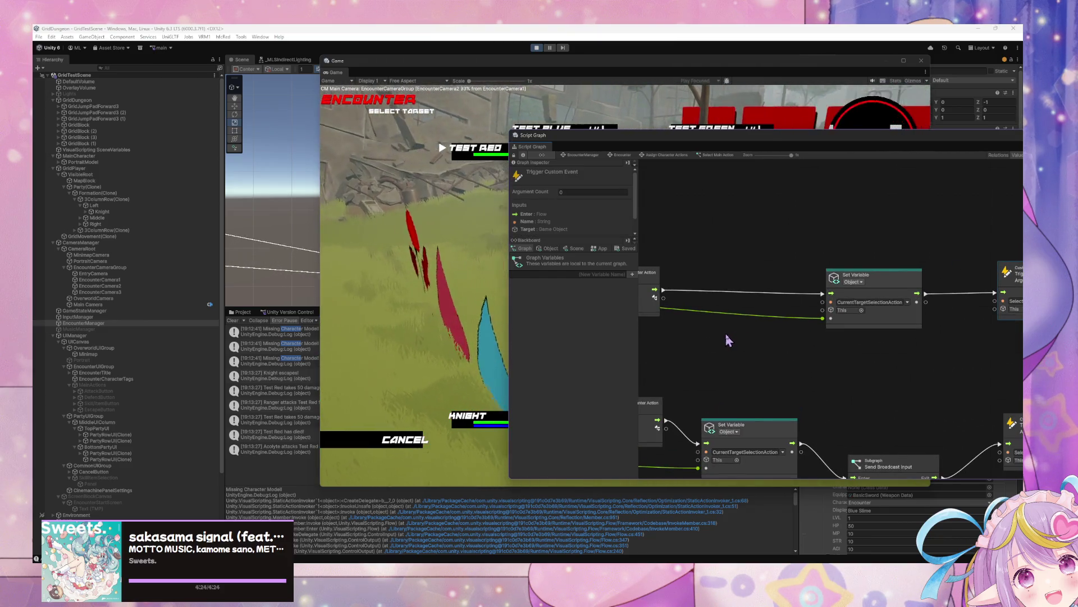
scroll(726, 340, down, 5)
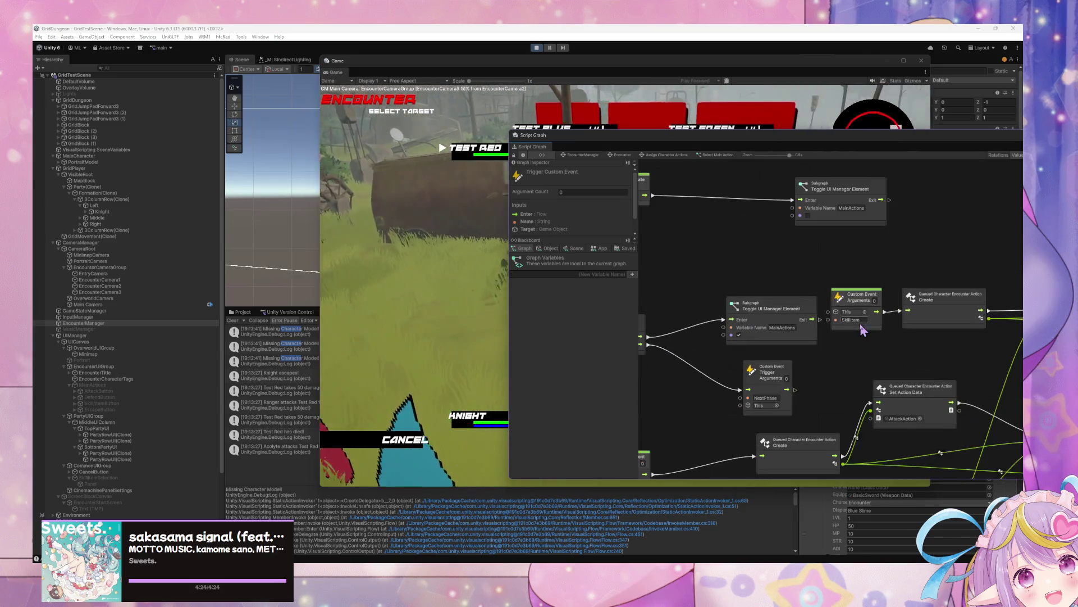
scroll(863, 331, down, 2)
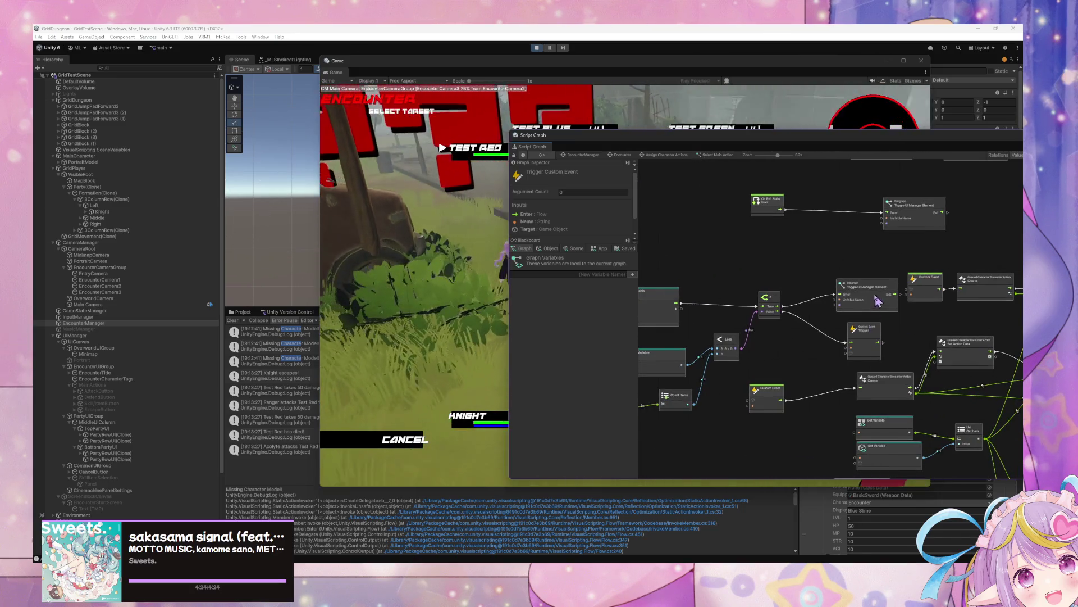
scroll(878, 301, up, 1)
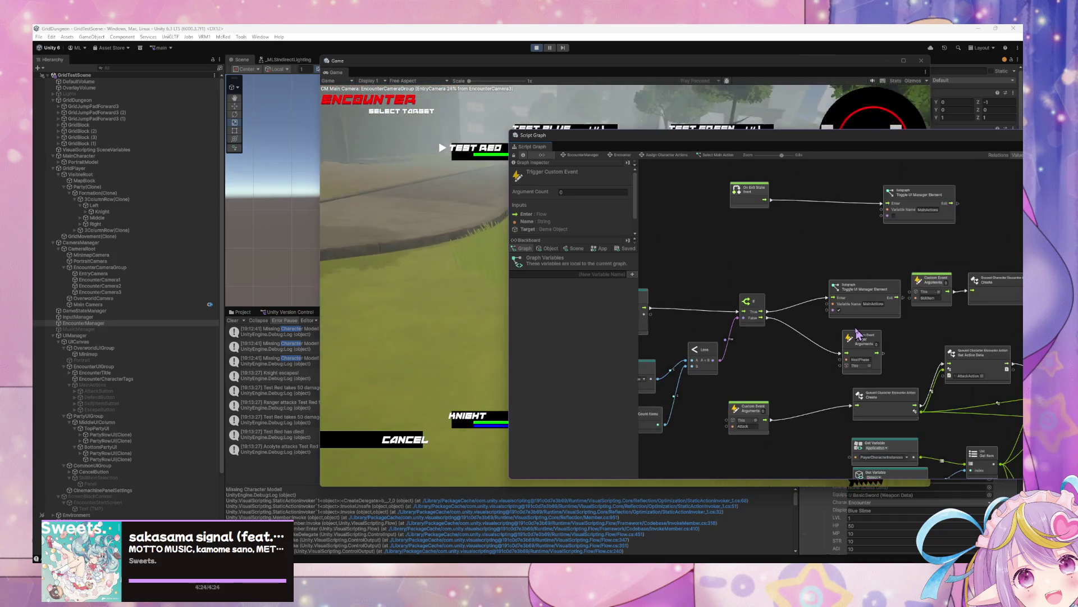
scroll(858, 335, down, 4)
drag(802, 325, 921, 322)
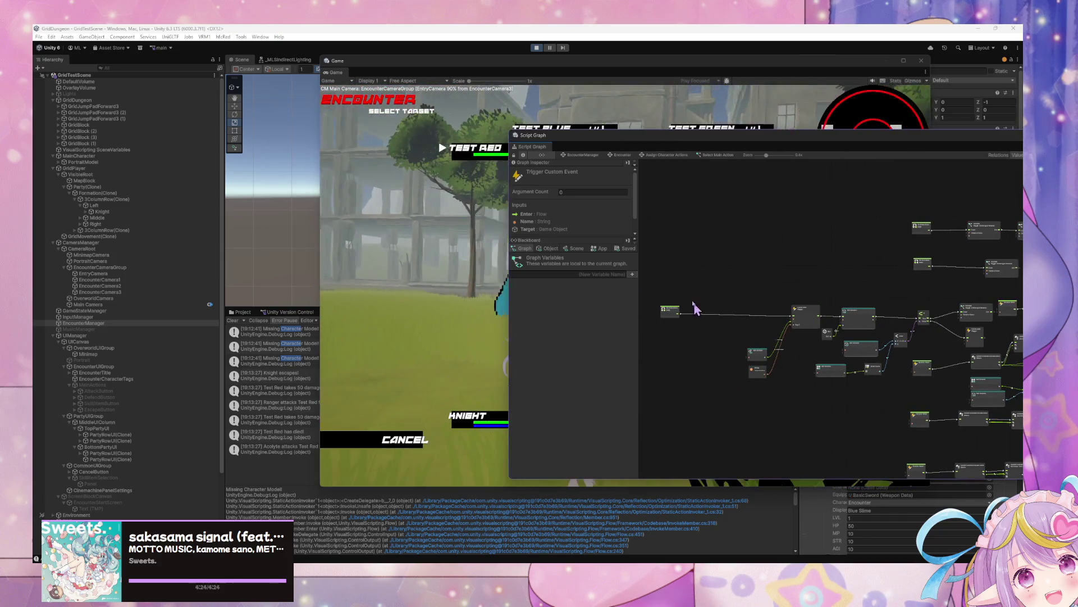
- Shift the central node group and the lower nodes left so they line up
mouse_move(694, 286)
mouse_down()
mouse_move(959, 354)
mouse_move(952, 342)
mouse_move(907, 338)
mouse_up()
mouse_move(874, 385)
mouse_down()
mouse_move(722, 365)
mouse_move(741, 376)
mouse_up()
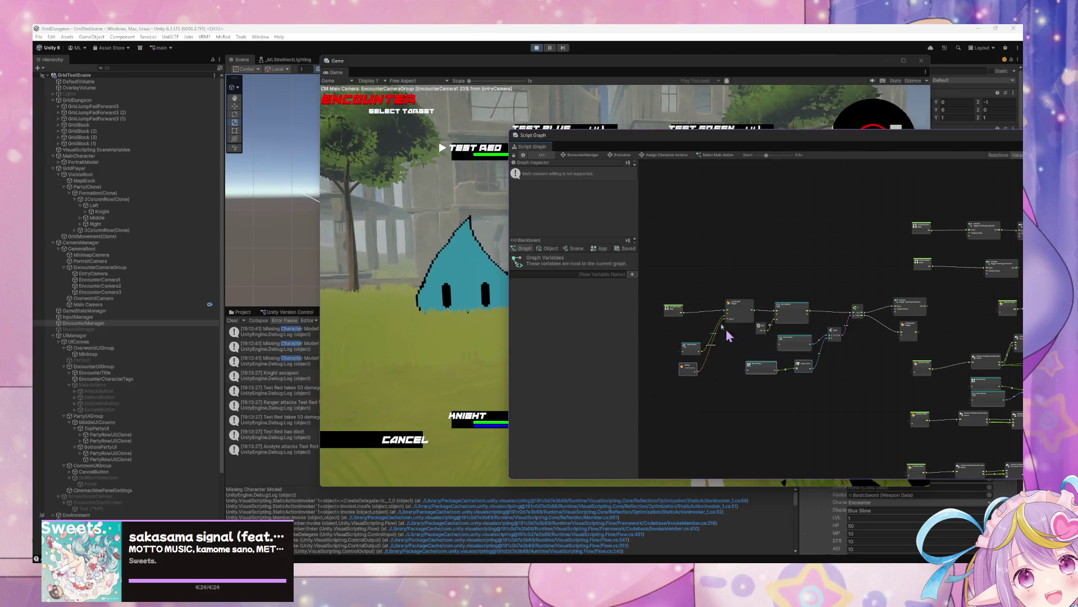
drag(664, 280, 872, 394)
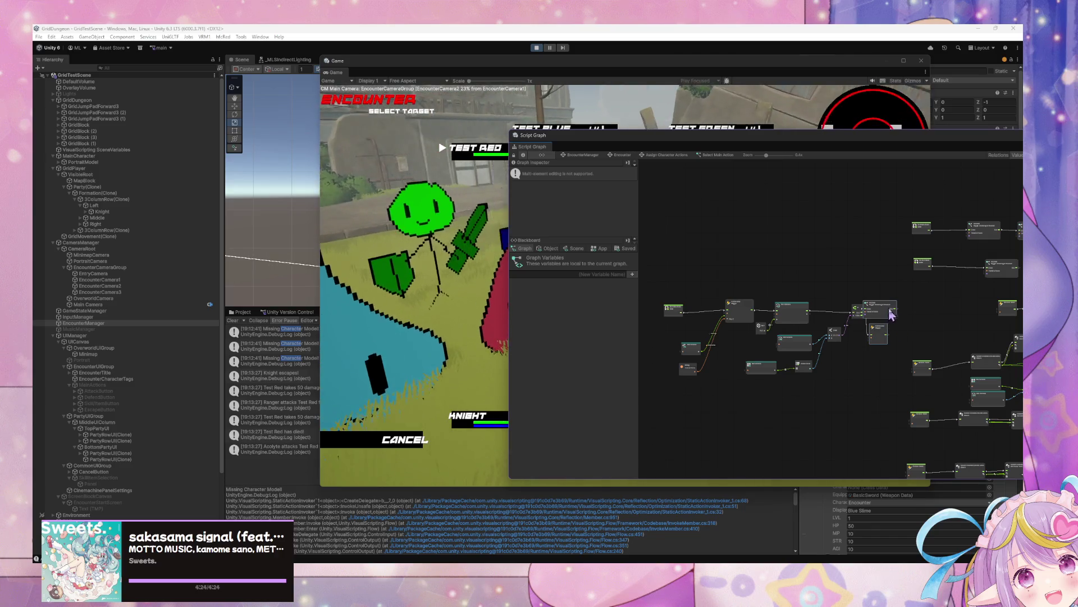
drag(892, 314, 924, 309)
- Move the Custom Event and right-hand node group left to close the gap
click(943, 386)
drag(915, 390, 659, 290)
mouse_move(963, 361)
mouse_down()
mouse_move(898, 332)
mouse_move(845, 337)
mouse_up()
scroll(845, 337, up, 6)
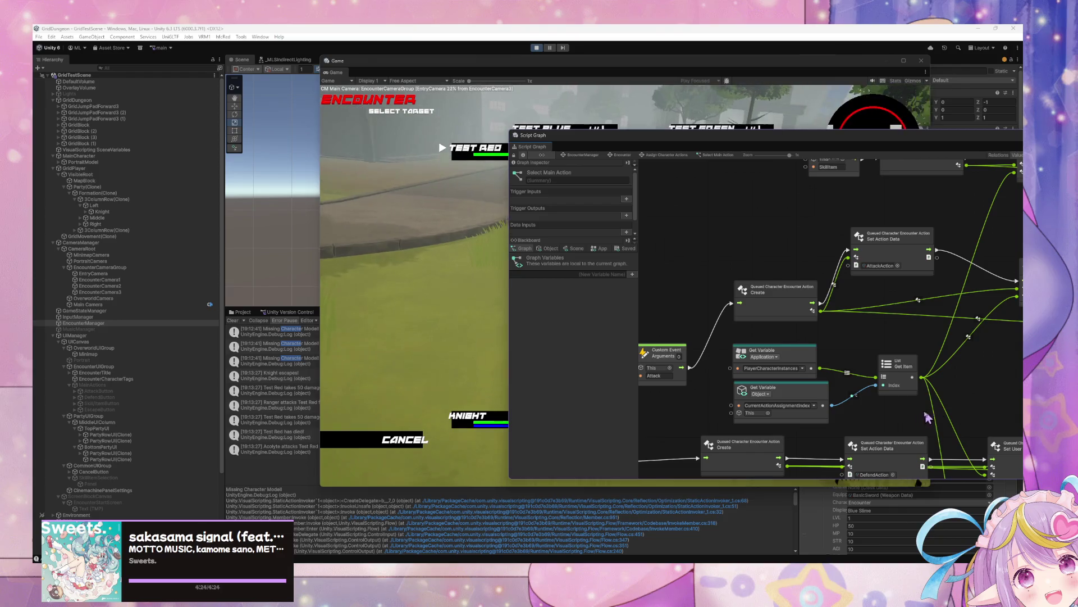
- Box-select the condition-node blocks and the Get Variable and List nodes, then deselect
drag(921, 425, 733, 354)
mouse_move(674, 320)
mouse_down()
mouse_move(878, 337)
mouse_move(877, 315)
mouse_move(775, 416)
mouse_move(928, 340)
mouse_move(915, 382)
mouse_move(917, 351)
mouse_move(859, 359)
mouse_up()
click(918, 348)
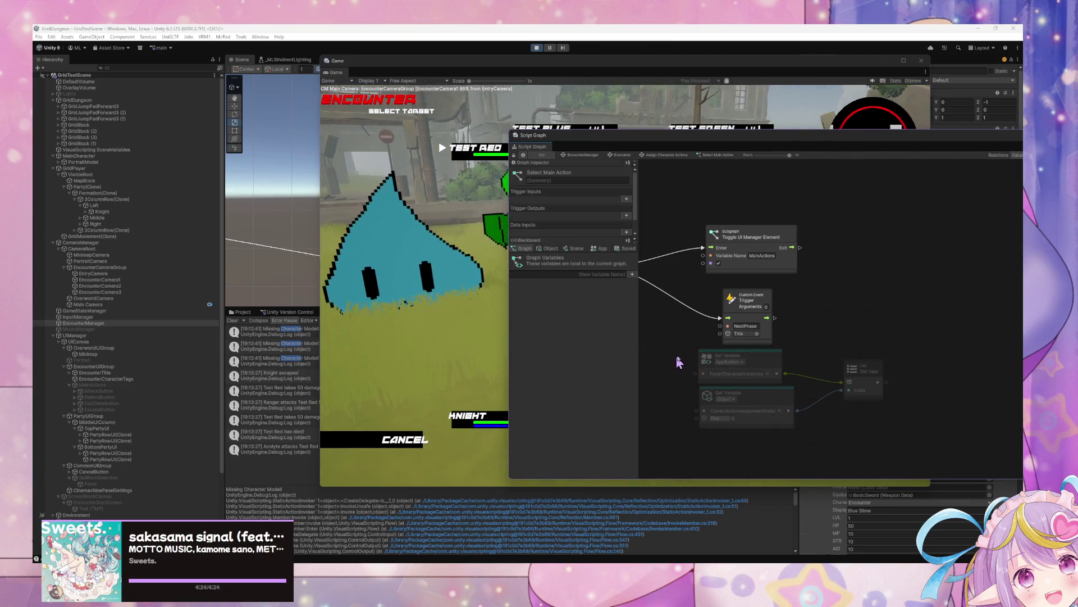
drag(891, 431, 679, 363)
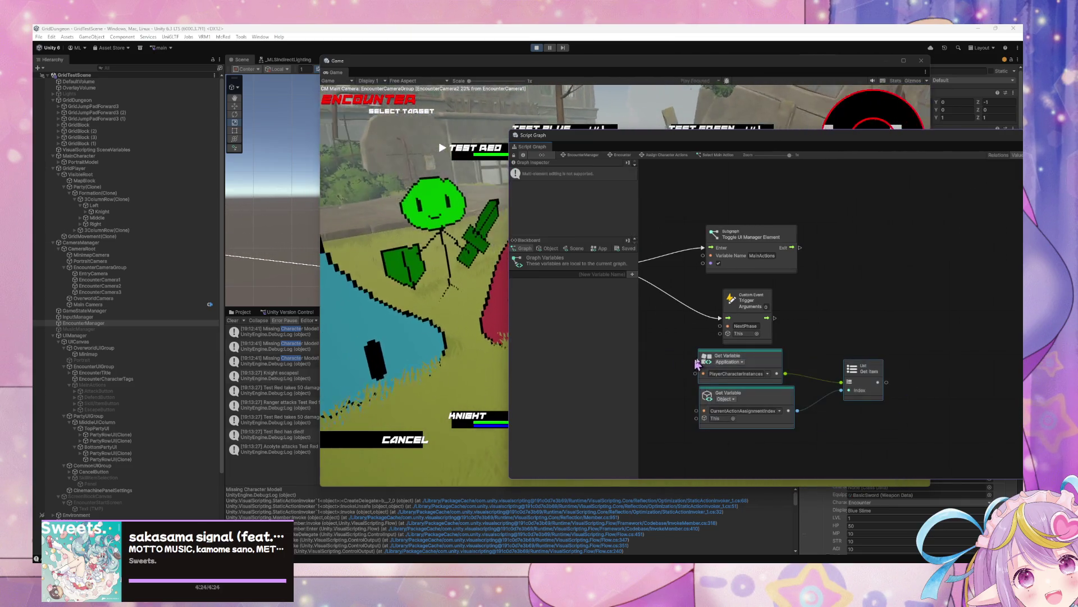
click(867, 337)
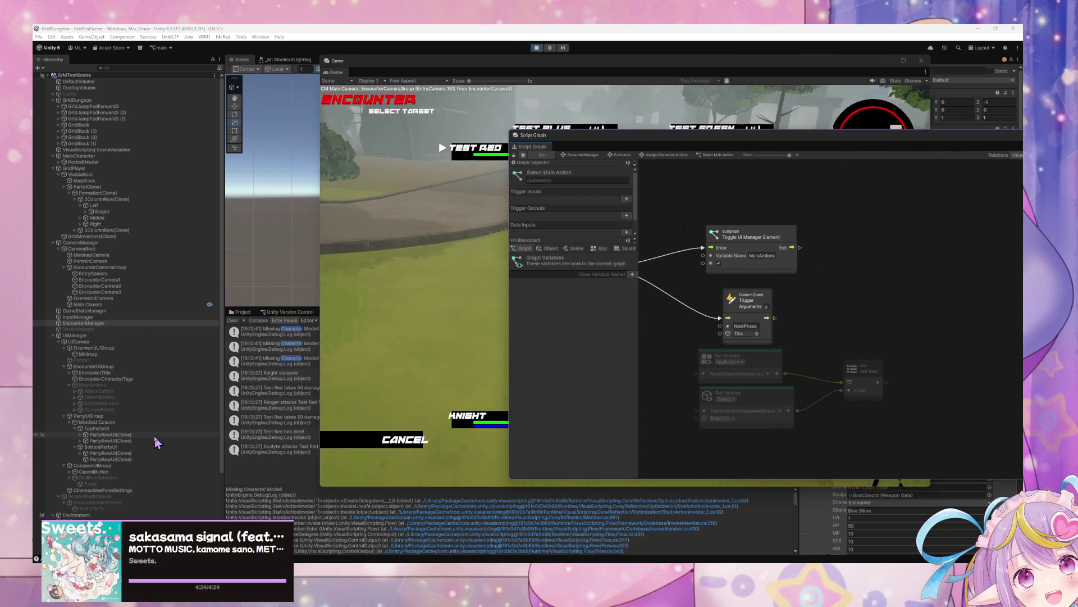
- Expand the first party row in the Hierarchy and select Knight to load its State Graph
click(82, 435)
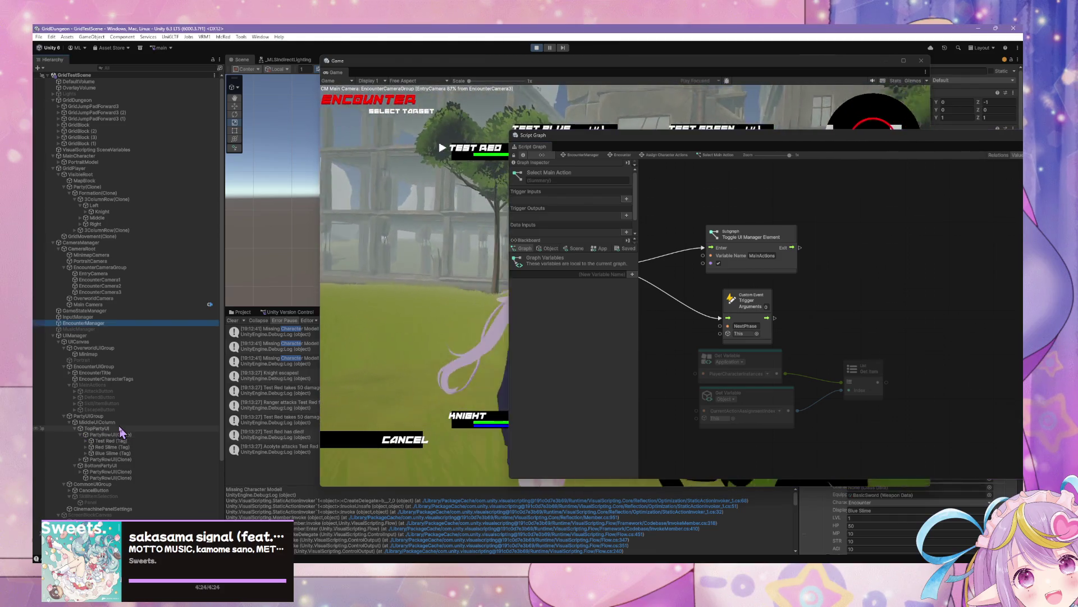
click(814, 454)
mouse_move(963, 424)
mouse_down()
mouse_move(722, 392)
mouse_move(750, 375)
mouse_move(855, 382)
mouse_move(806, 400)
mouse_up()
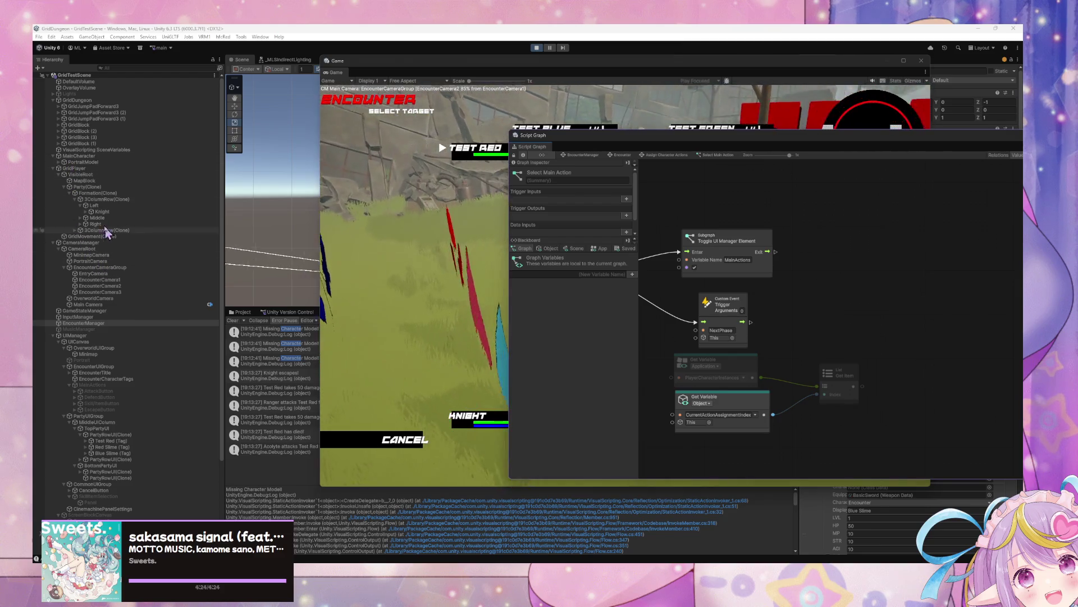
click(103, 212)
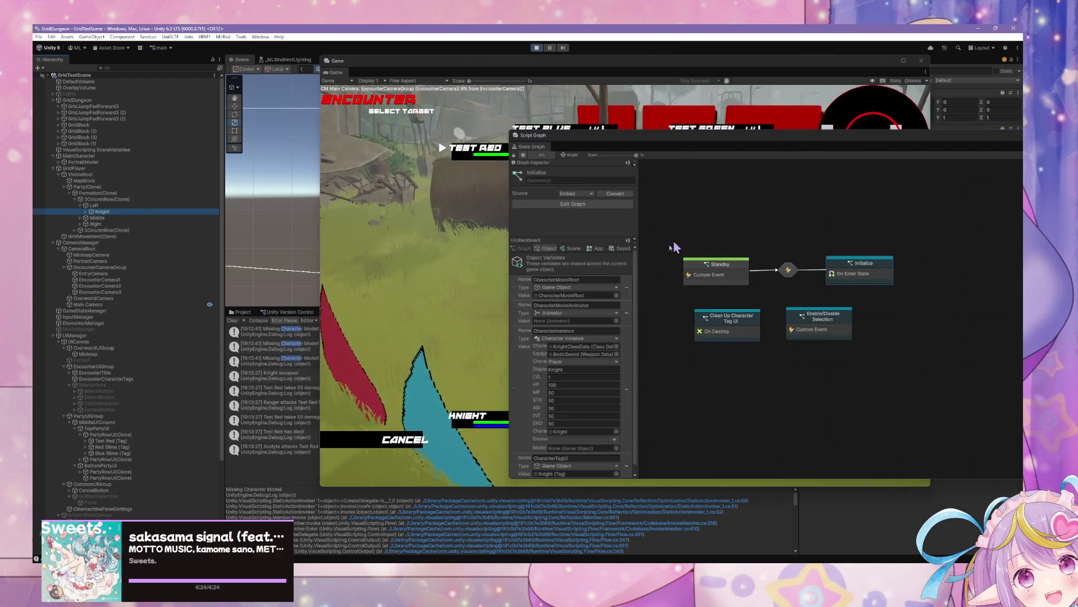
- In Knight's Standby state, create a CharacterTagUI get-variable node from Object variables, then delete it
scroll(617, 317, down, 1)
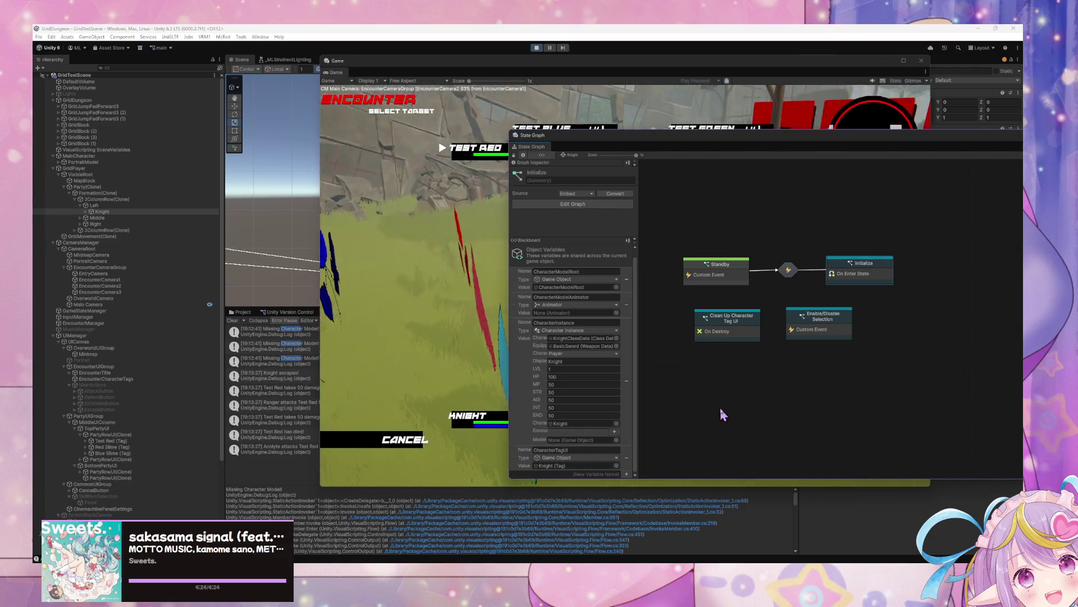
double_click(720, 279)
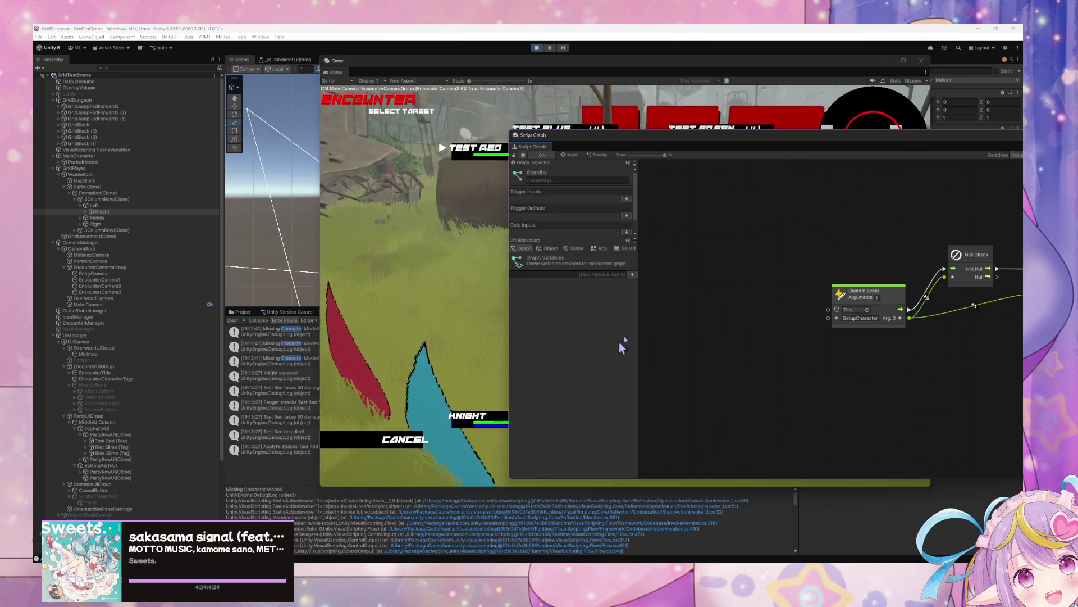
click(552, 249)
mouse_move(514, 466)
mouse_down()
mouse_move(734, 298)
mouse_move(783, 288)
mouse_up()
key(Delete)
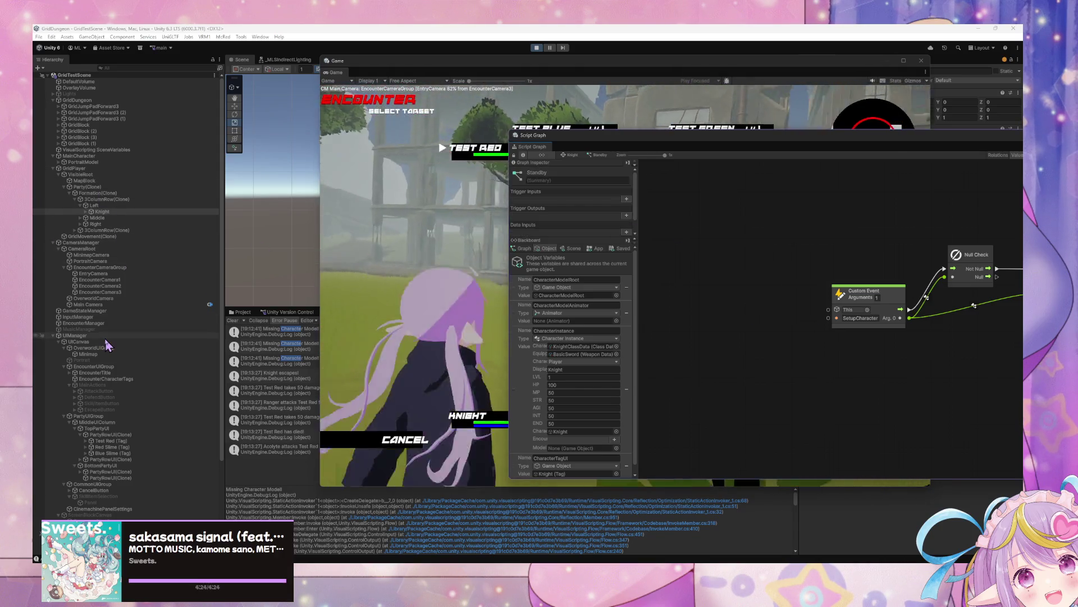
- View the Test Red tag's graph, then return to EncounterManager's Assign Character Actions > Select Main Action
click(147, 442)
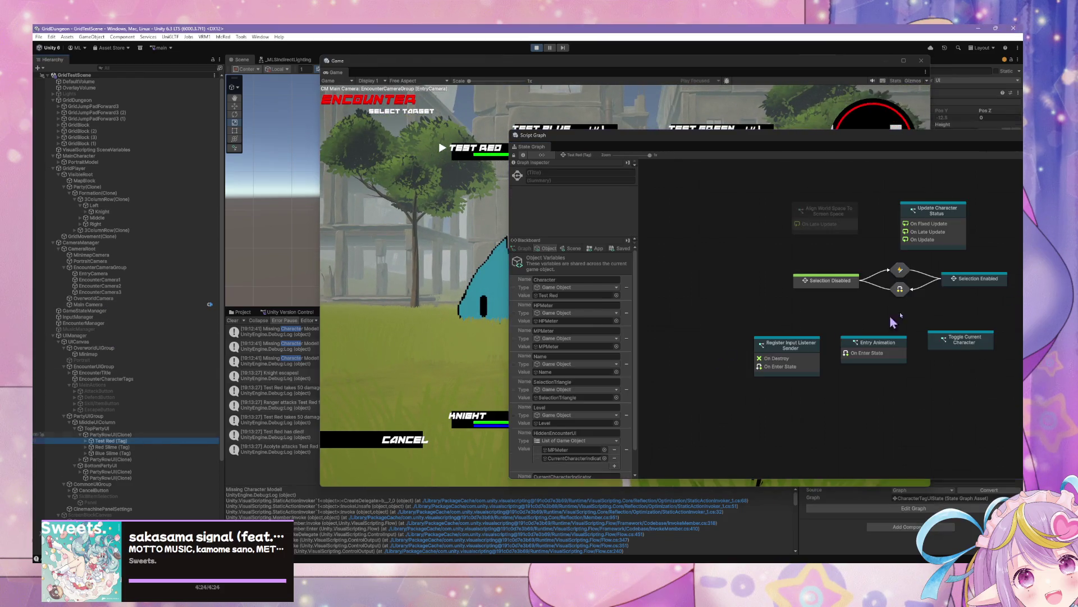
click(959, 346)
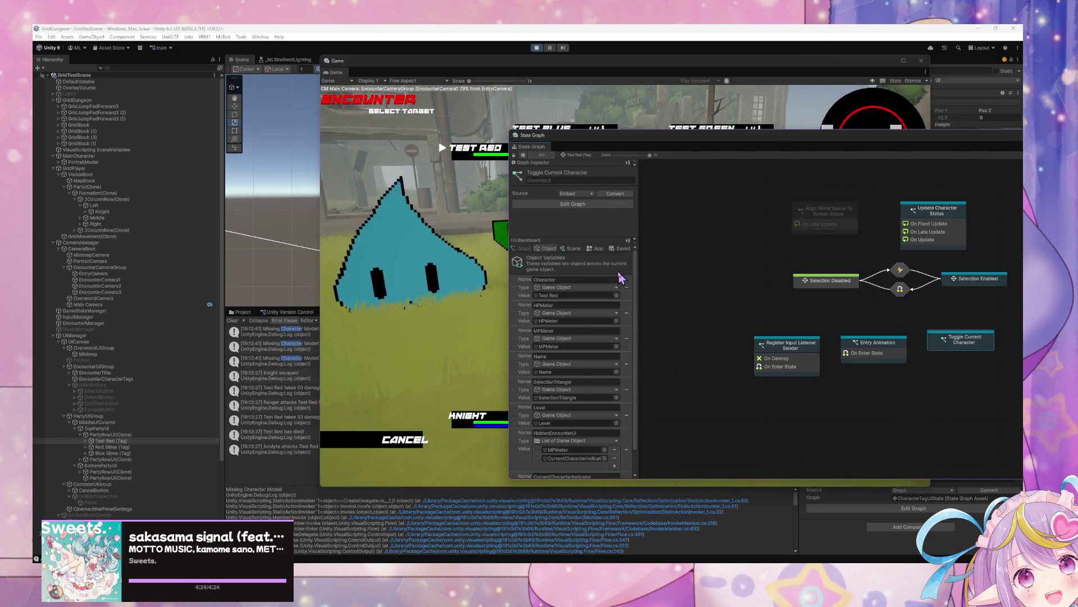
scroll(620, 275, down, 1)
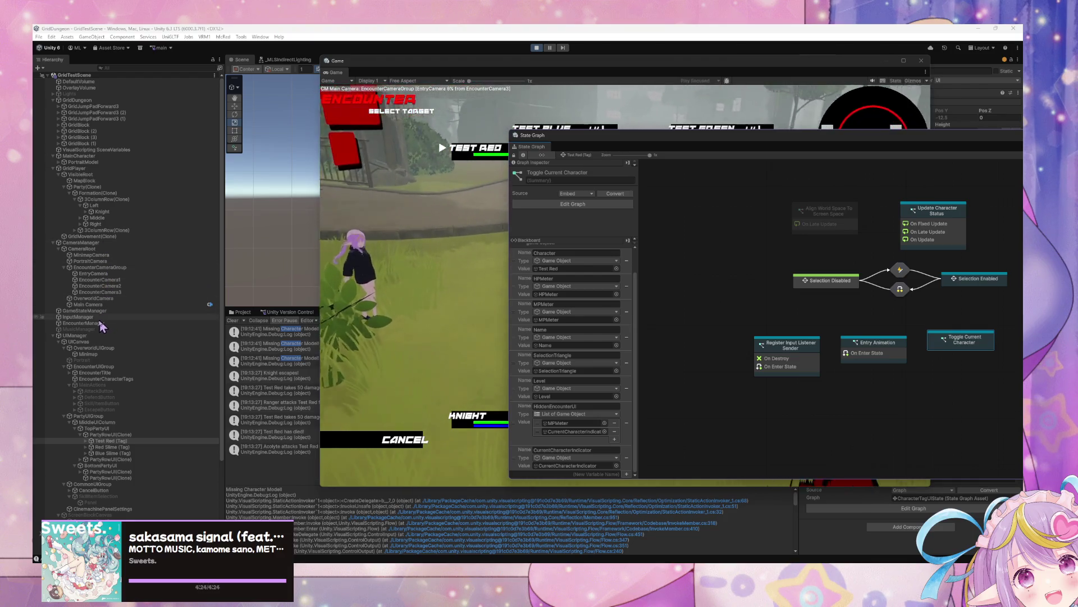
click(194, 324)
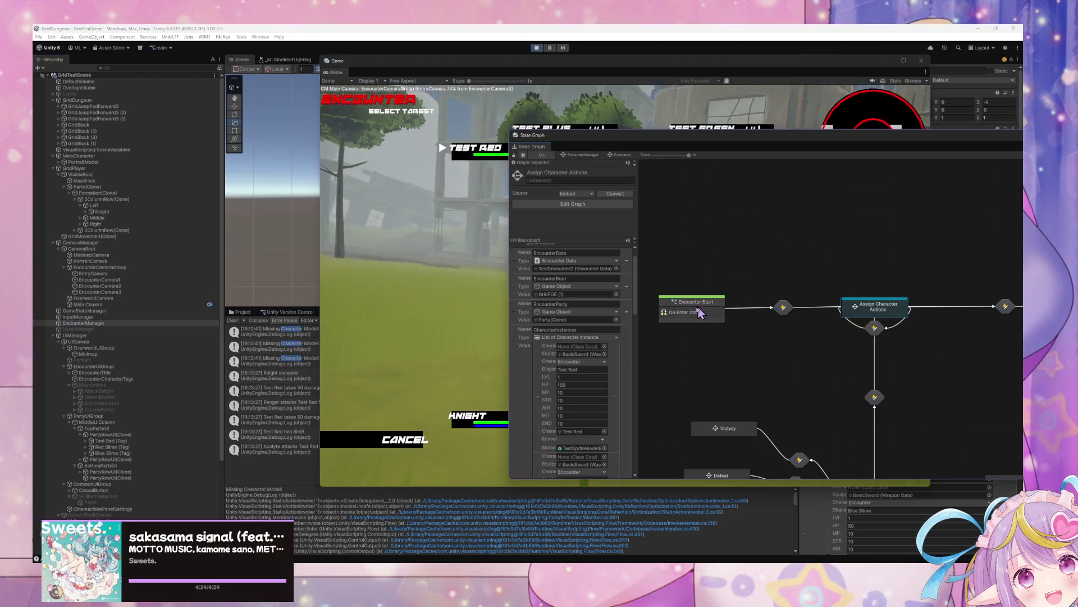
click(695, 312)
double_click(878, 306)
double_click(743, 314)
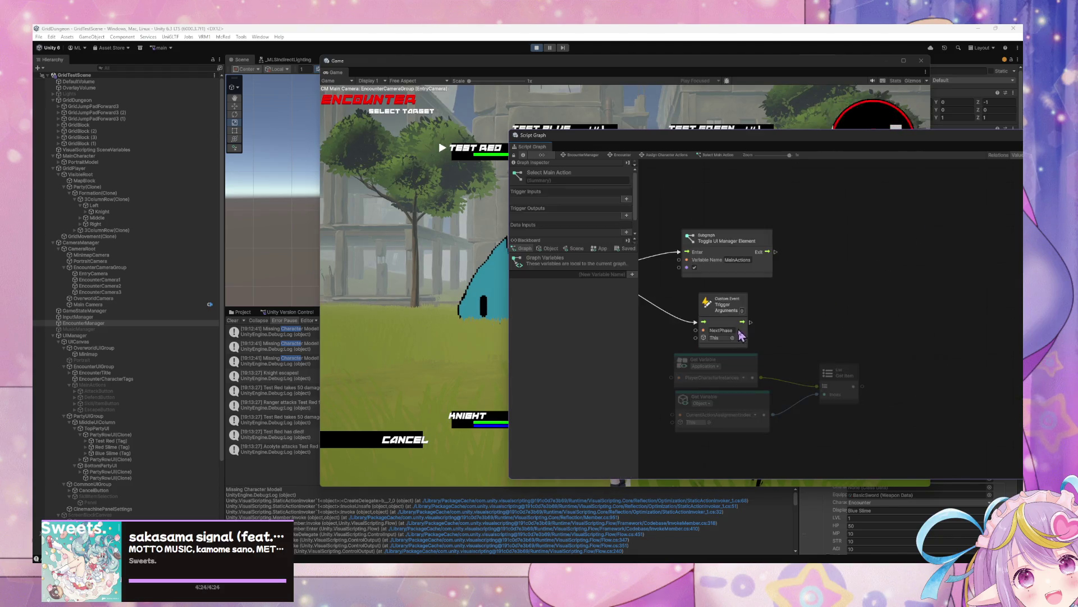
- Paste the CharacterTagUI Get Variable node and place it below the NextPhase trigger nodes
key(ctrl+v)
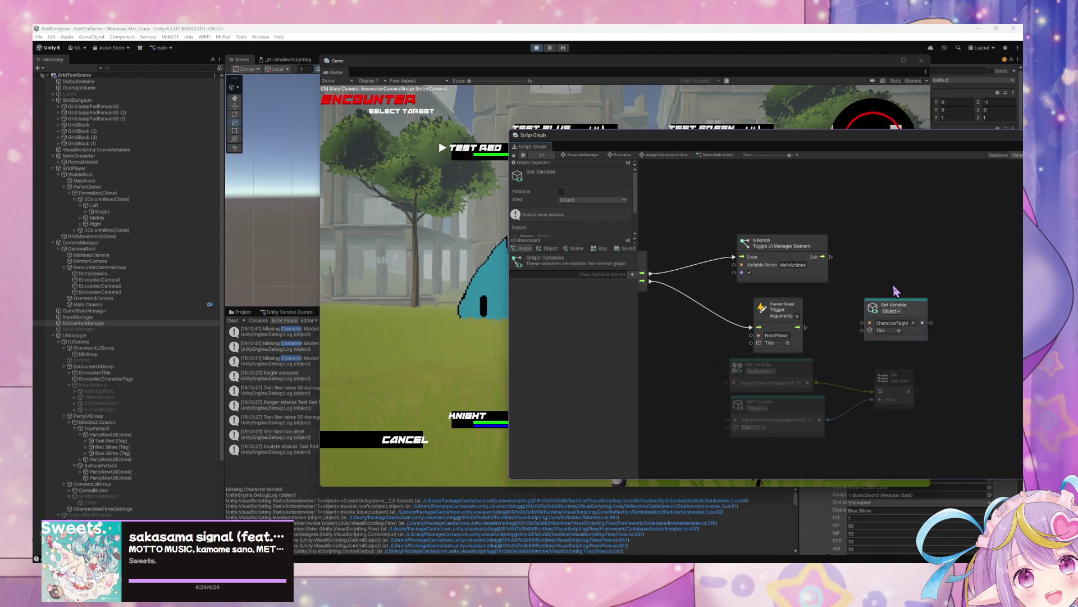
drag(913, 313, 997, 360)
drag(942, 308, 918, 296)
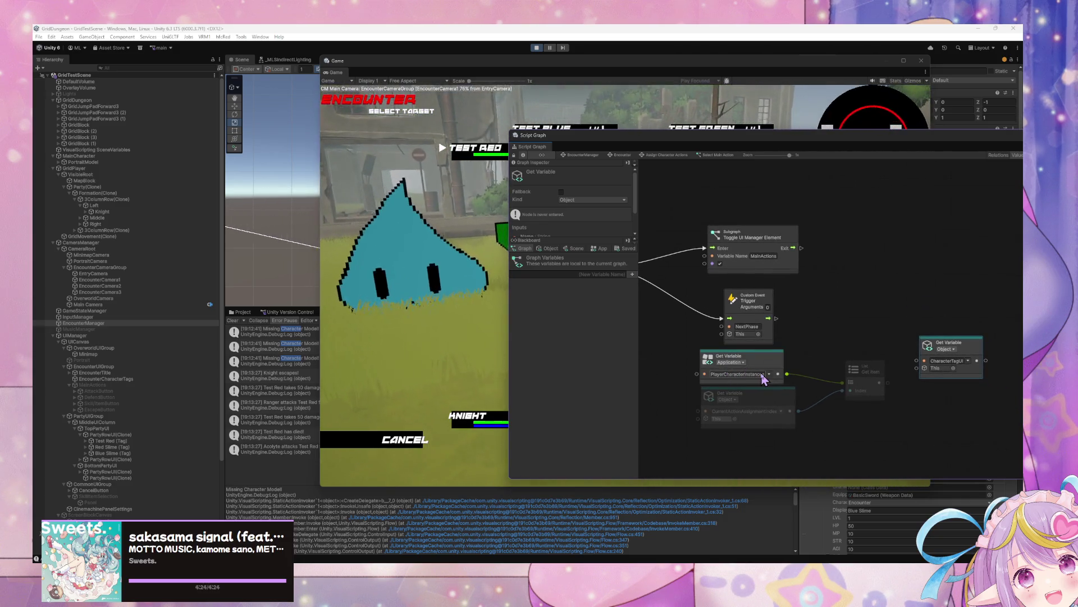
click(549, 249)
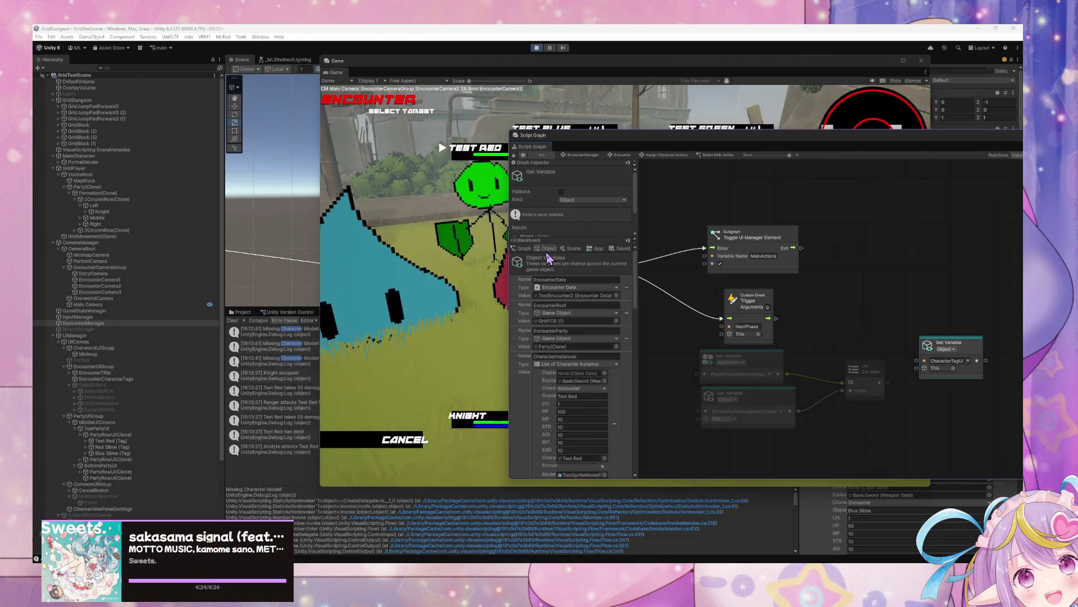
scroll(589, 393, down, 3)
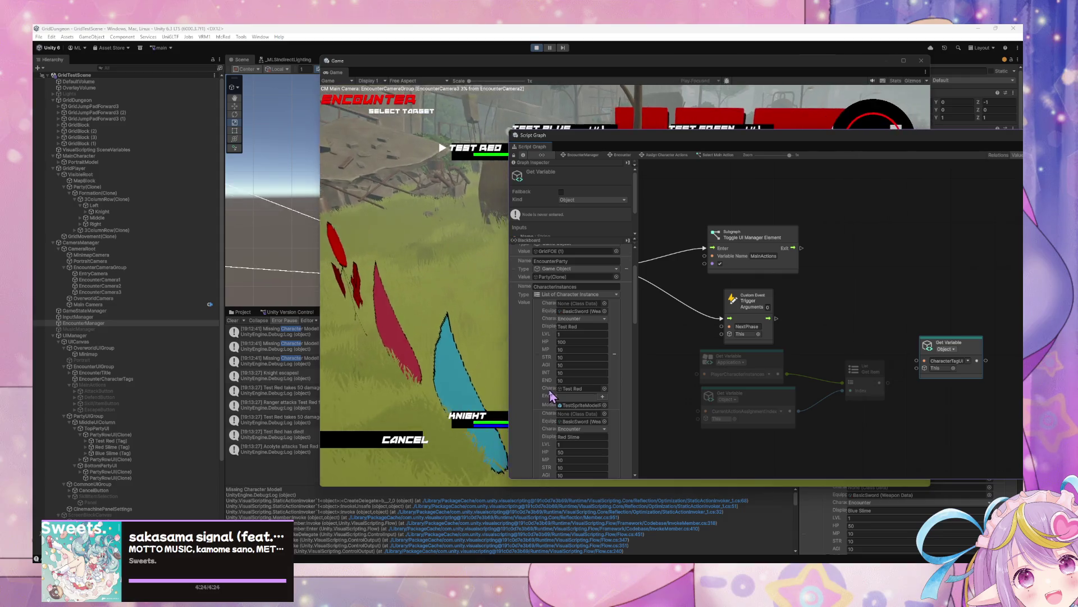
scroll(582, 314, down, 10)
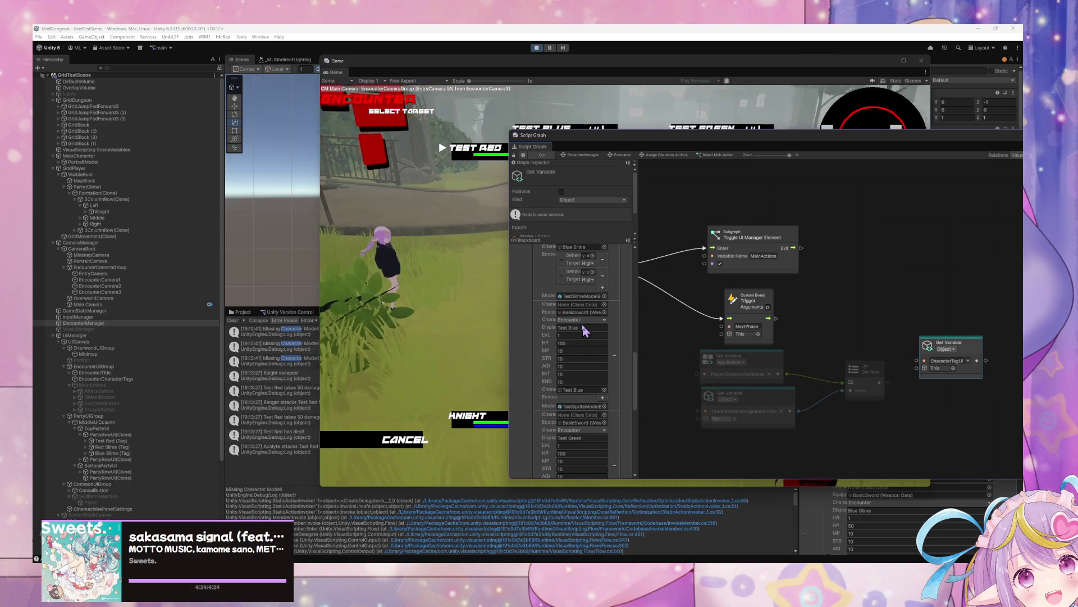
scroll(582, 324, down, 10)
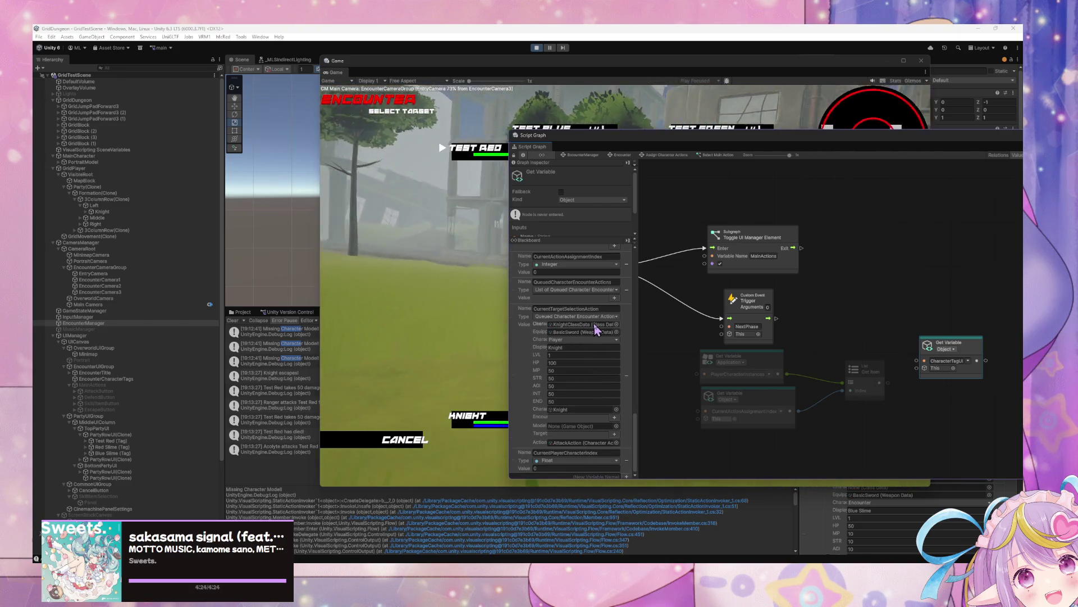
scroll(596, 330, down, 2)
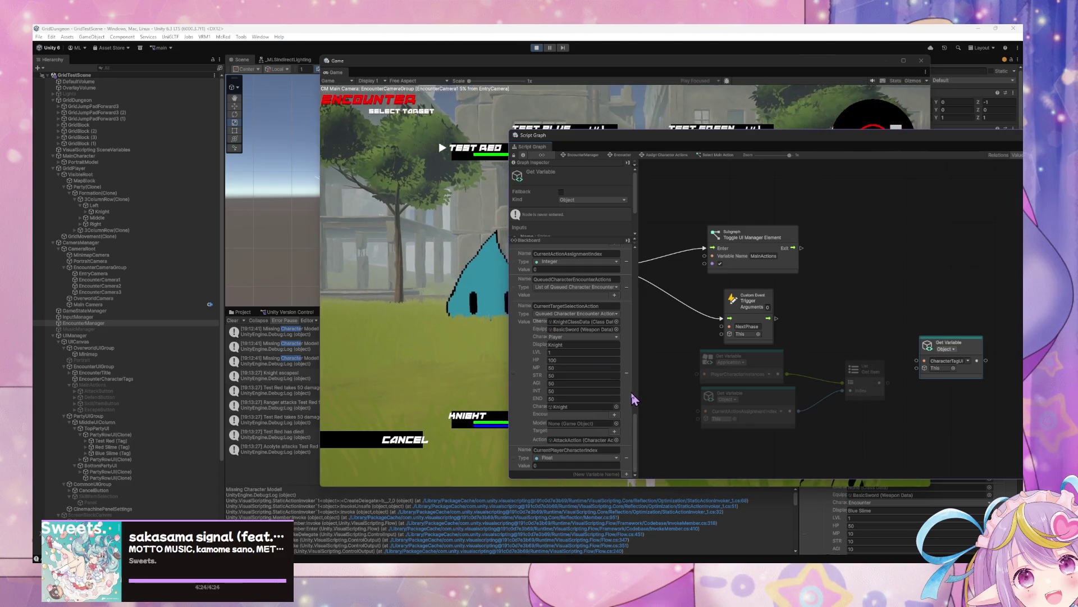
drag(935, 371, 854, 440)
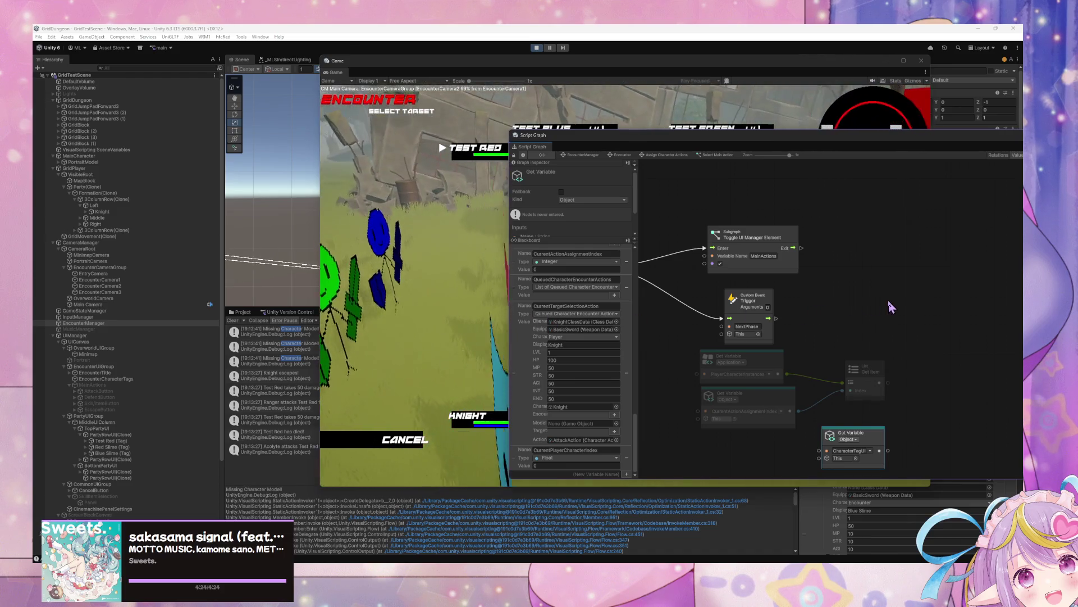
- Review the Queued Character Encounter Action, Set Variable and event trigger nodes, then switch to Visual Studio Code
drag(828, 297, 786, 290)
drag(913, 303, 685, 308)
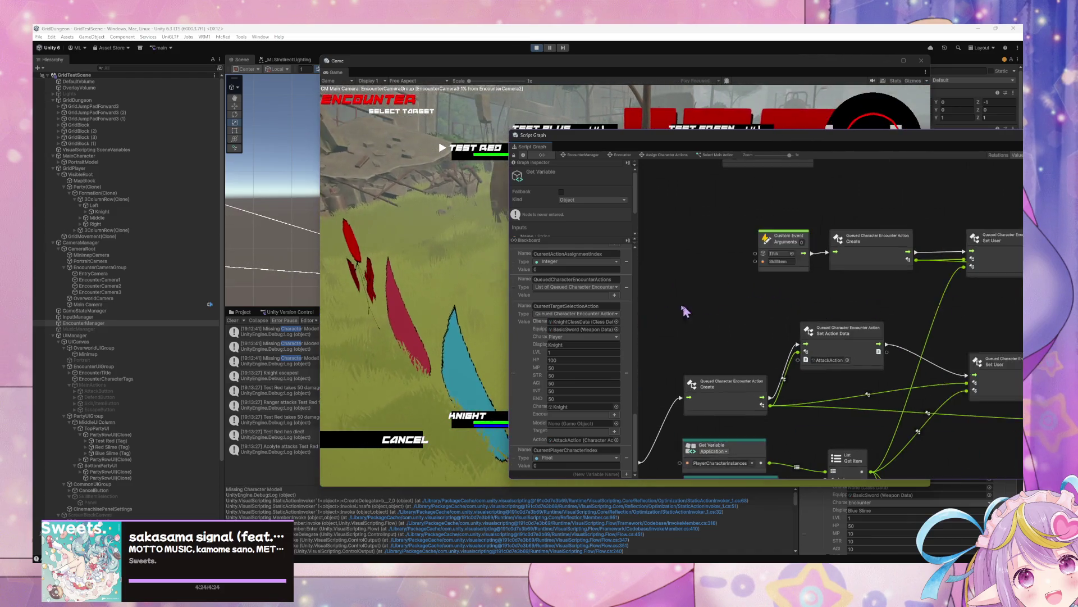
scroll(811, 313, down, 3)
drag(847, 320, 702, 324)
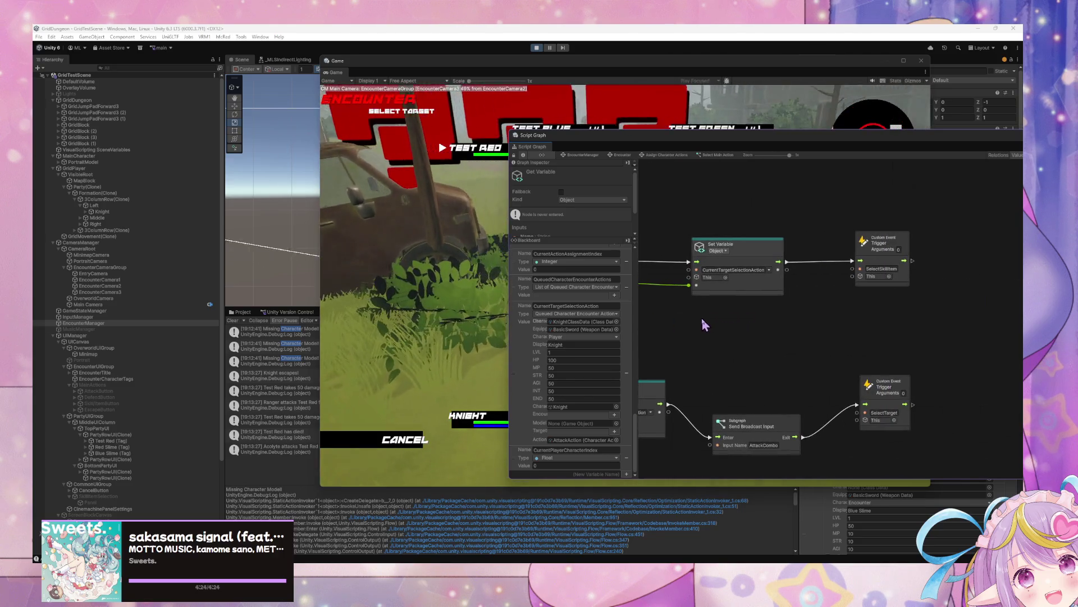
mouse_move(769, 322)
mouse_down()
mouse_move(803, 313)
mouse_move(772, 298)
mouse_up()
scroll(777, 320, left, 5)
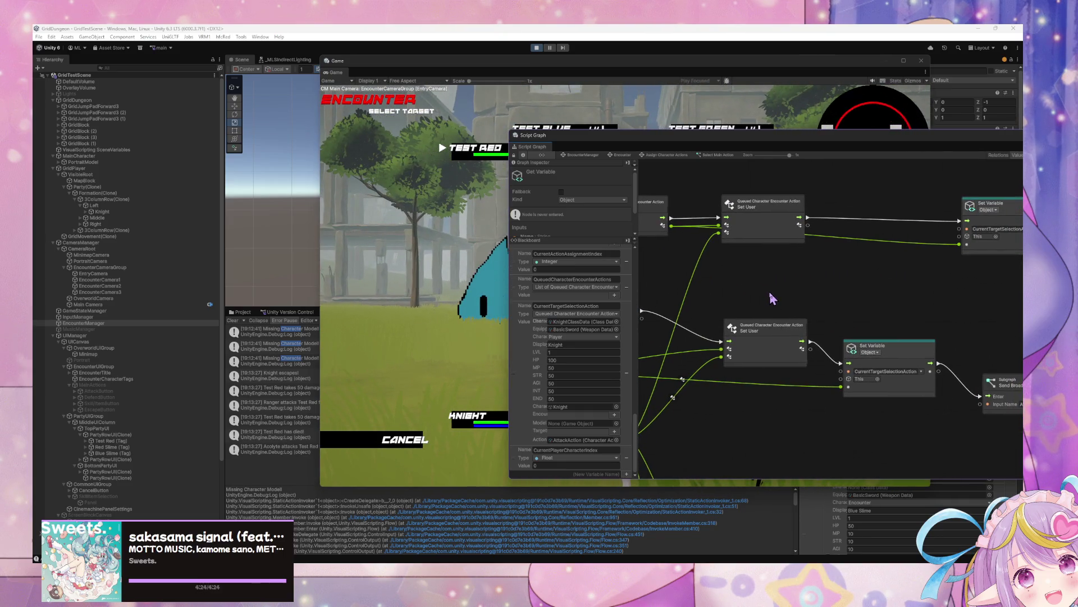
scroll(771, 297, left, 5)
scroll(837, 284, left, 5)
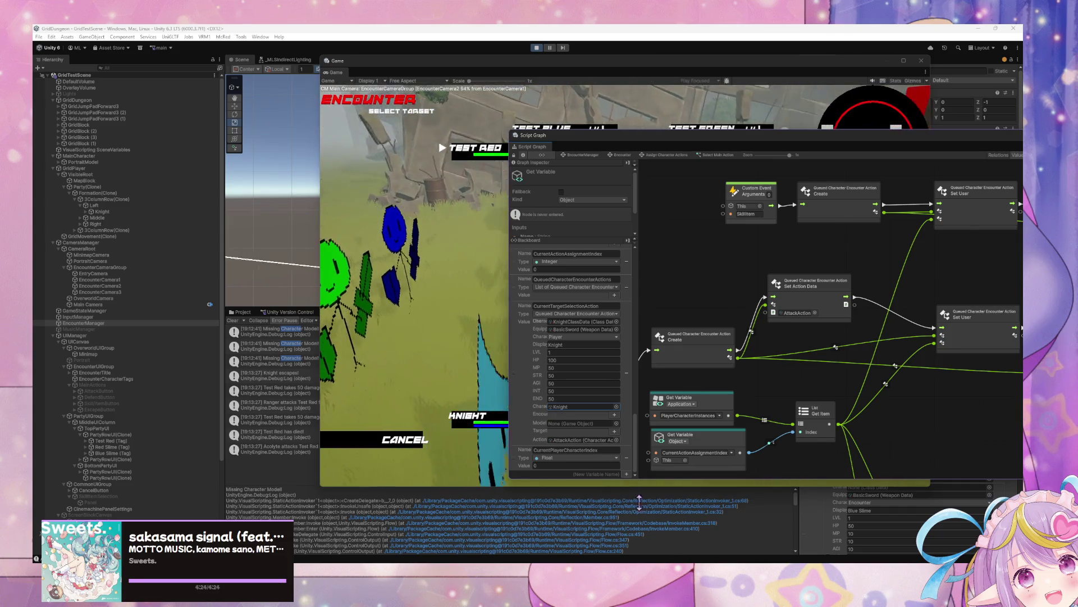
key(alt+Tab)
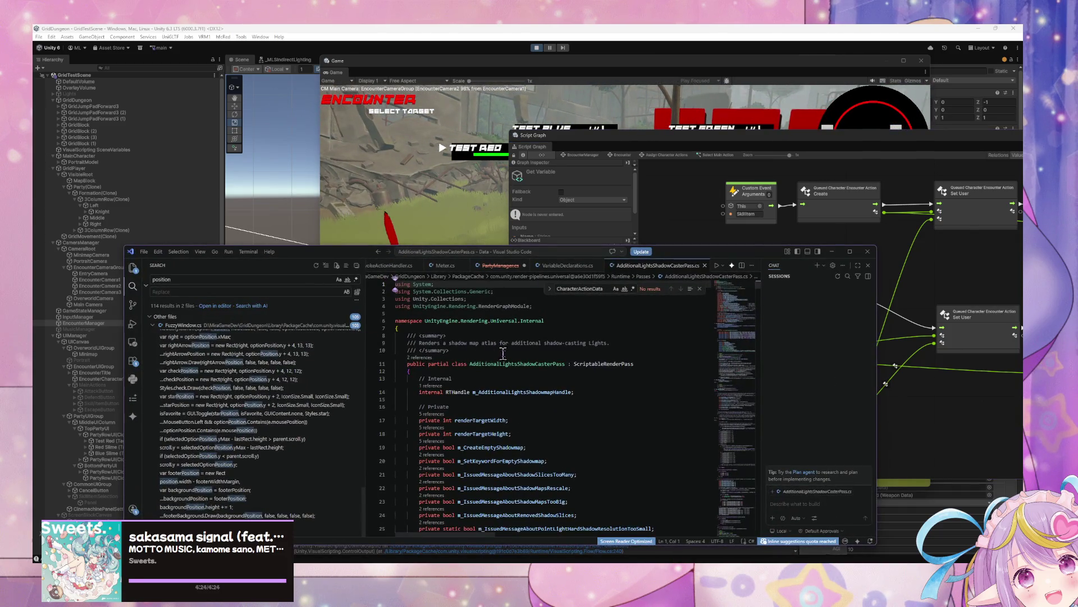
- Open the QueuedCharacterEncounterAction class definition and read through its fields
scroll(499, 358, up, 1)
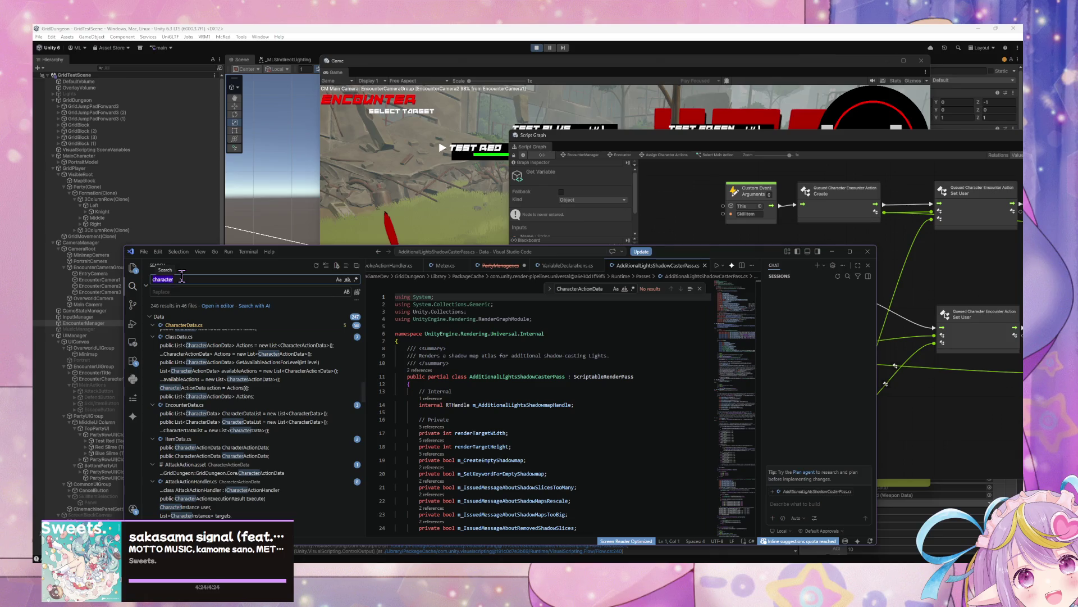
key(BackSpace)
text(queued)
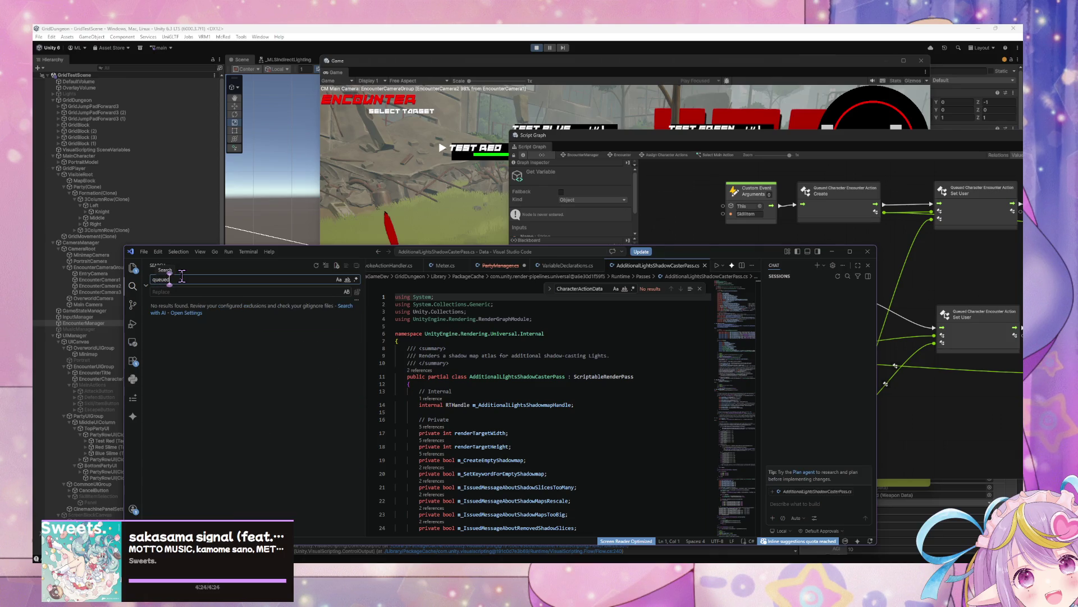
click(219, 325)
scroll(555, 382, down, 1)
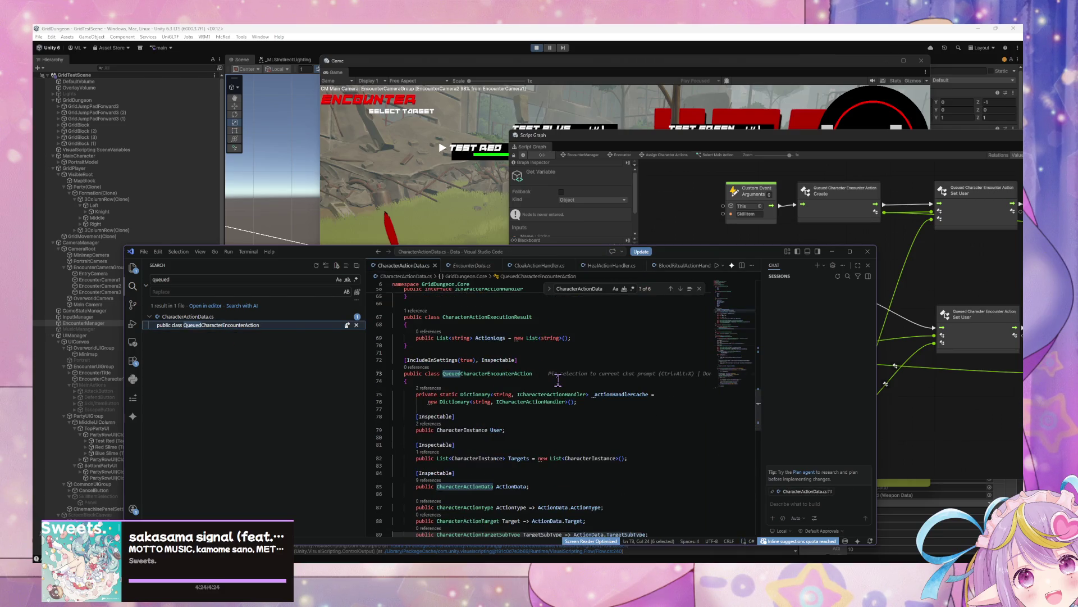
scroll(557, 380, down, 5)
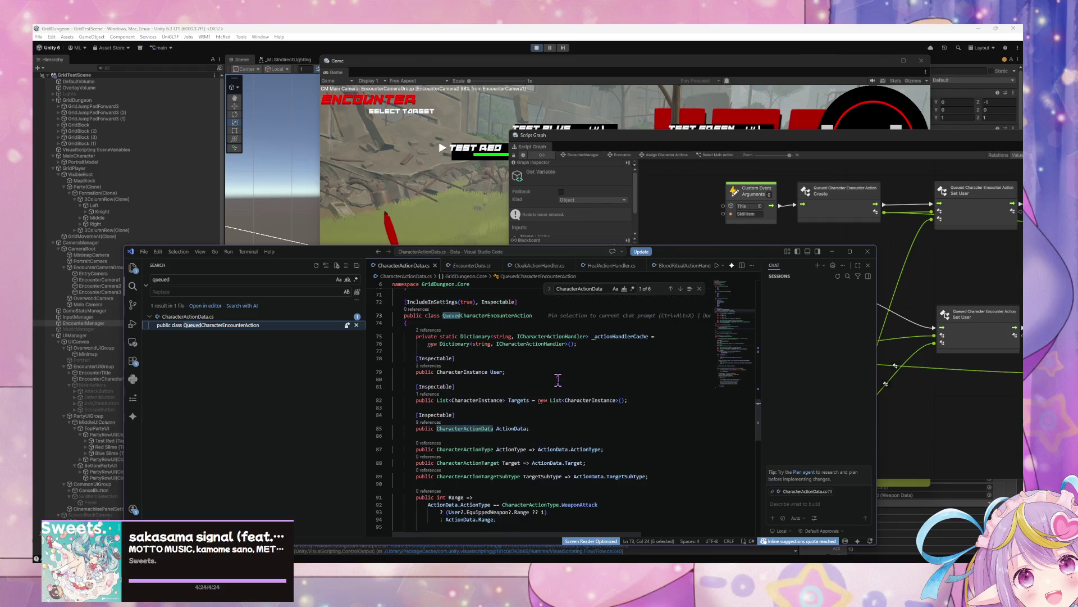
scroll(557, 380, down, 10)
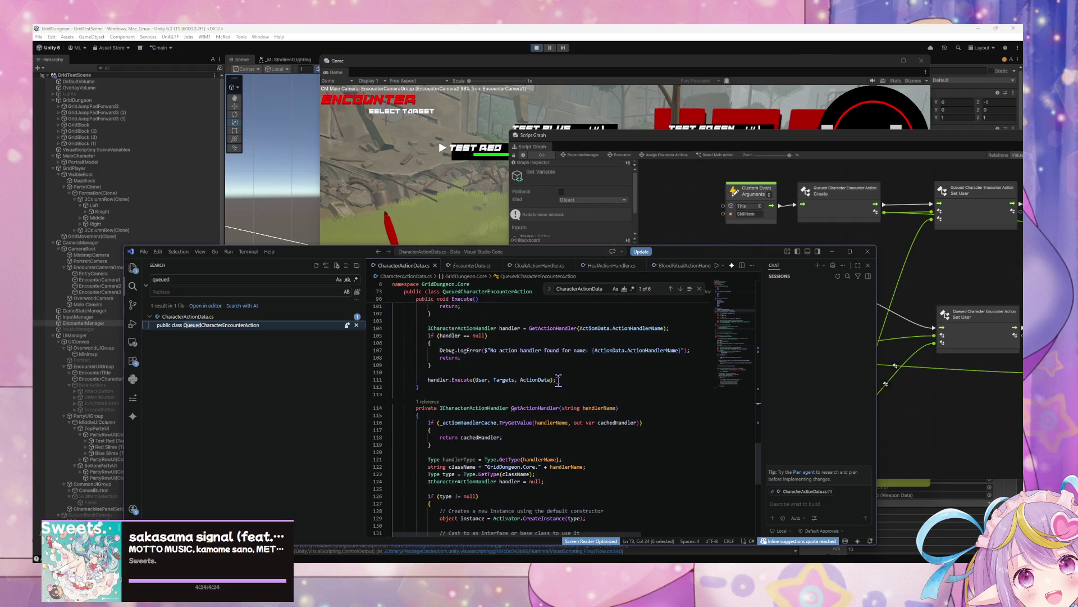
scroll(559, 380, up, 9)
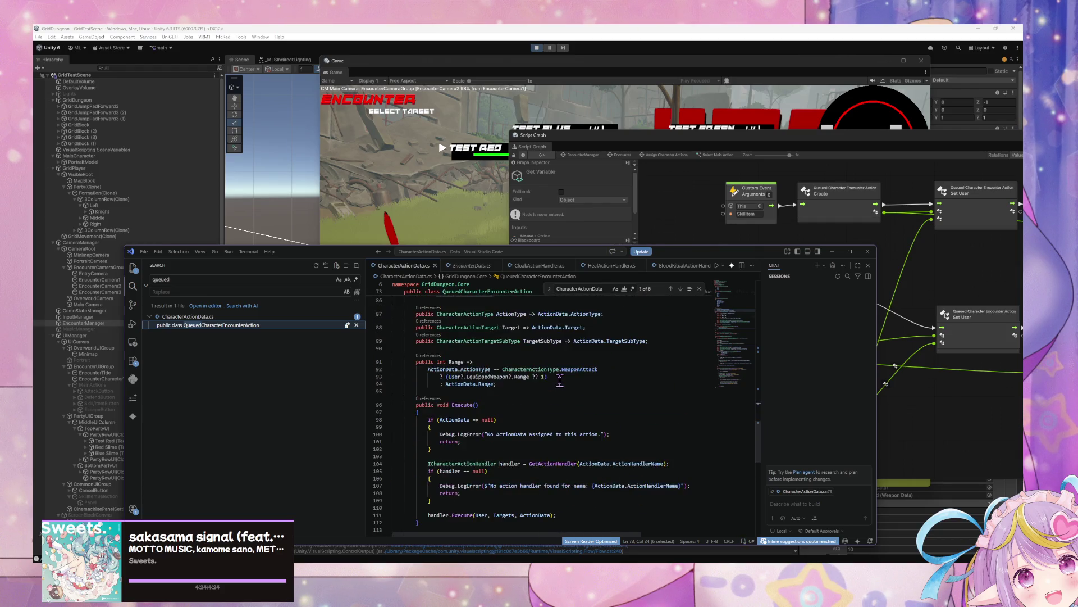
scroll(560, 380, up, 1)
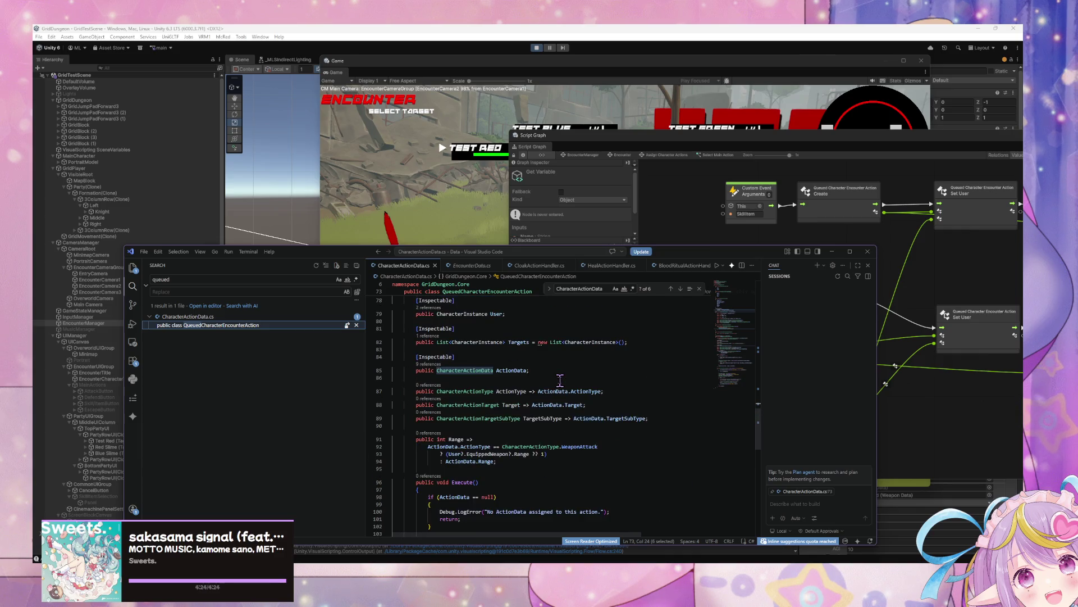
scroll(560, 380, up, 3)
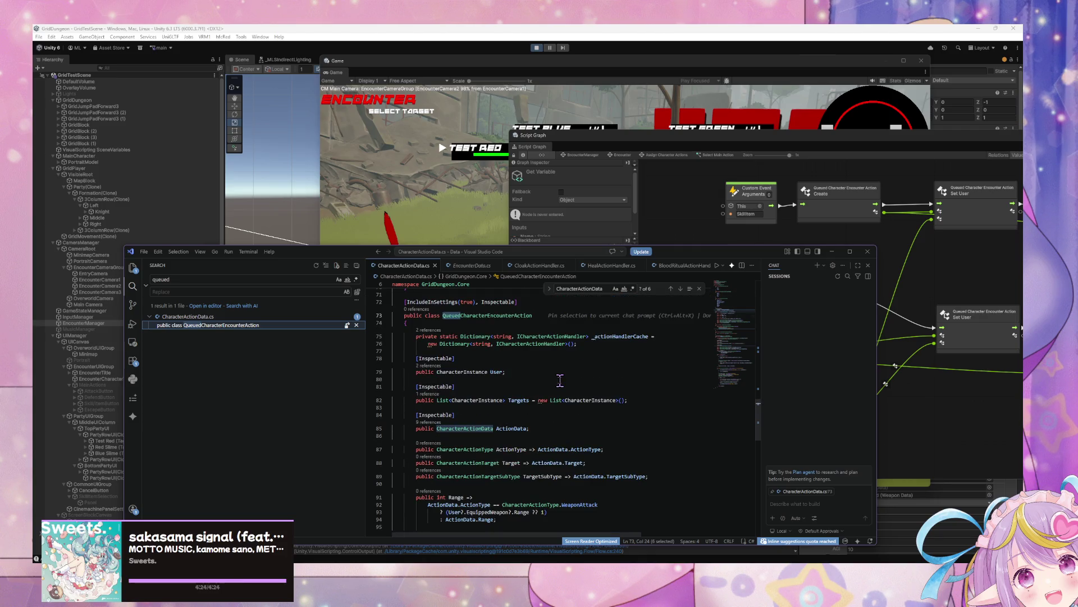
- Select the User field's CharacterInstance type, jump to its next occurrence, and quick-open 'CharacterInst'
double_click(460, 372)
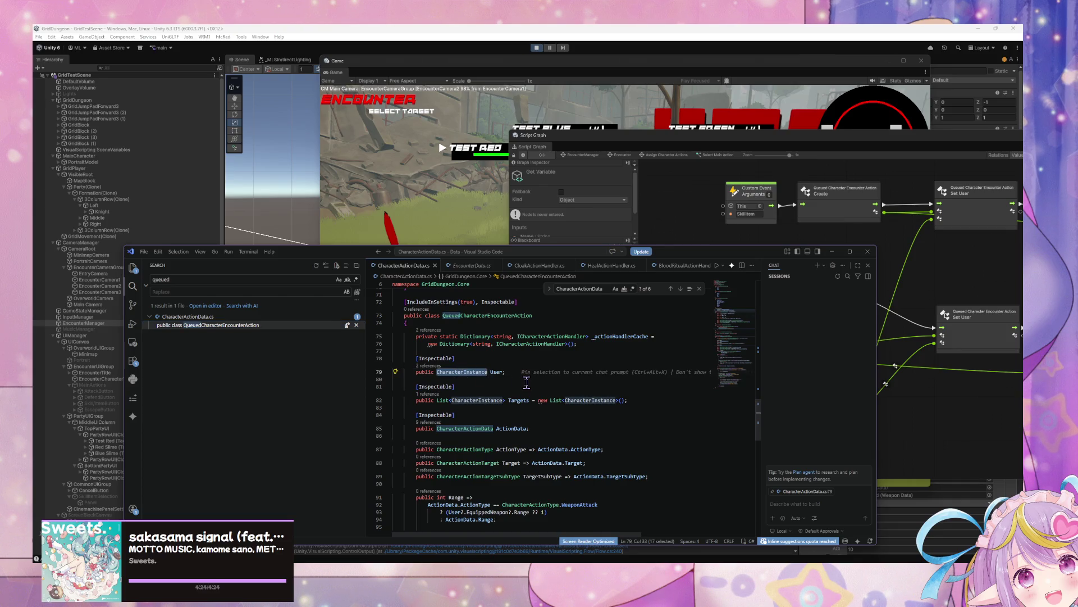
key(Return)
key(Return)
key(Return)
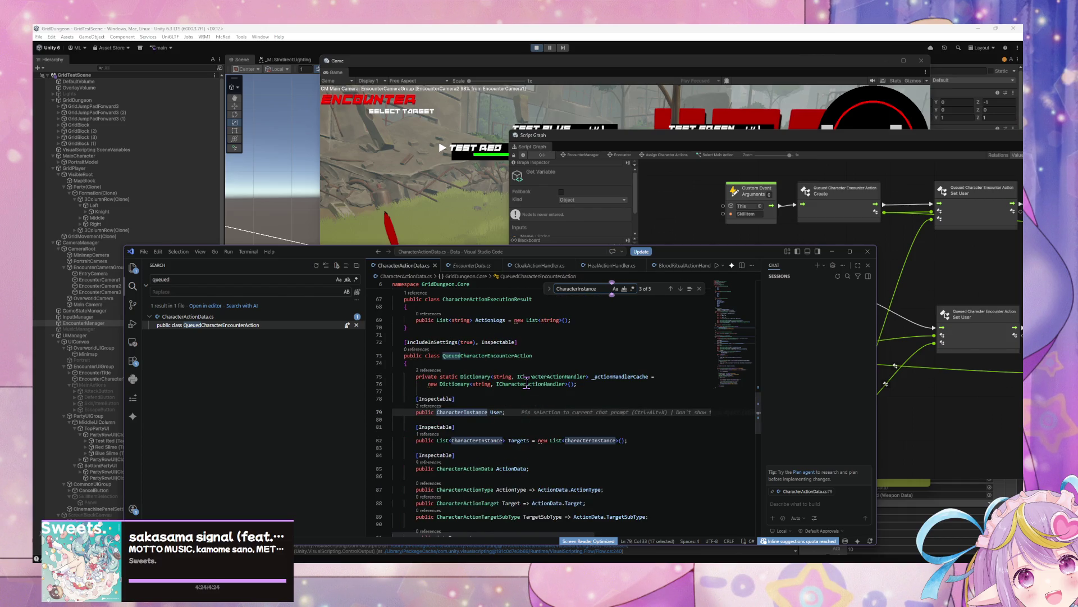
key(ctrl+p)
text(CharacterInst)
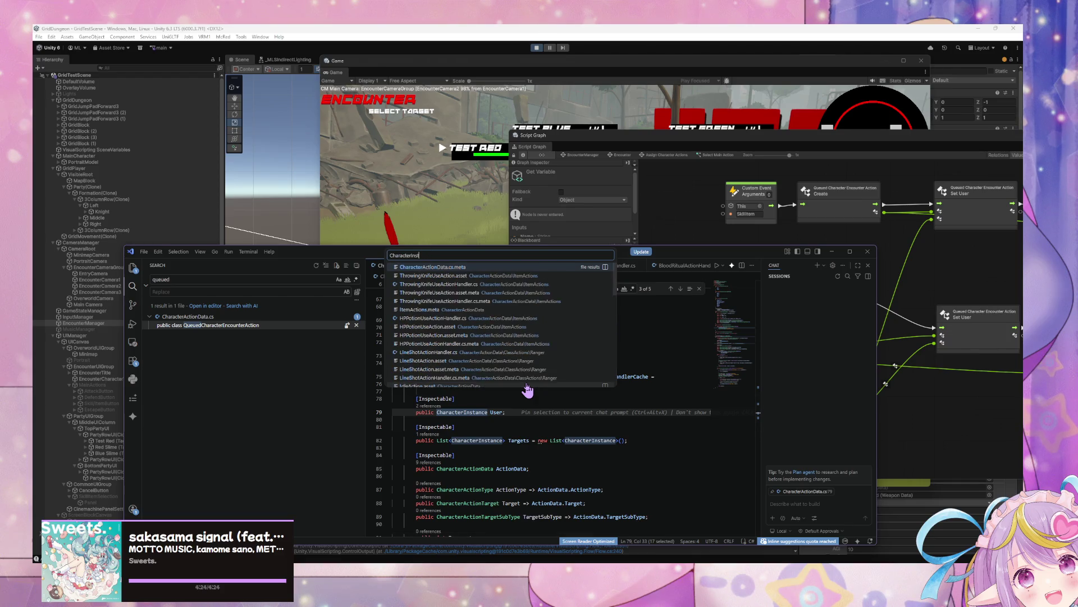
- Search the workspace for CharacterInstance and open its class definition in CharacterData.cs
click(183, 278)
text(CharacterInstance)
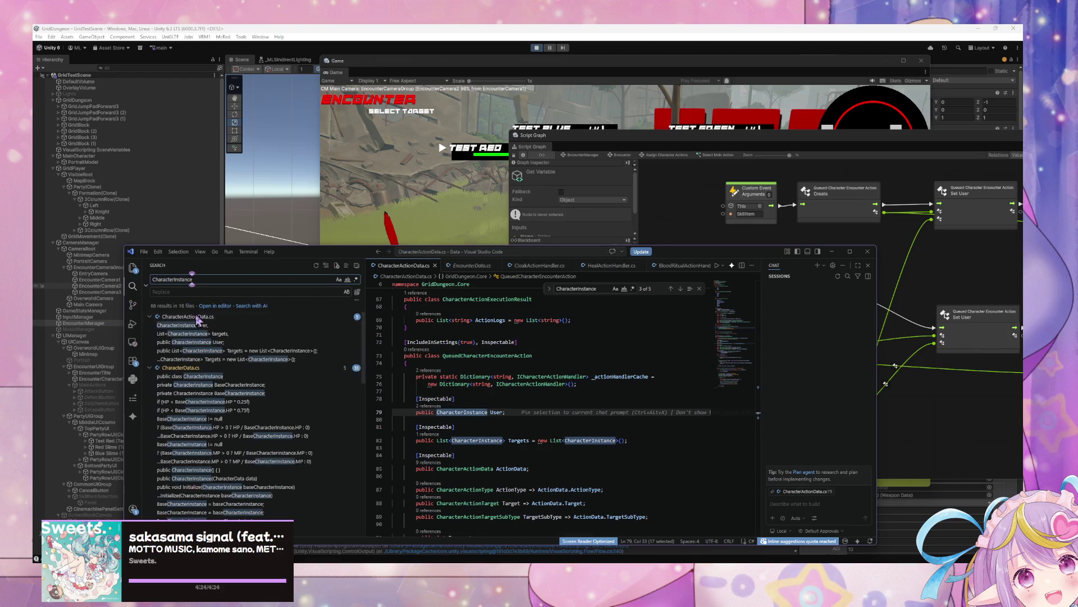
click(193, 348)
click(219, 349)
click(219, 358)
- Scan the CharacterInstance members, select the Character GameObject property on line 56, and return to Unity
scroll(531, 363, down, 3)
scroll(532, 362, down, 3)
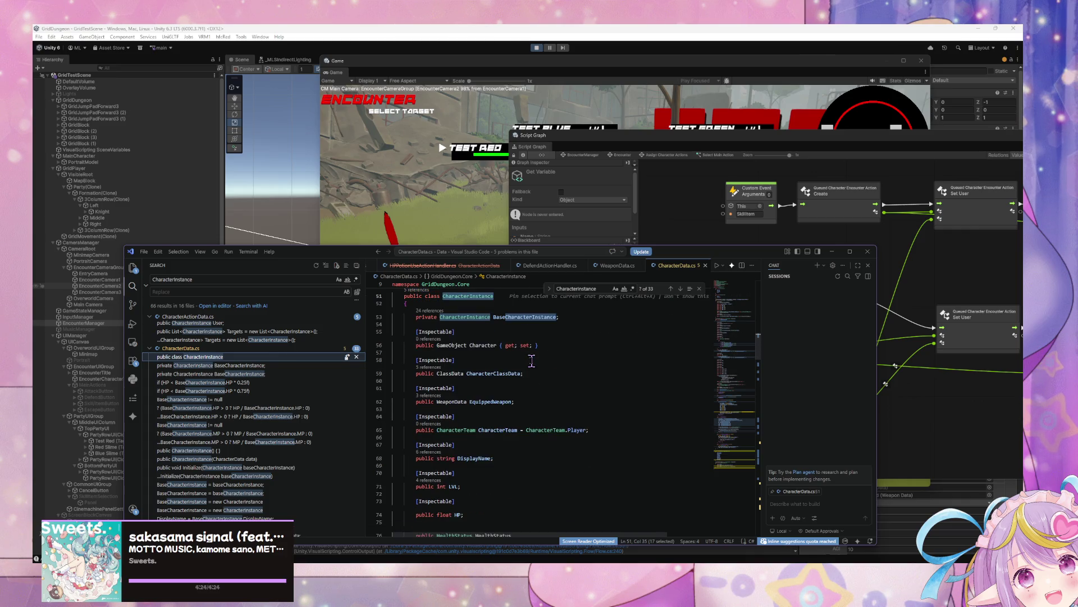
scroll(470, 368, down, 5)
scroll(473, 364, down, 10)
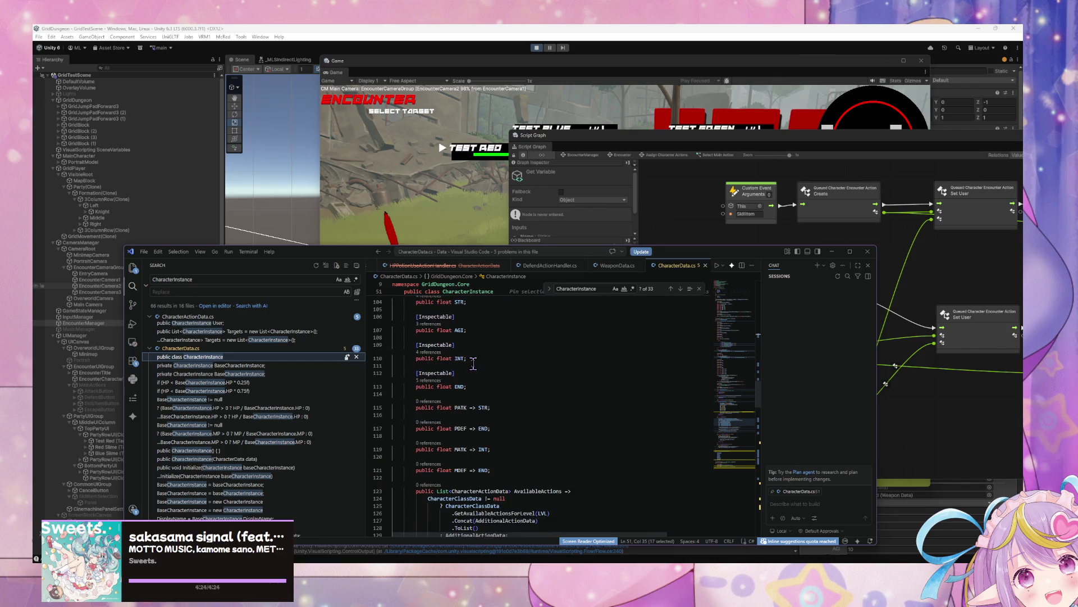
scroll(473, 364, down, 3)
scroll(473, 364, down, 5)
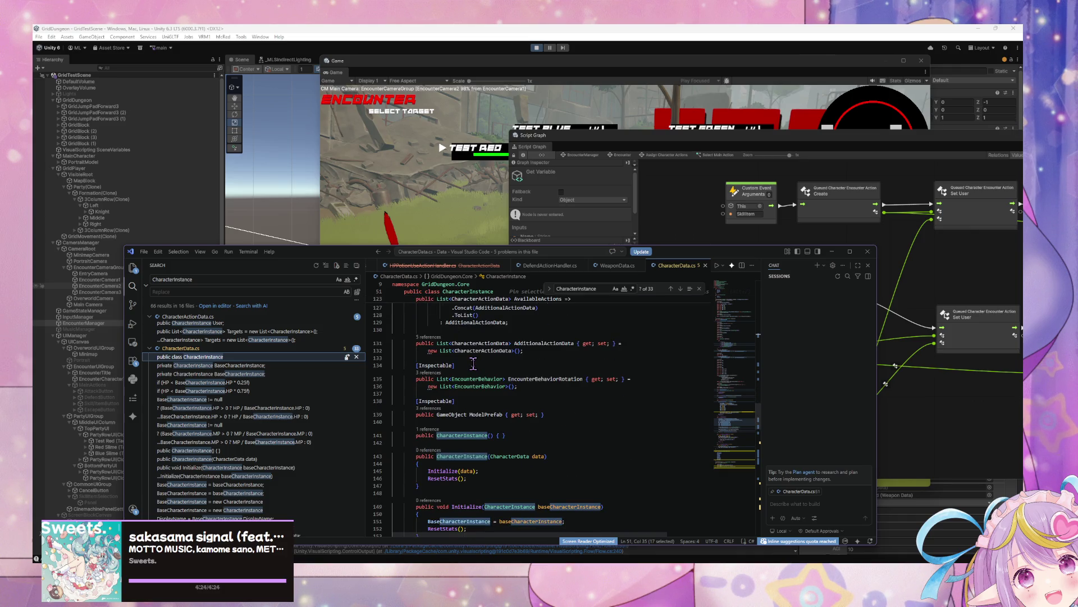
scroll(473, 364, down, 3)
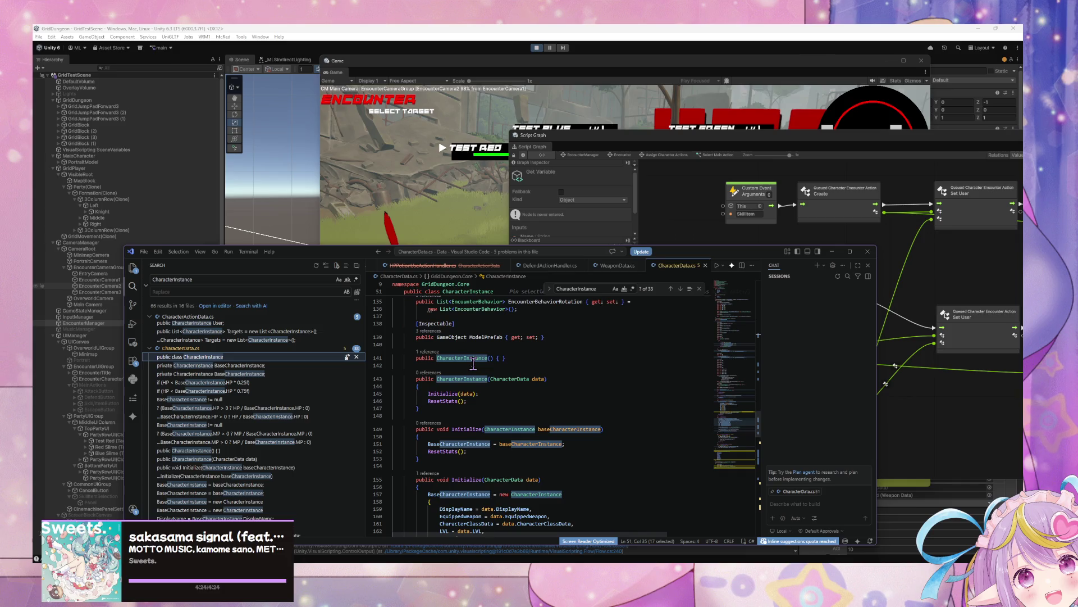
scroll(473, 364, down, 1)
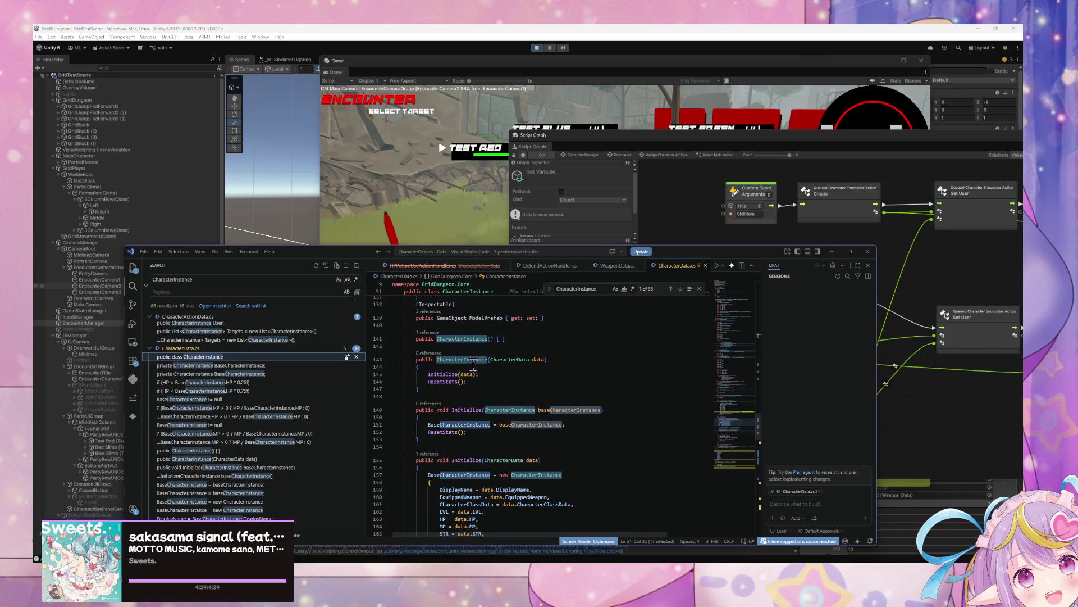
scroll(461, 404, down, 5)
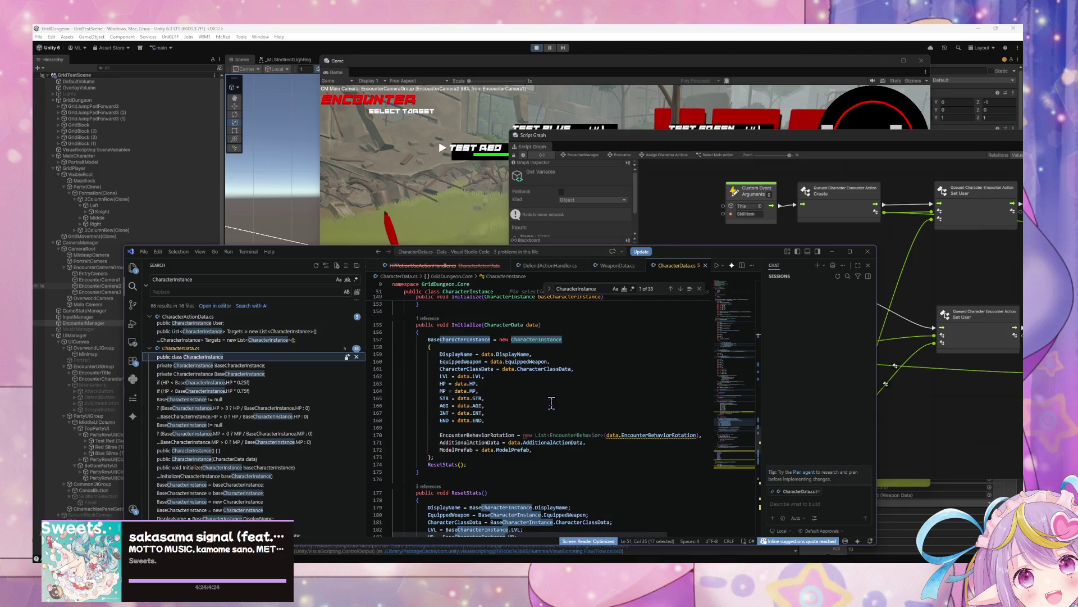
scroll(552, 403, down, 4)
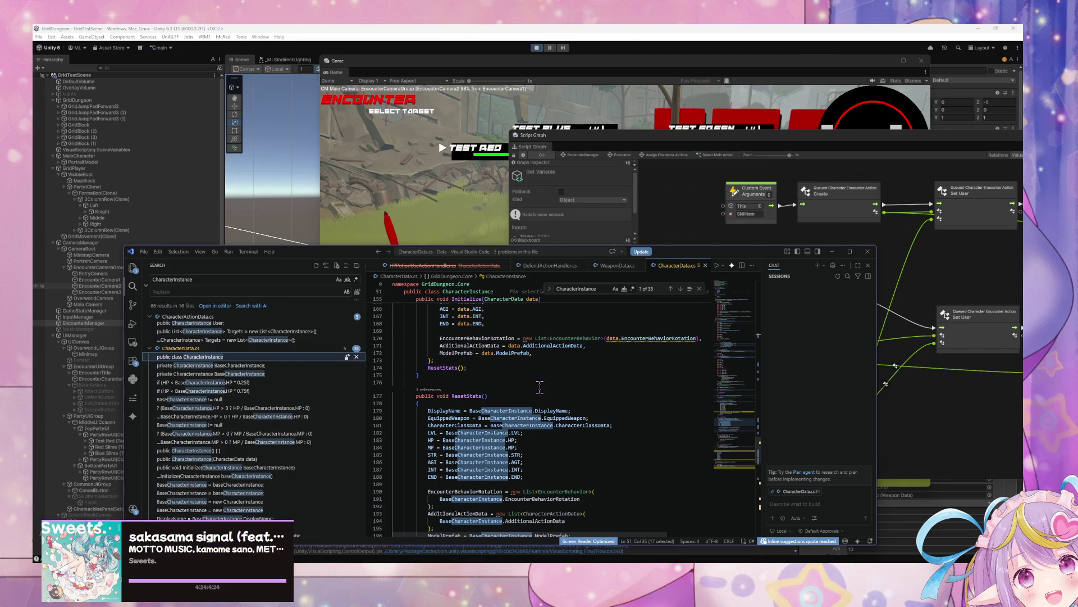
scroll(539, 386, down, 10)
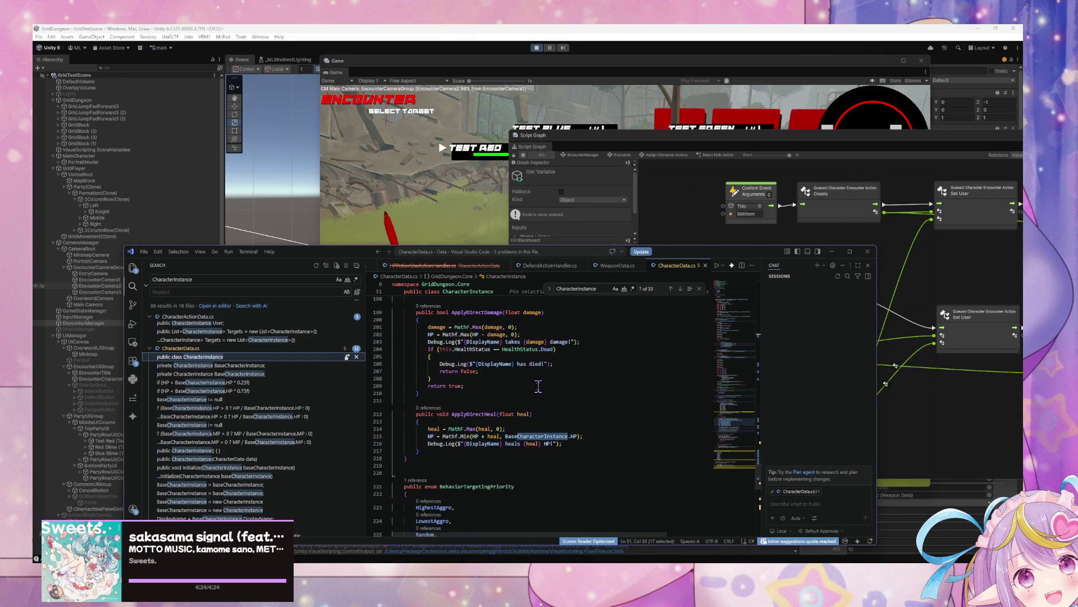
scroll(538, 385, up, 18)
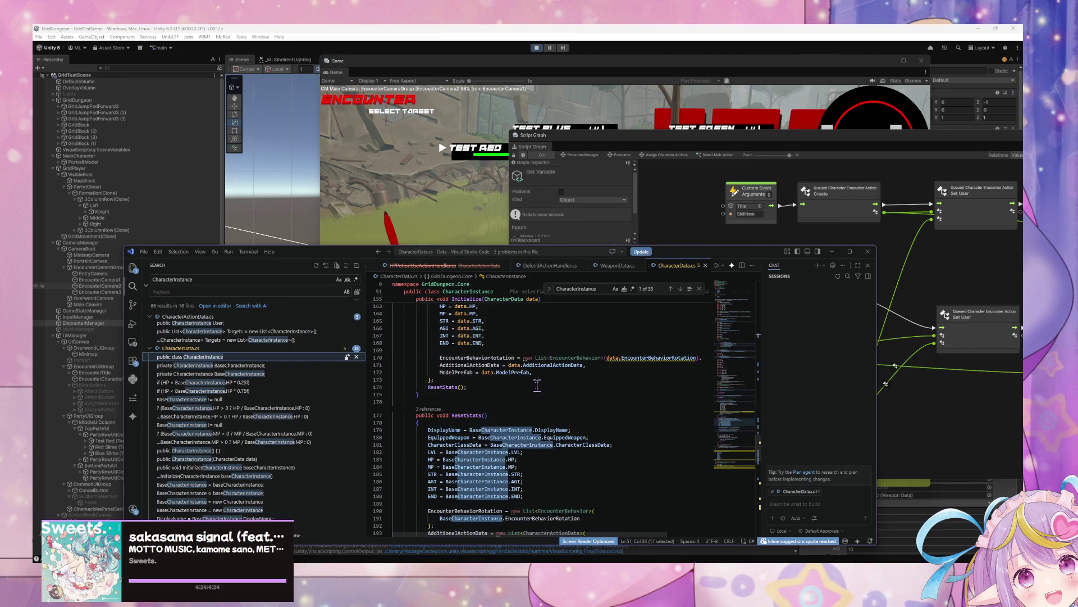
scroll(537, 387, up, 2)
scroll(537, 385, up, 2)
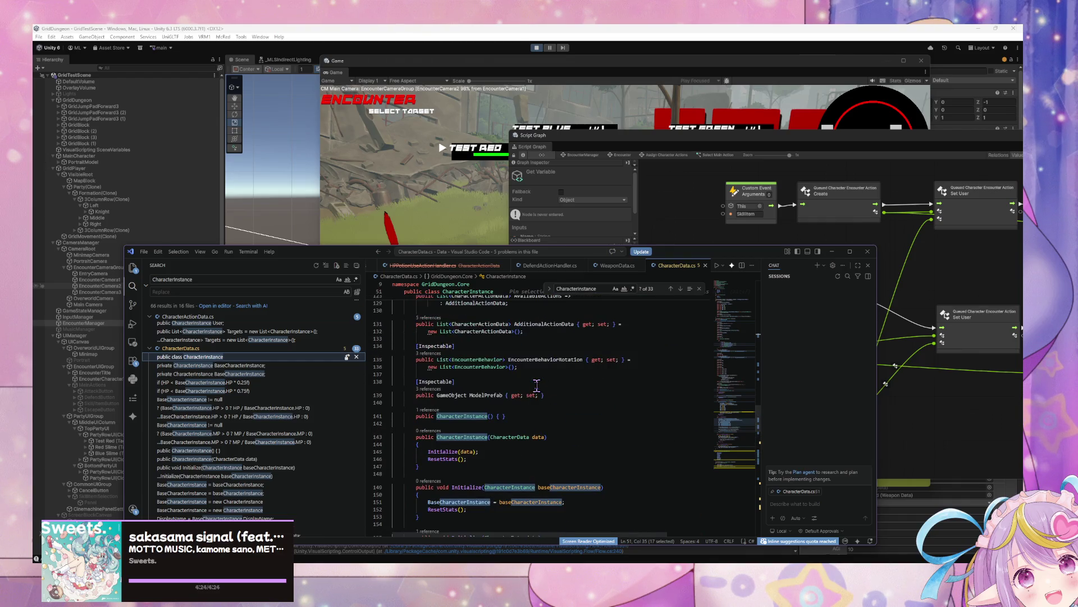
scroll(514, 382, up, 3)
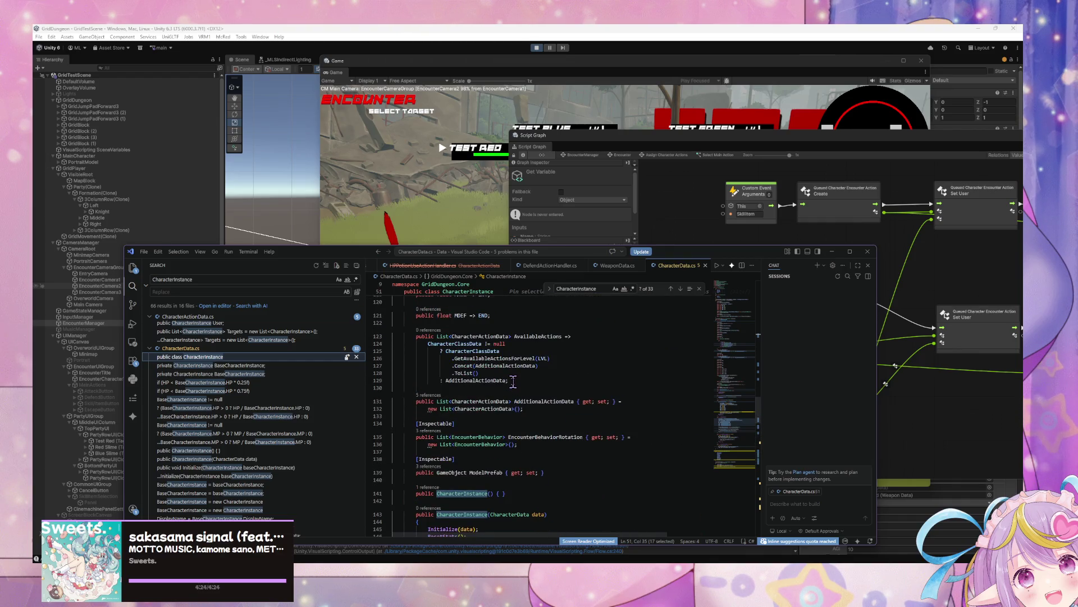
scroll(520, 391, up, 2)
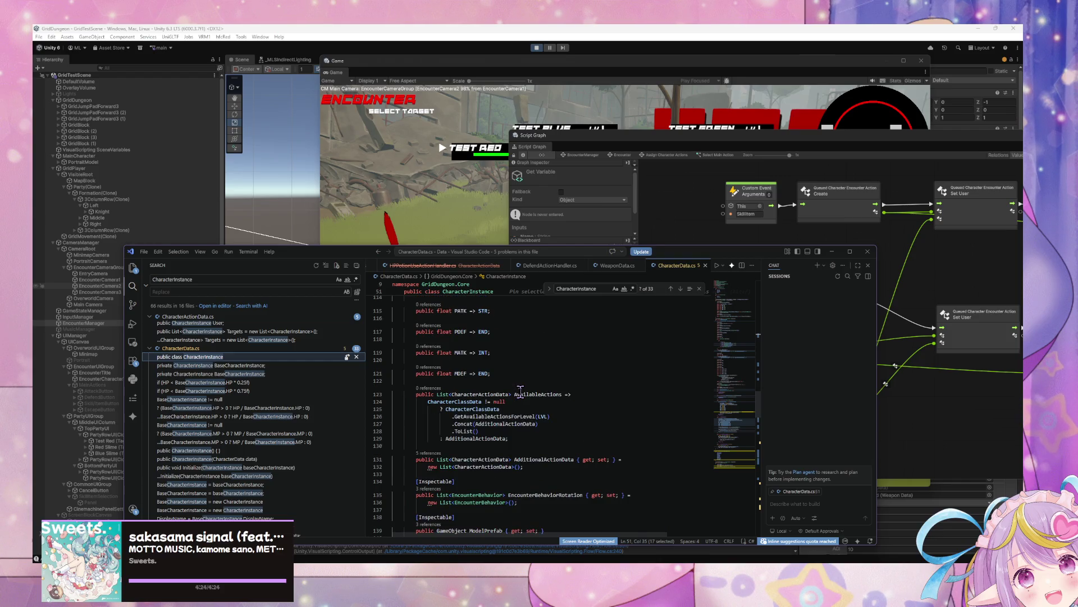
scroll(520, 392, up, 2)
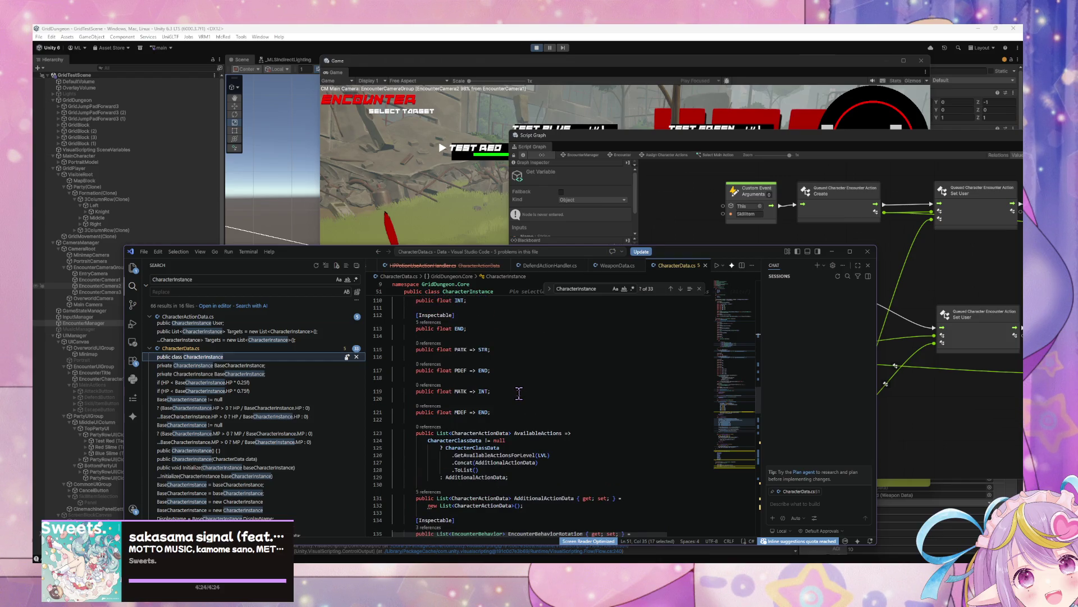
scroll(519, 393, up, 5)
scroll(519, 393, up, 6)
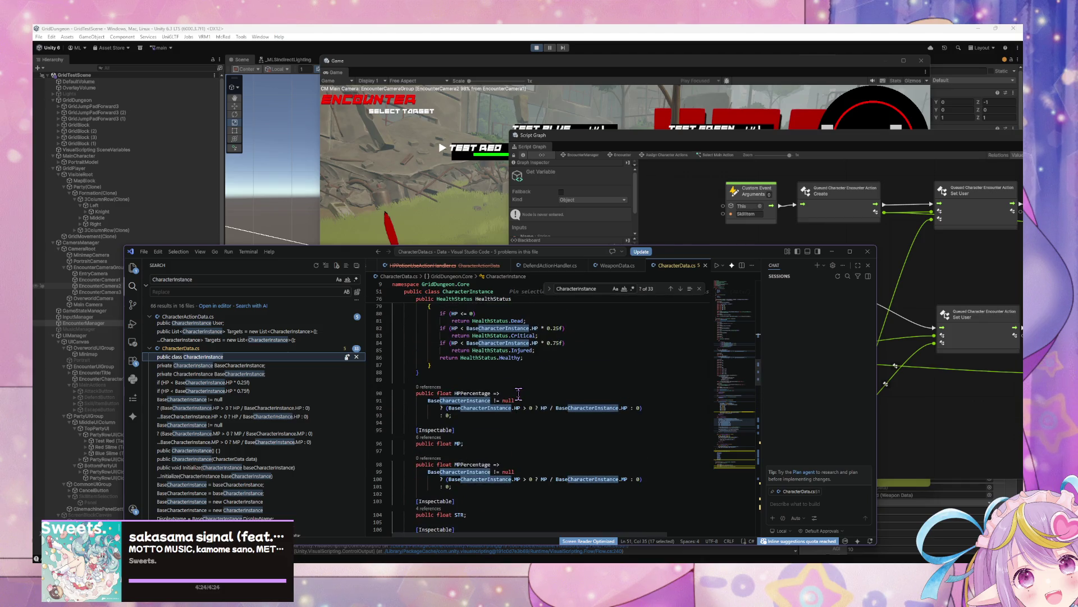
scroll(519, 394, up, 5)
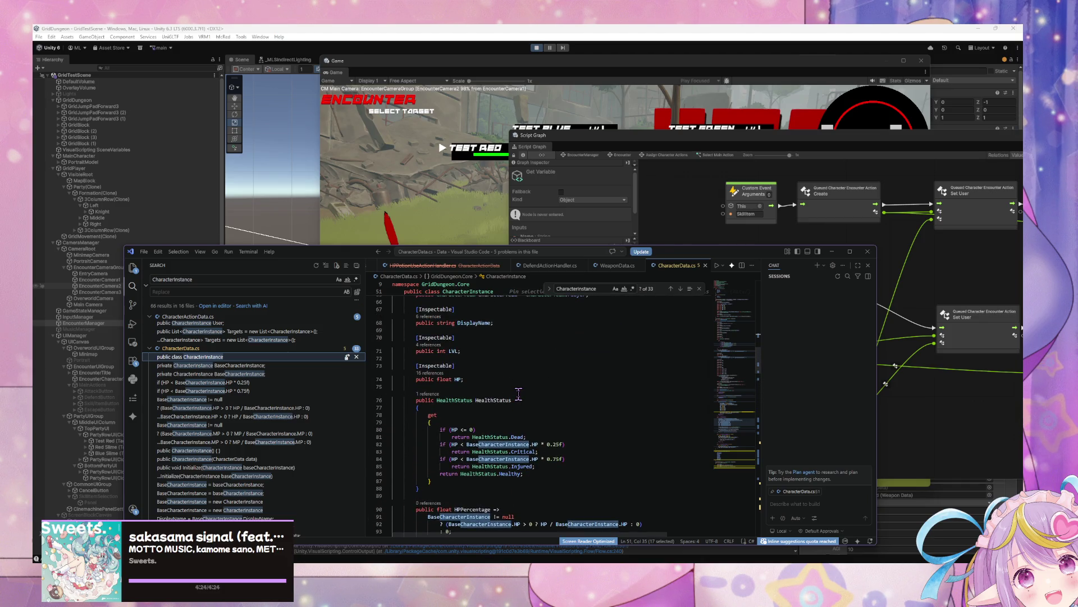
scroll(518, 394, up, 4)
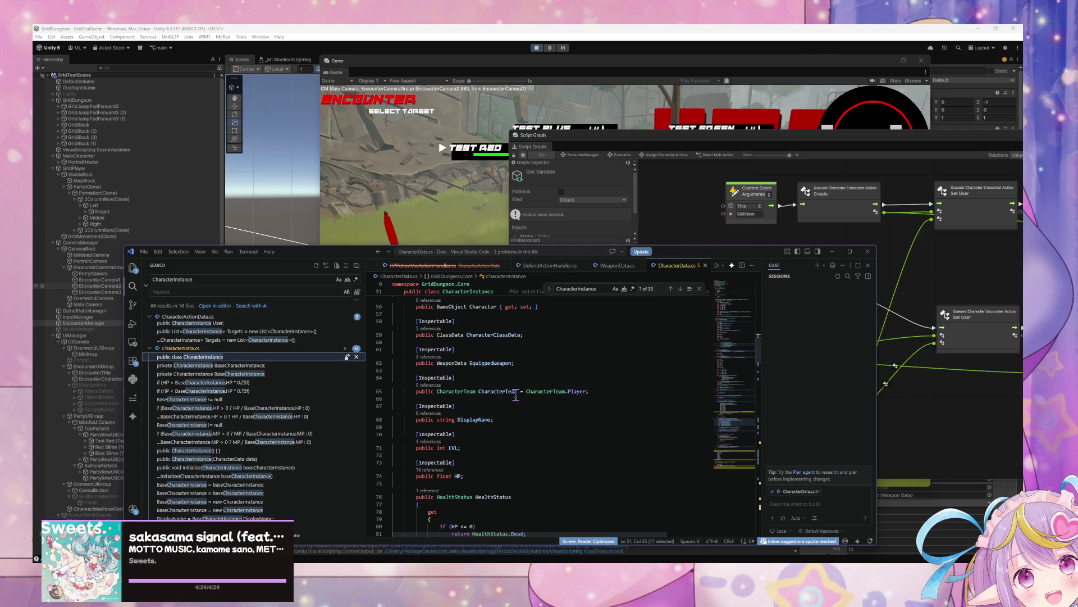
scroll(516, 396, up, 2)
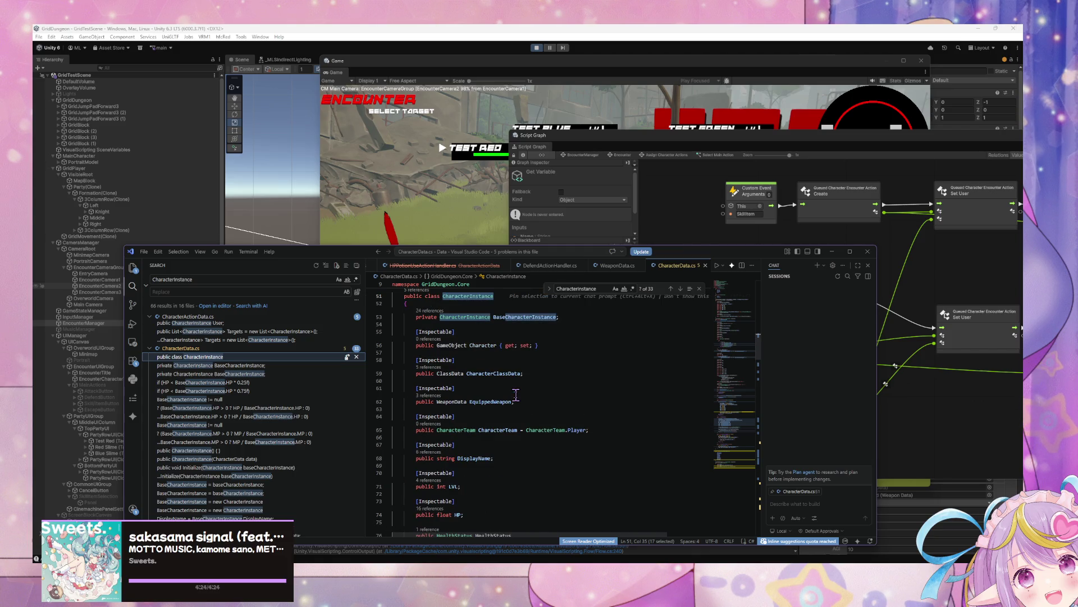
double_click(475, 345)
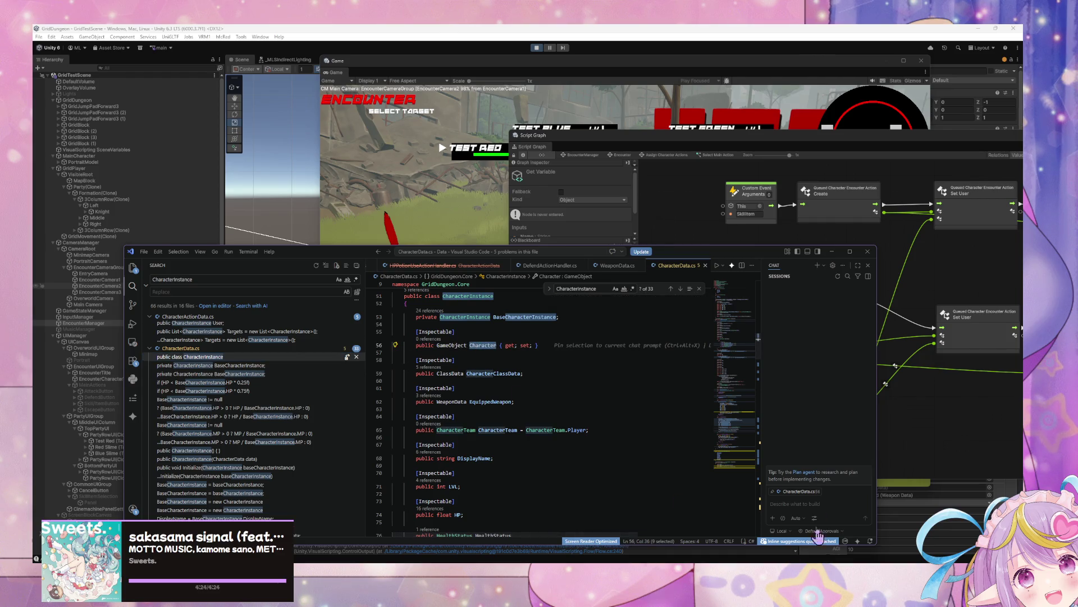
key(alt+Tab)
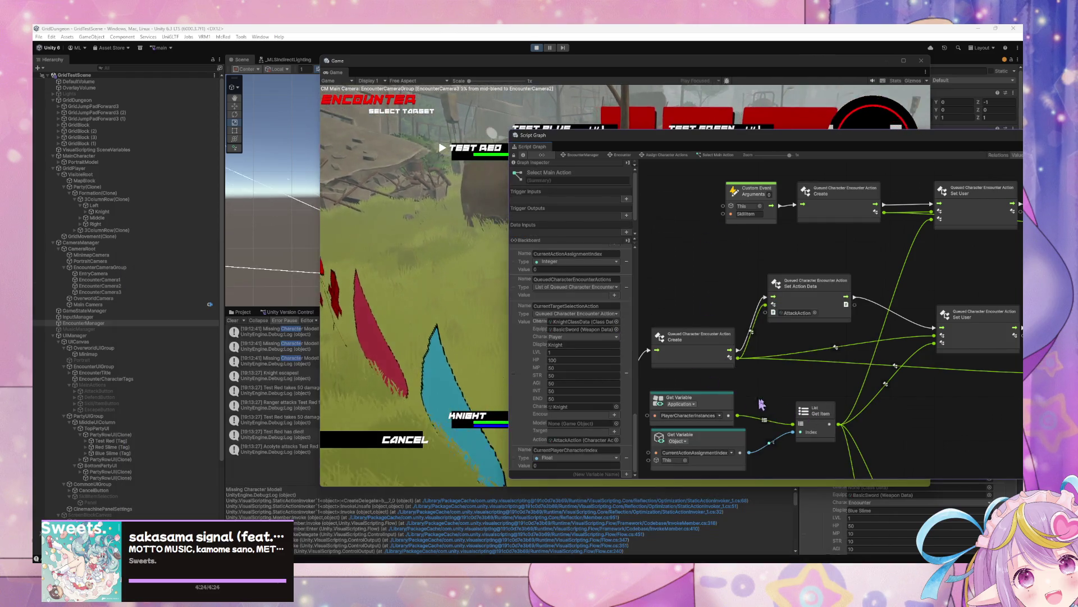
- Rename the Get Variable node's variable from CharacterTagUI to 'Chatacter' (meant as Character)
scroll(768, 358, down, 6)
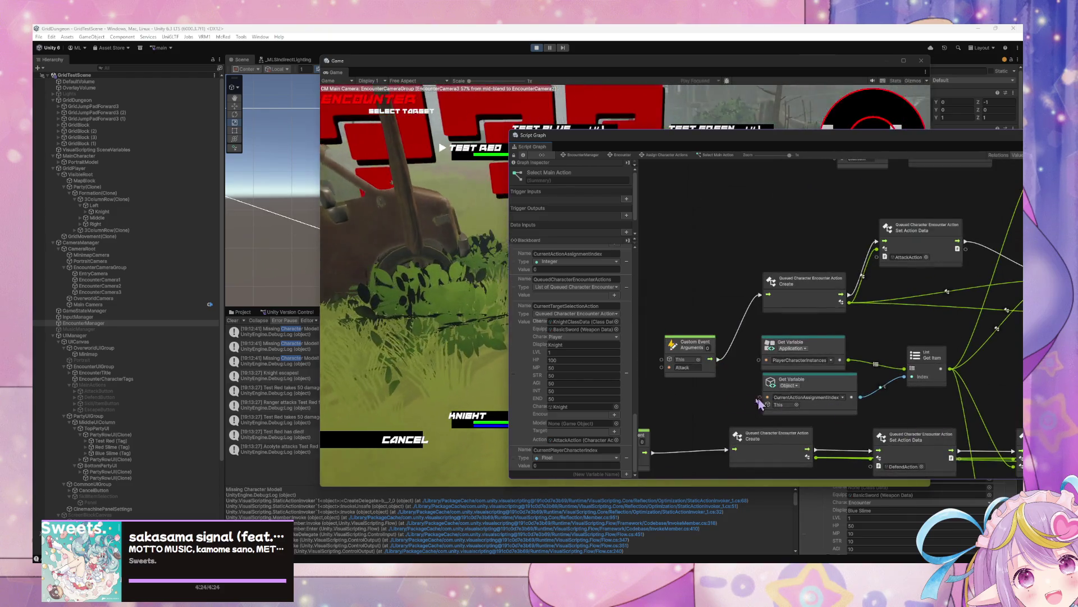
scroll(759, 366, down, 3)
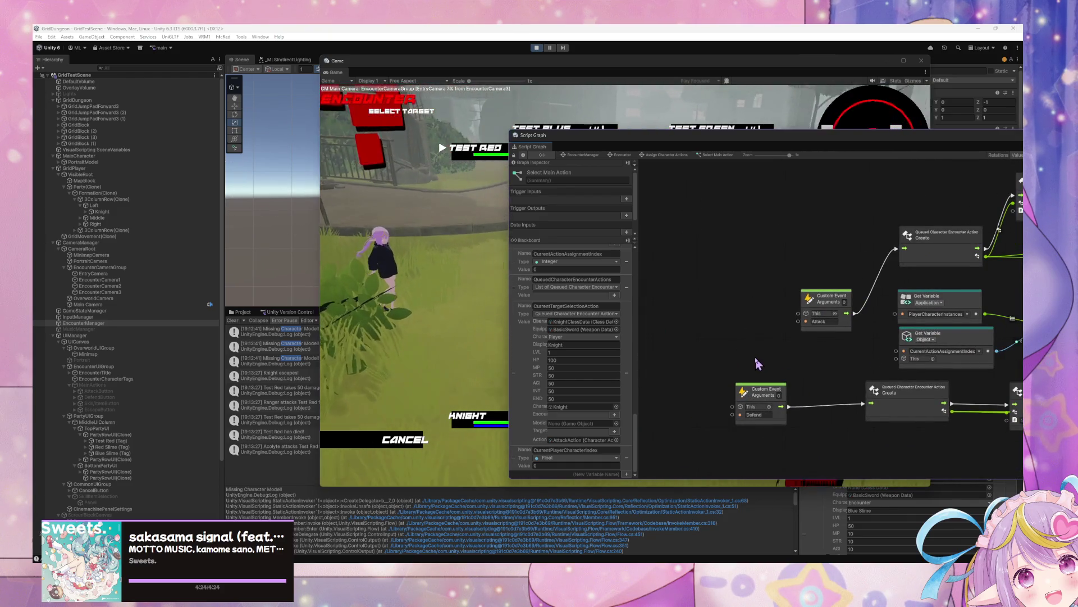
drag(755, 359, 745, 330)
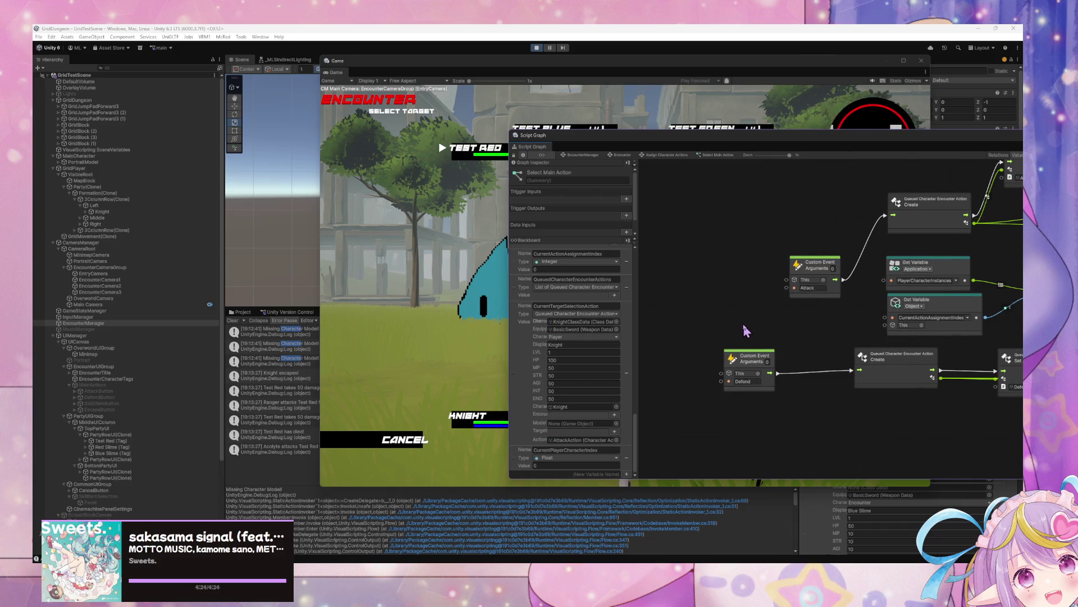
scroll(743, 321, up, 3)
scroll(760, 356, right, 5)
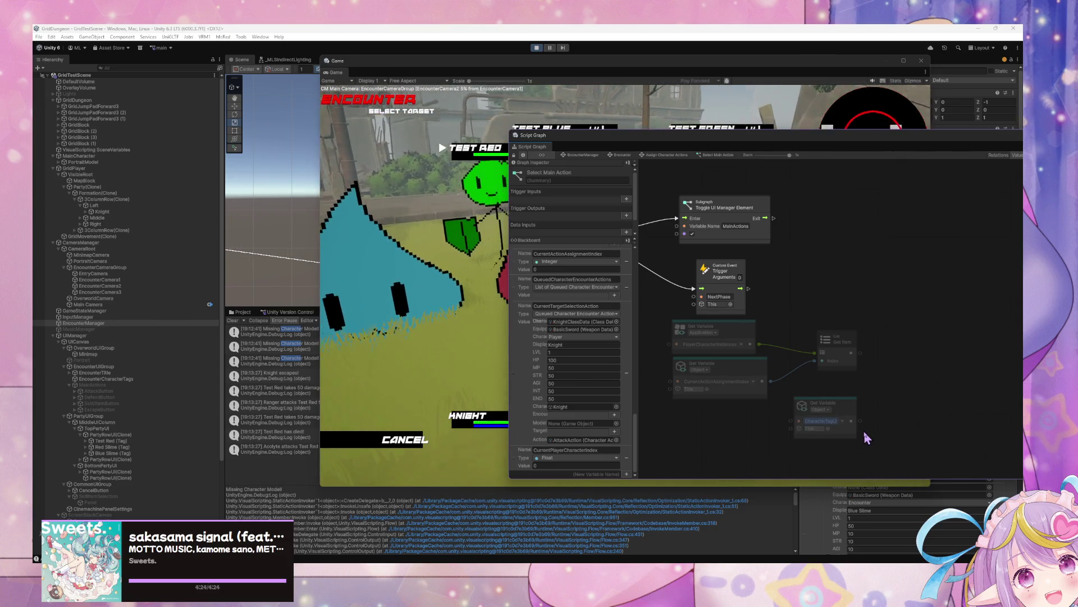
text(Chat)
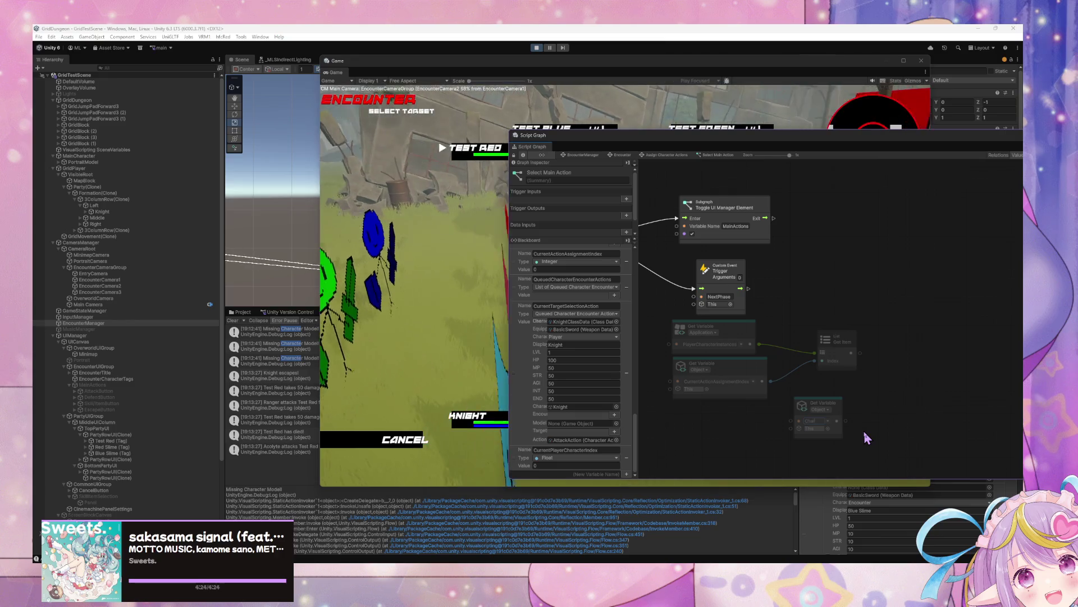
text(acter)
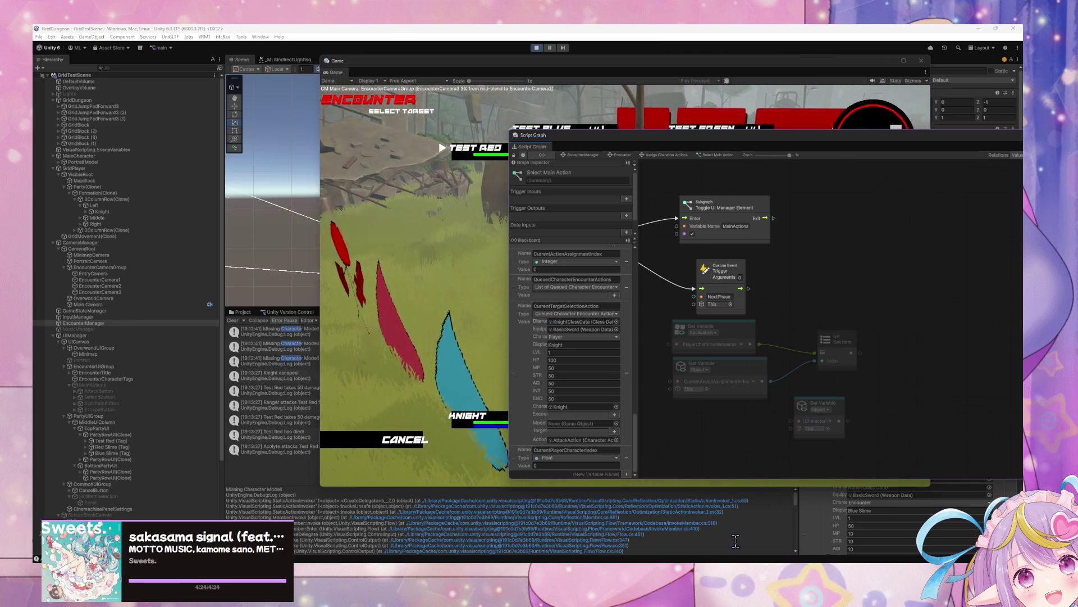
- Recheck CharacterData.cs, then move the Get Variable node lower and delete it
key(alt+Tab)
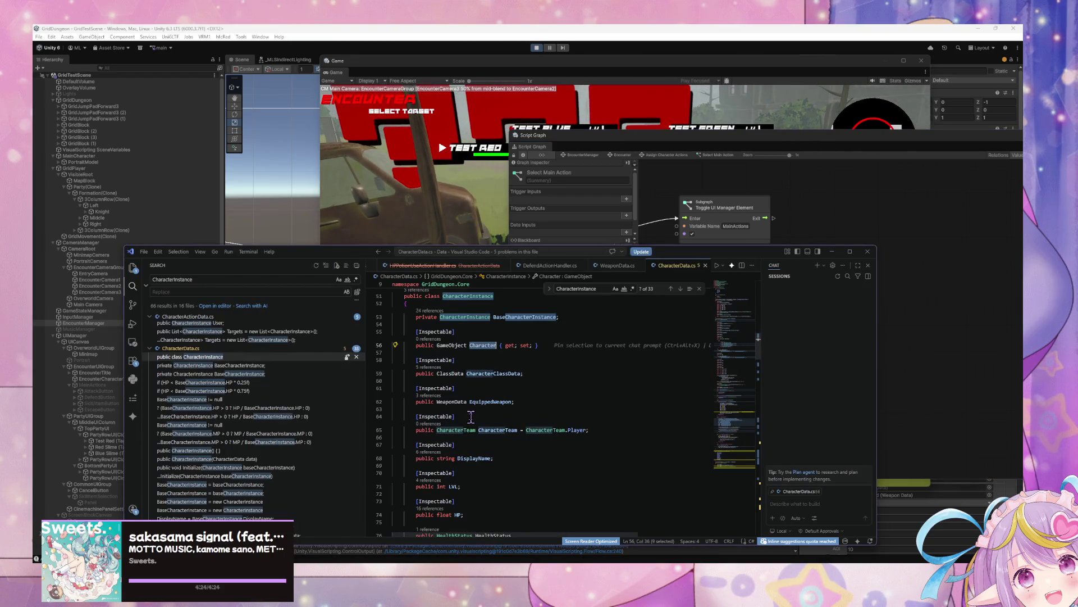
key(alt+Tab)
drag(848, 337, 850, 401)
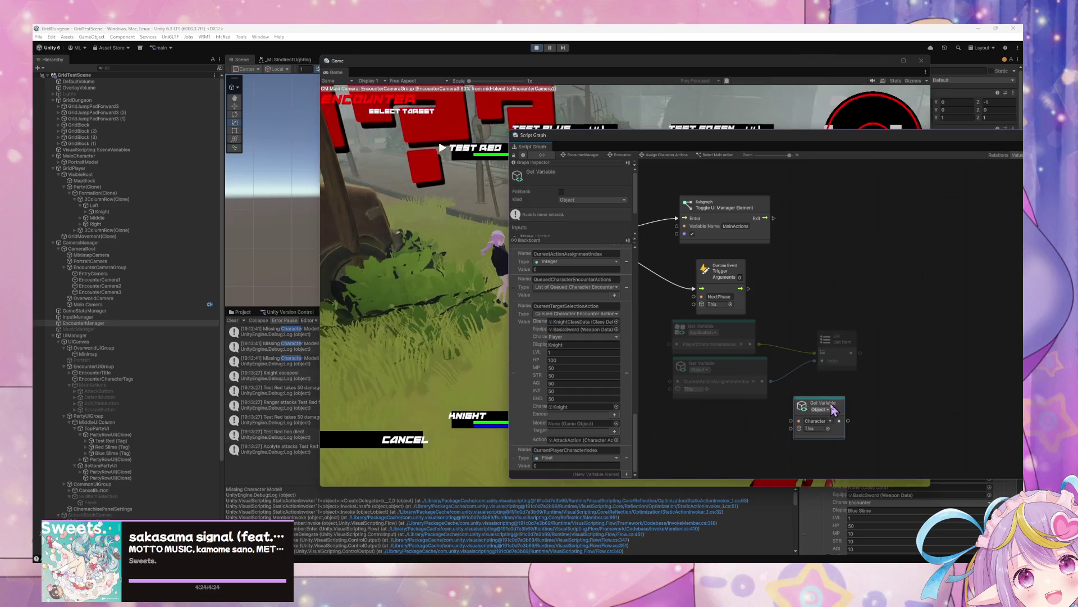
key(Delete)
- Add a Get Character node from Codebase > Core > Character Instance in the fuzzy finder
right_click(868, 407)
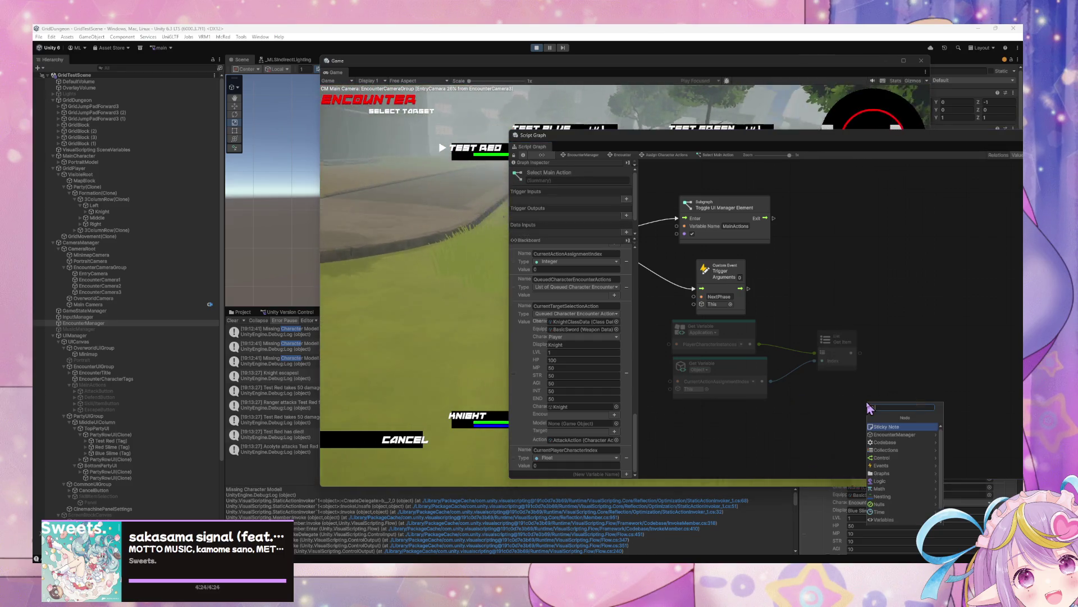
key(Down)
key(Return)
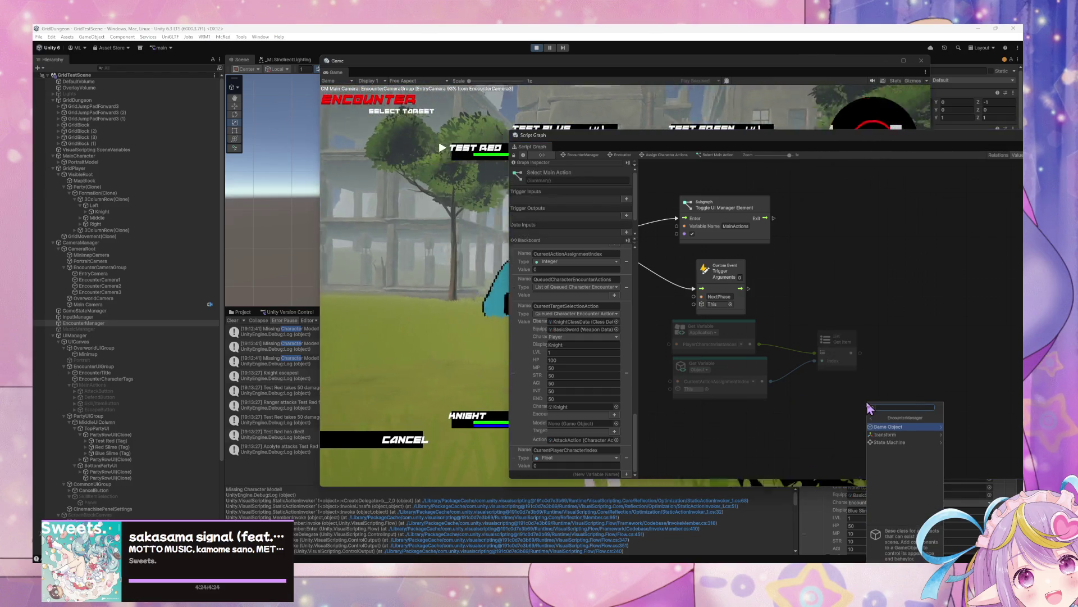
key(Down)
key(Down)
key(Left)
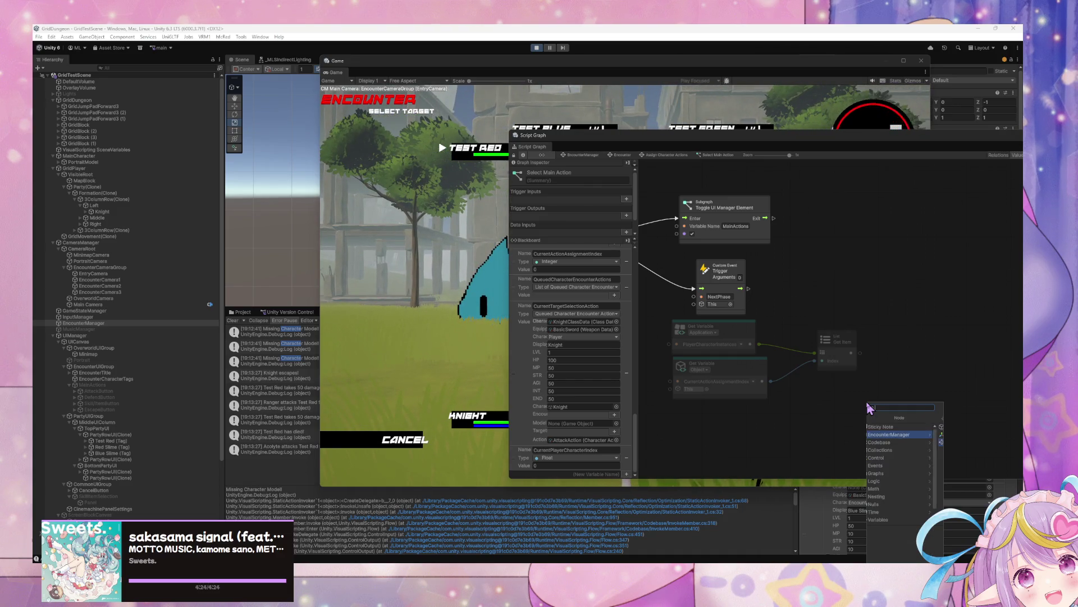
key(Return)
key(Down)
key(Return)
key(Return)
key(Down)
key(Down)
key(Down)
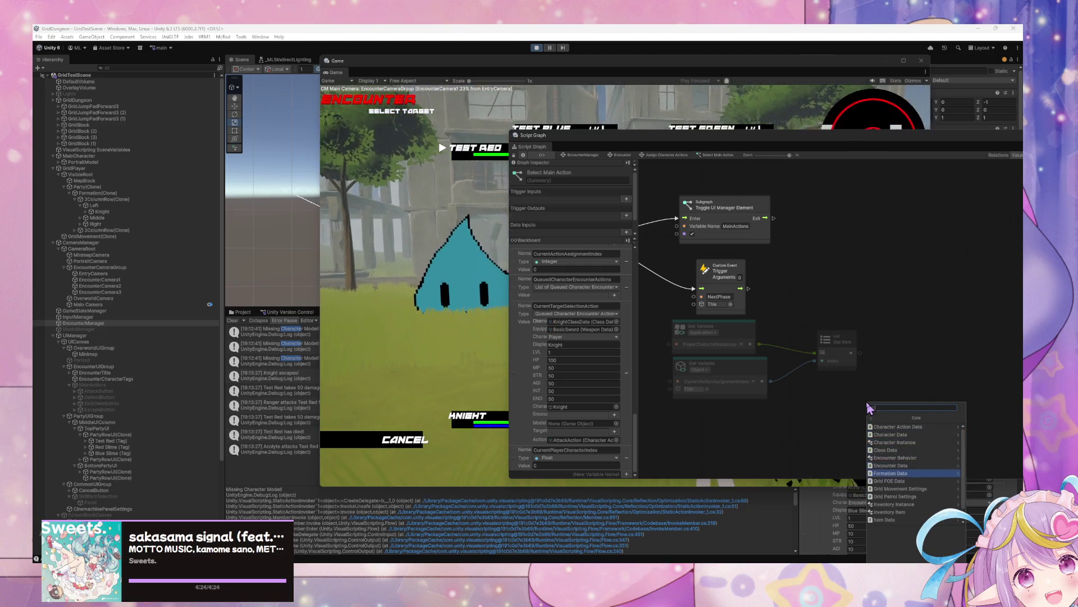
key(Down)
key(Down)
key(Down)
key(Up)
key(Up)
key(Up)
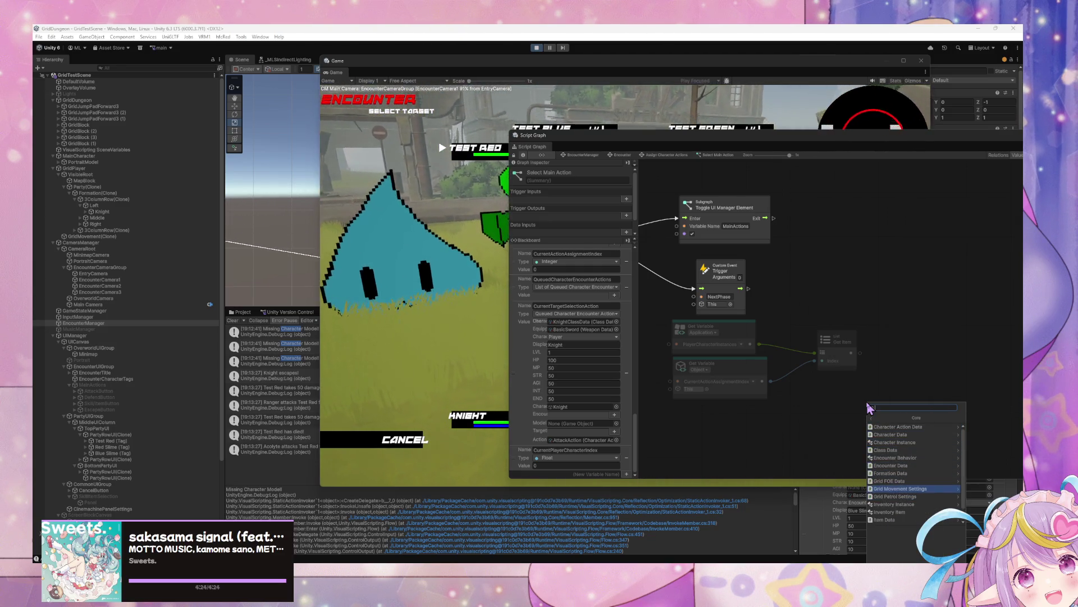
key(Return)
key(Down)
key(Down)
key(Down)
key(Down)
key(Down)
key(Down)
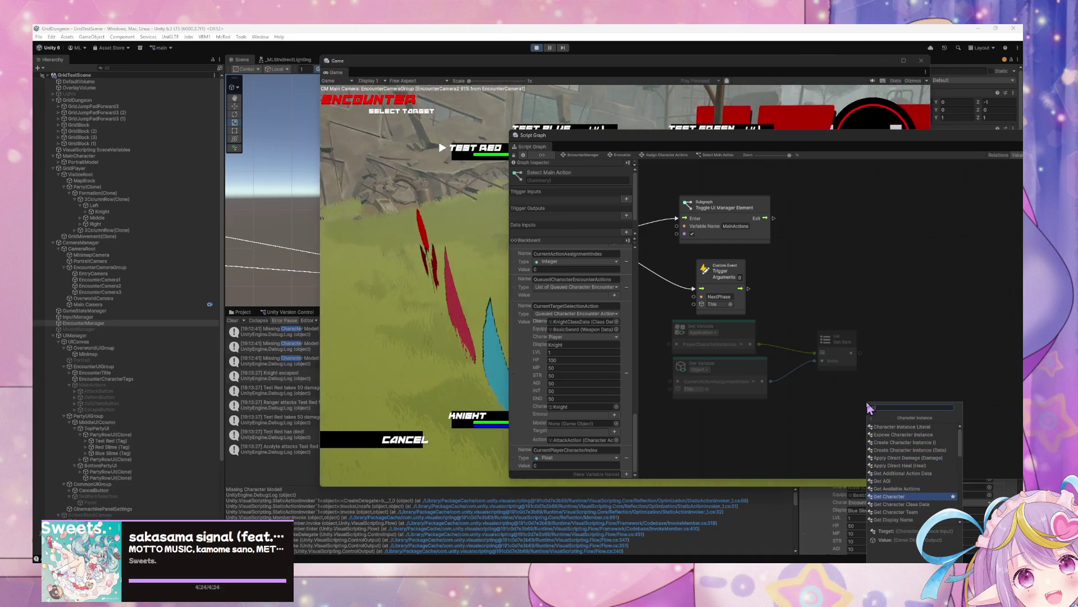
key(Return)
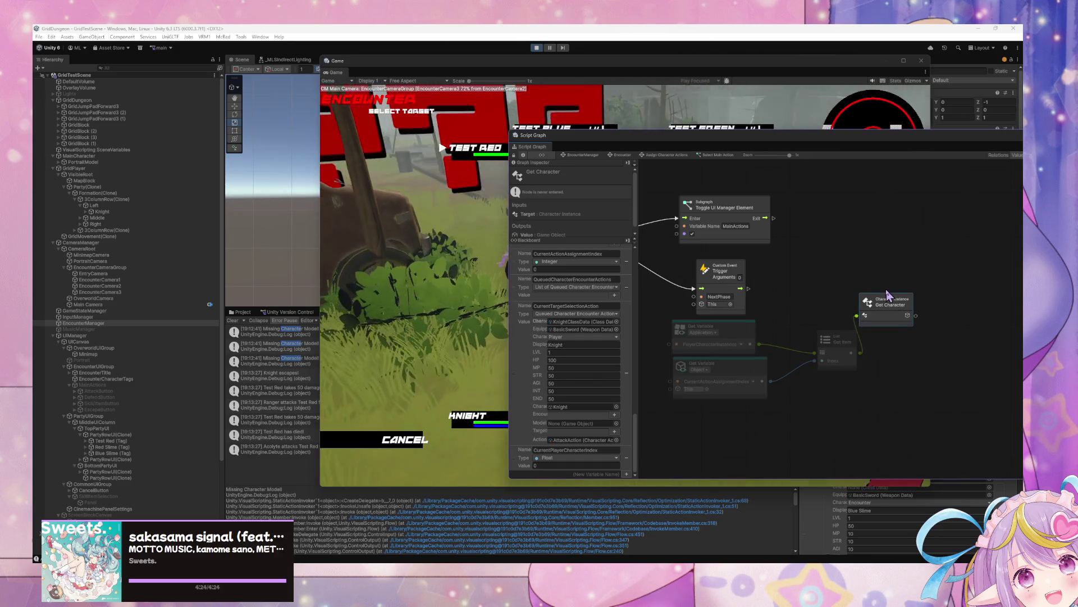
- Place the Get Character node beside the Get Item node below the If and Less nodes
mouse_move(737, 304)
mouse_down()
mouse_move(962, 349)
mouse_move(750, 317)
mouse_up()
drag(848, 351, 812, 345)
drag(893, 322, 906, 355)
drag(967, 337, 874, 337)
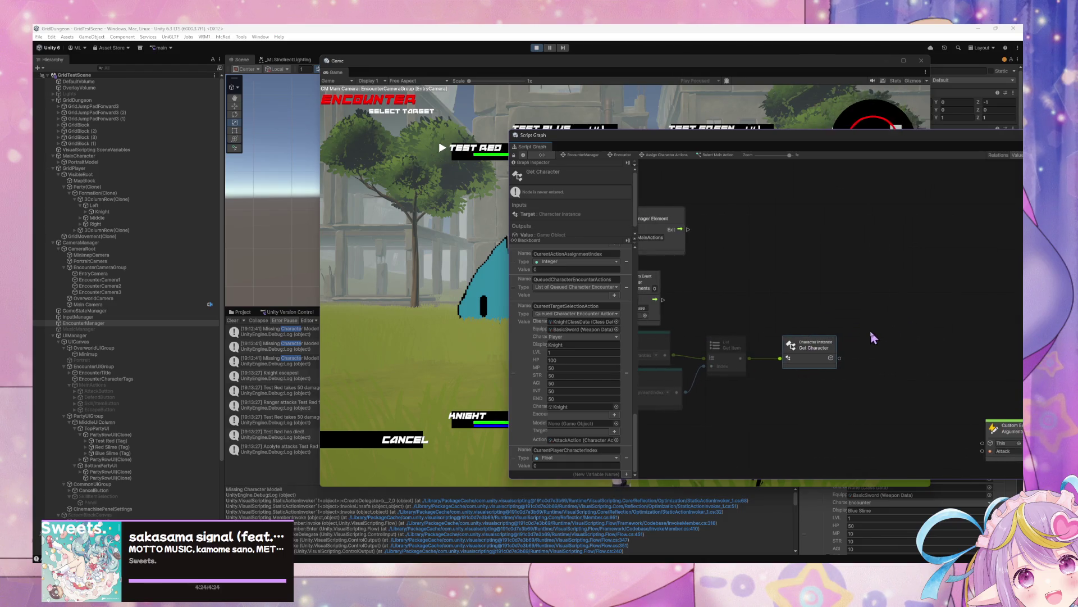
- Paste the CharacterTagUI Get Variable node, feed Get Character into it, and keep its kind as Object
key(ctrl+v)
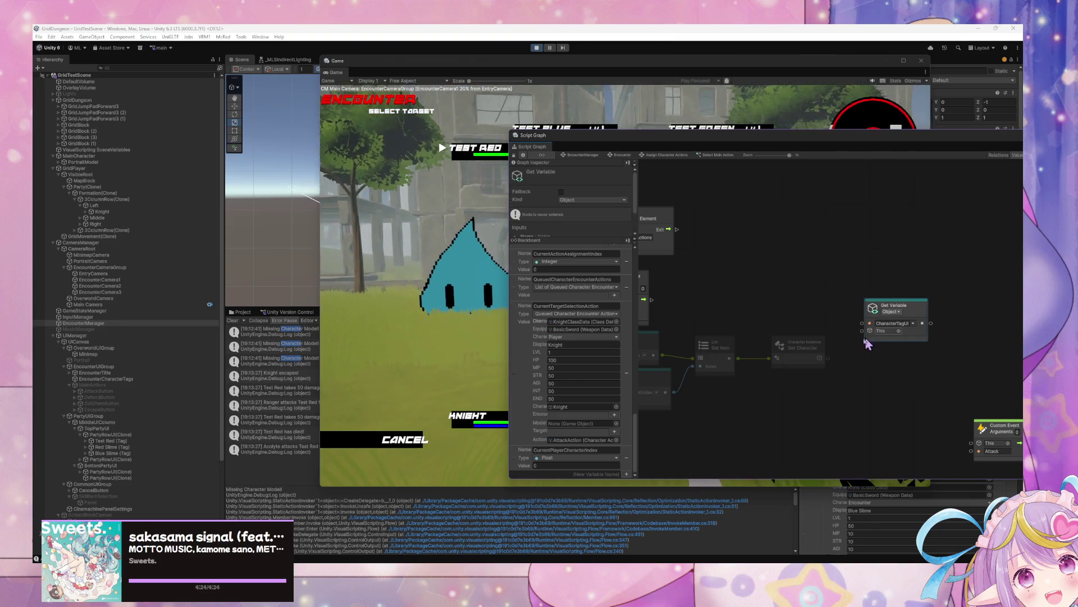
drag(821, 357, 863, 331)
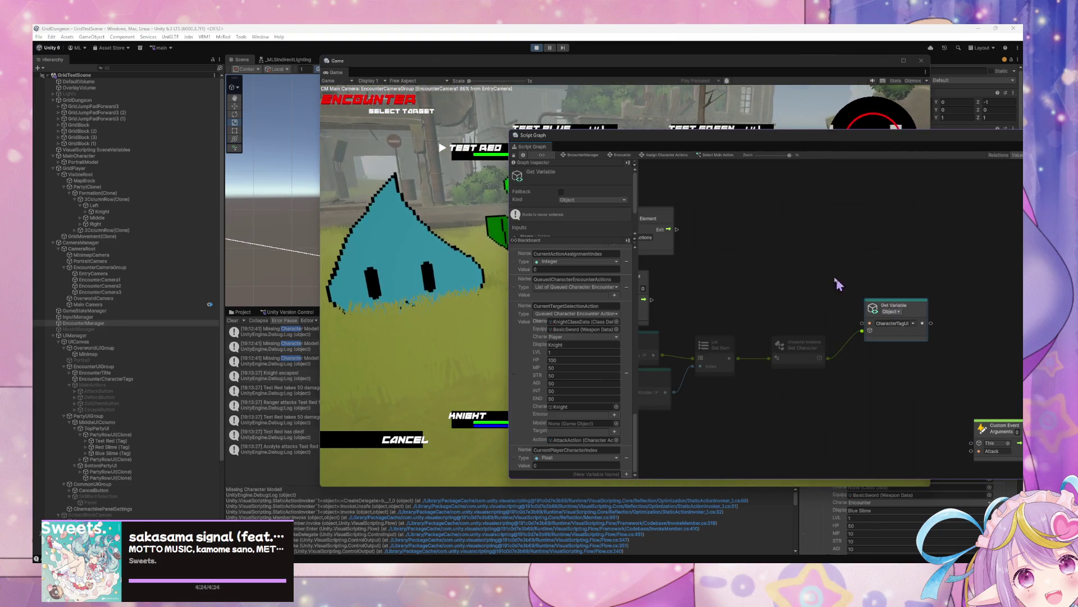
mouse_move(837, 414)
mouse_down()
mouse_move(643, 337)
mouse_move(745, 375)
mouse_up()
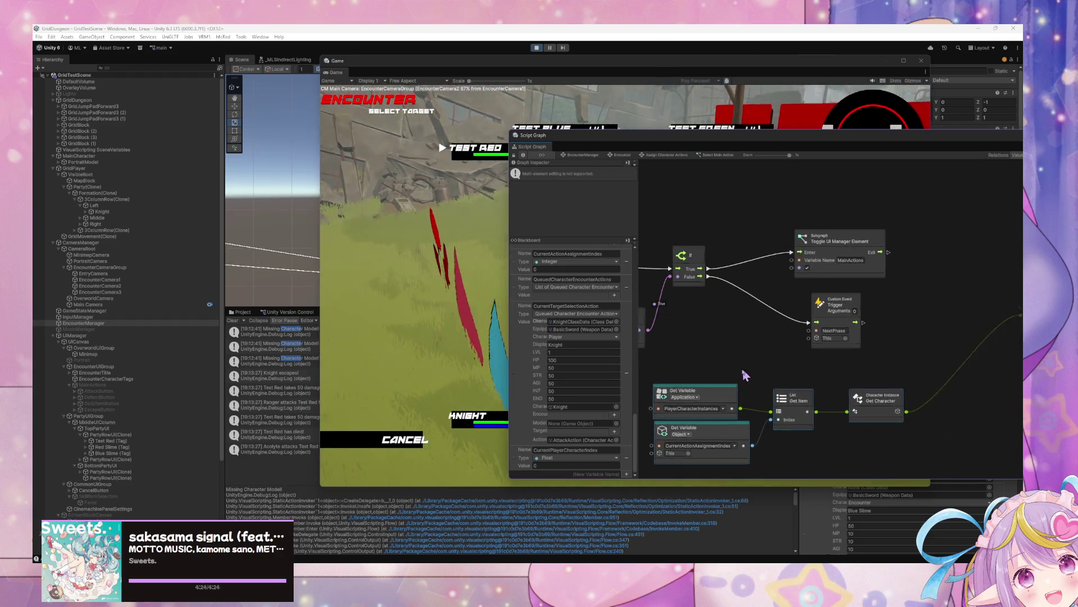
drag(958, 327, 878, 330)
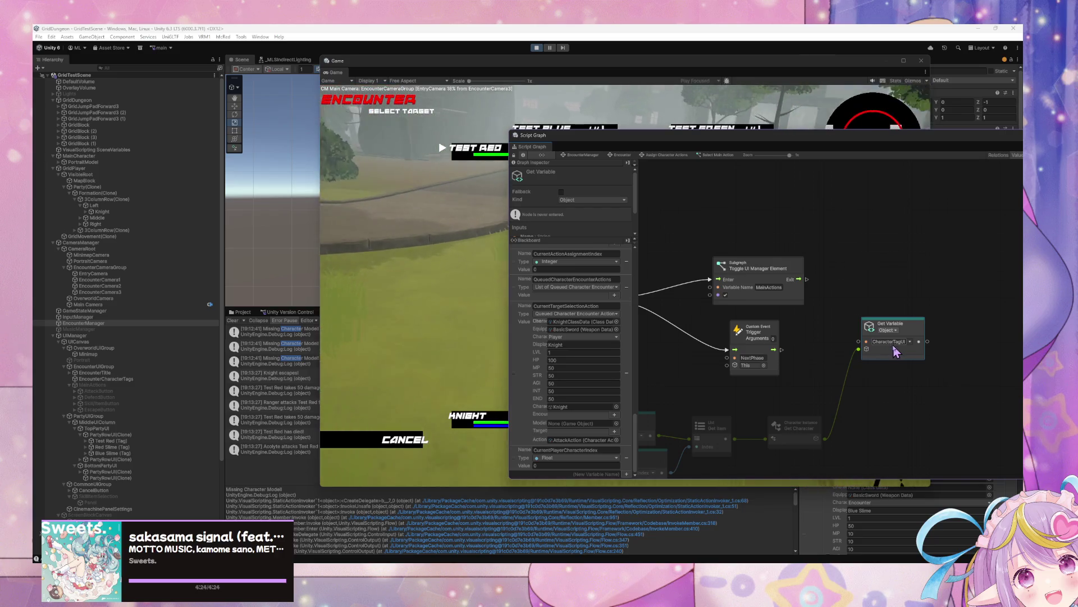
right_click(866, 286)
click(879, 289)
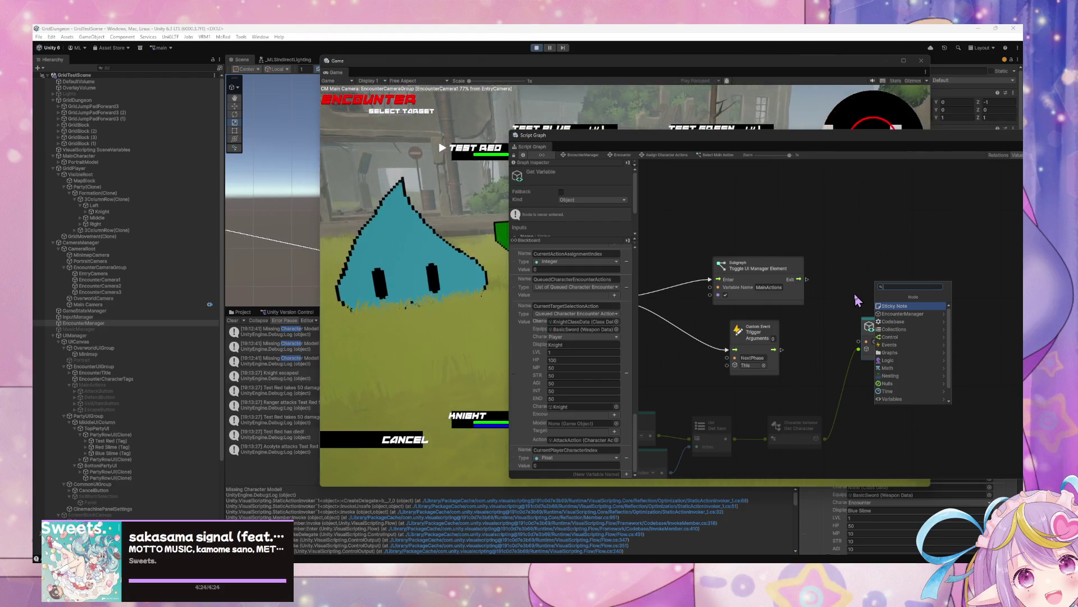
right_click(854, 293)
click(792, 315)
click(890, 332)
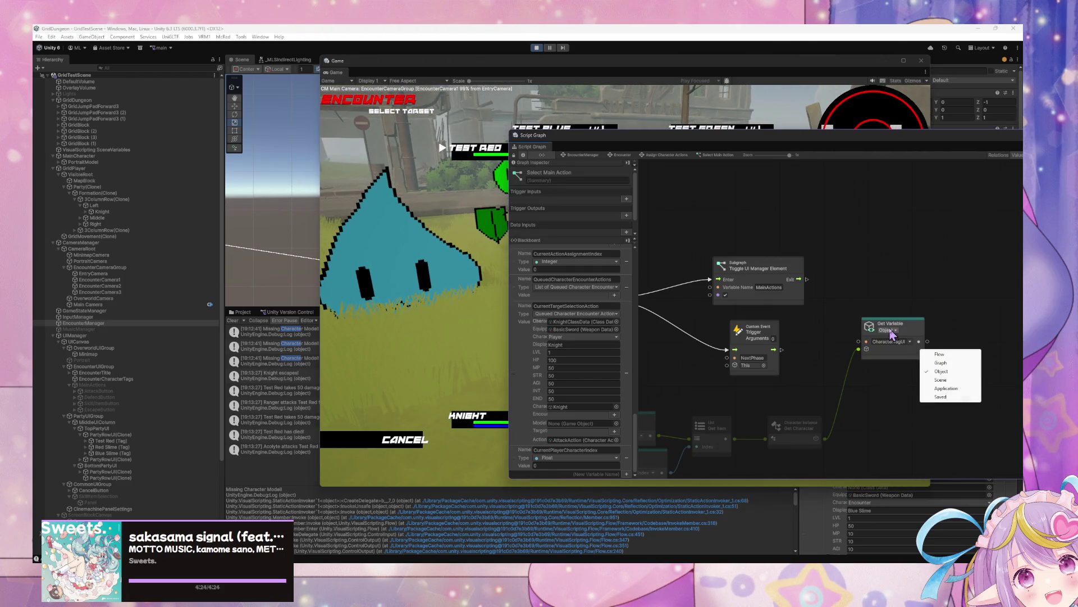
click(892, 332)
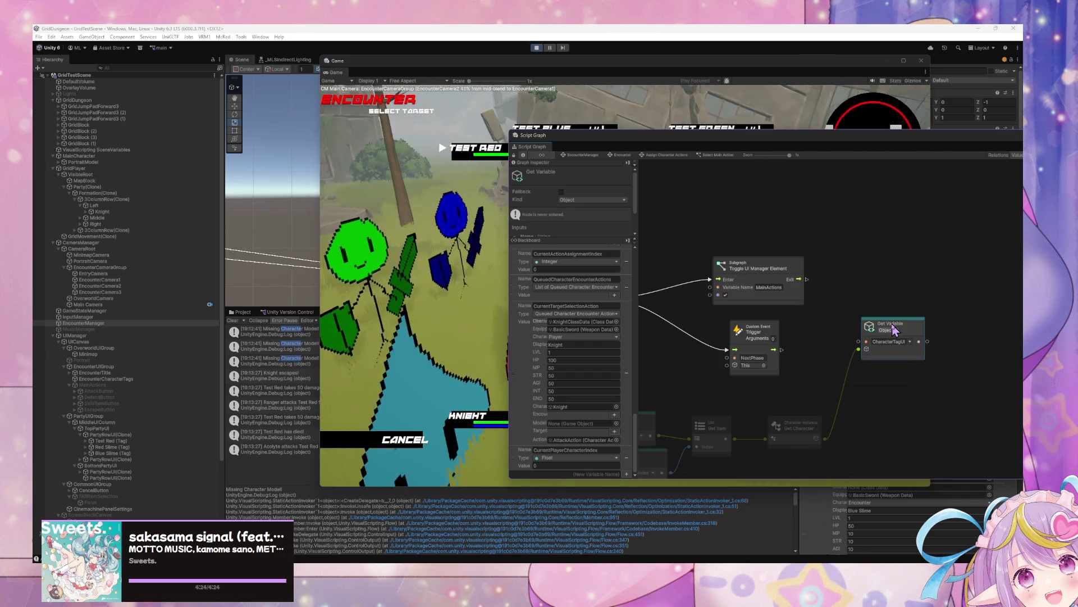
- Duplicate the CharacterTagUI Get Variable node and wire the original's output into the copy
key(ctrl+d)
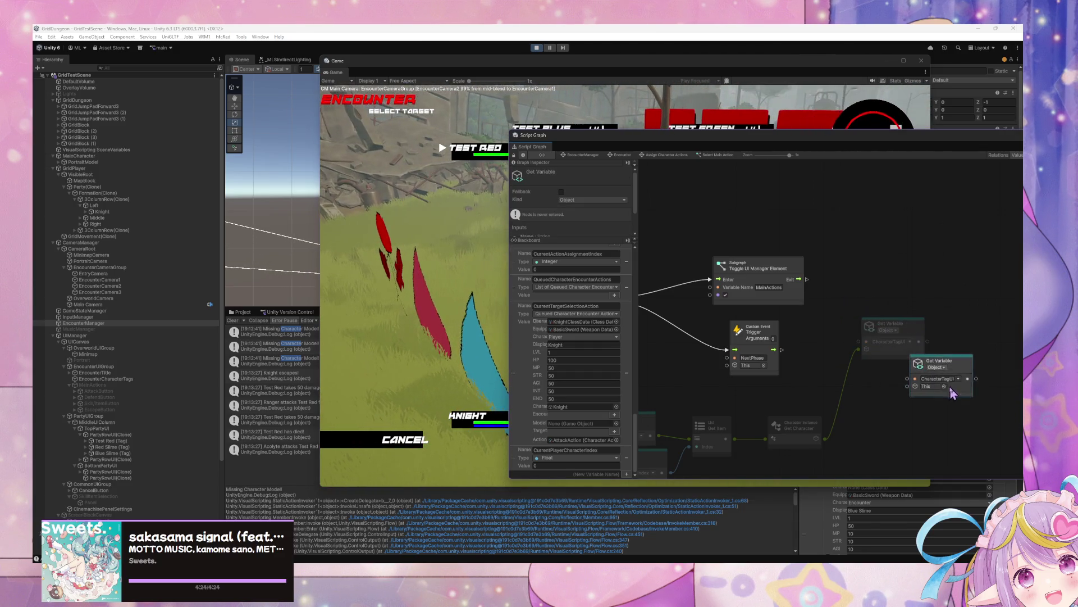
drag(951, 393, 906, 417)
drag(928, 341, 860, 414)
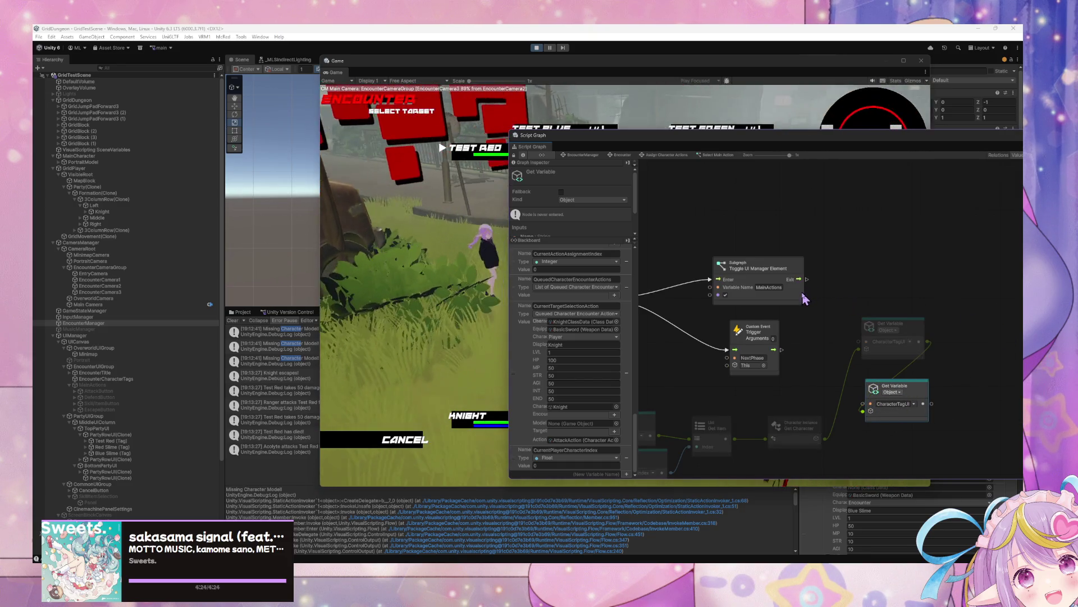
scroll(805, 298, down, 2)
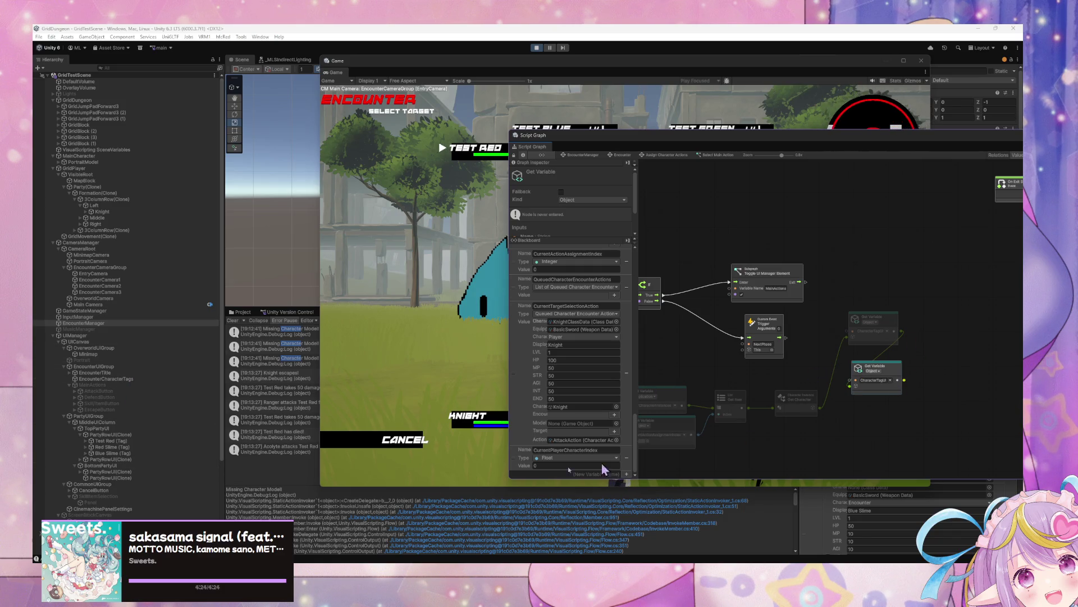
click(129, 447)
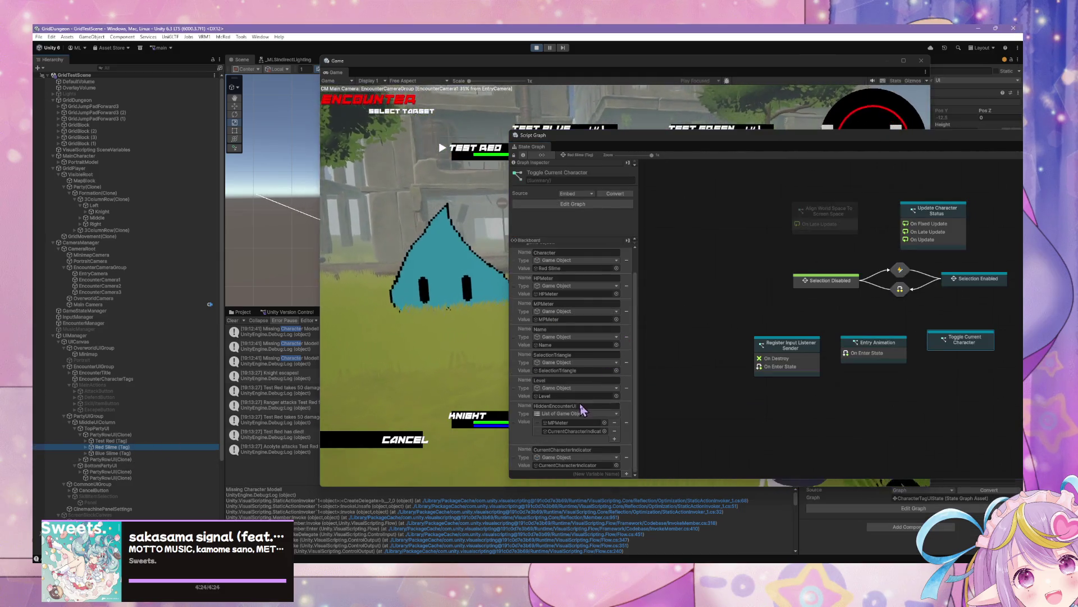
double_click(592, 449)
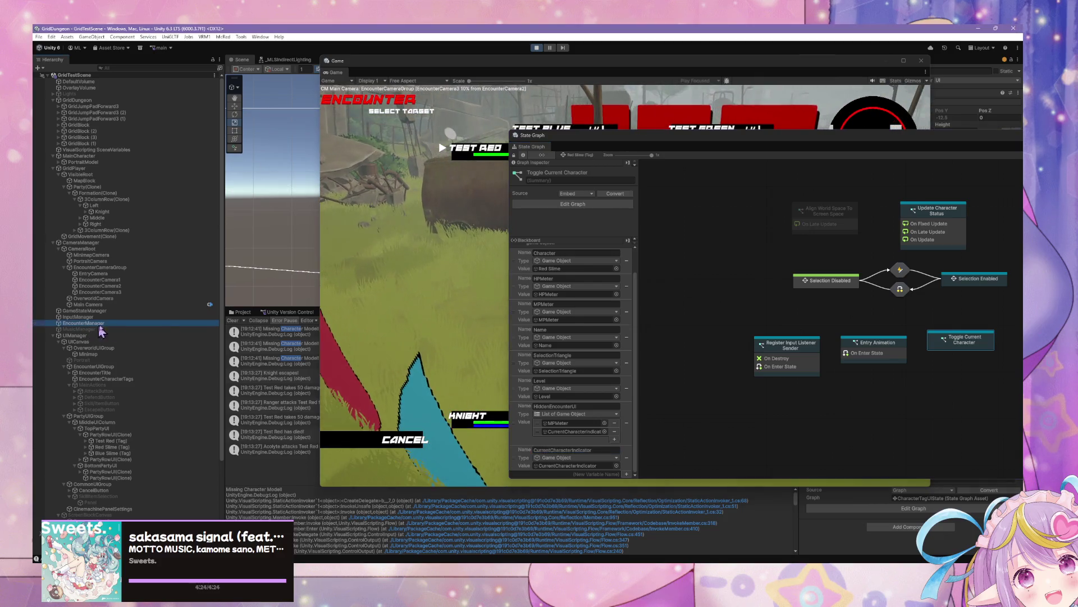
click(85, 324)
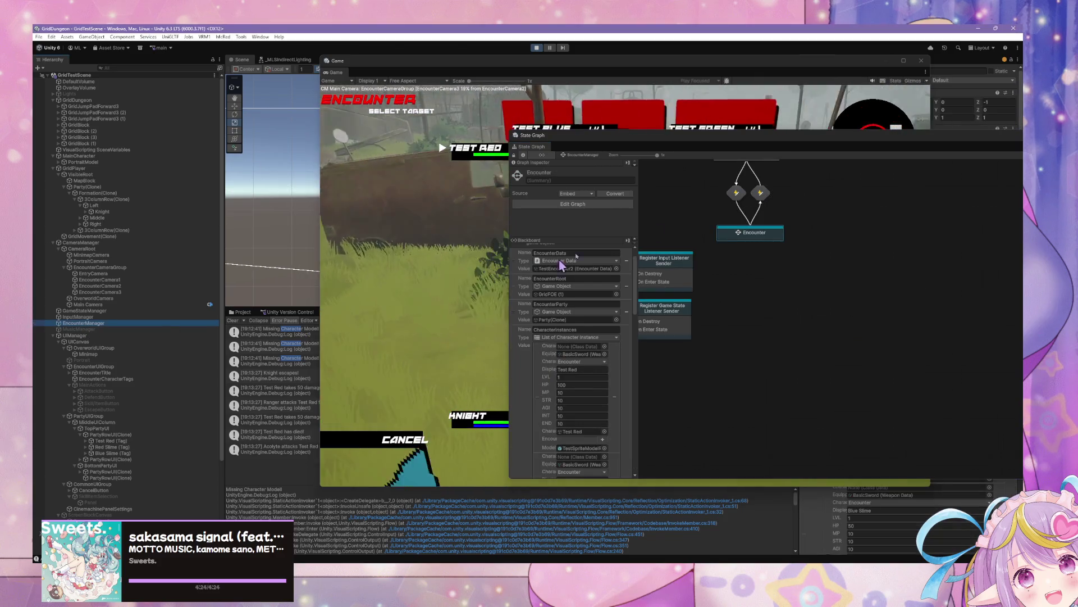
double_click(879, 306)
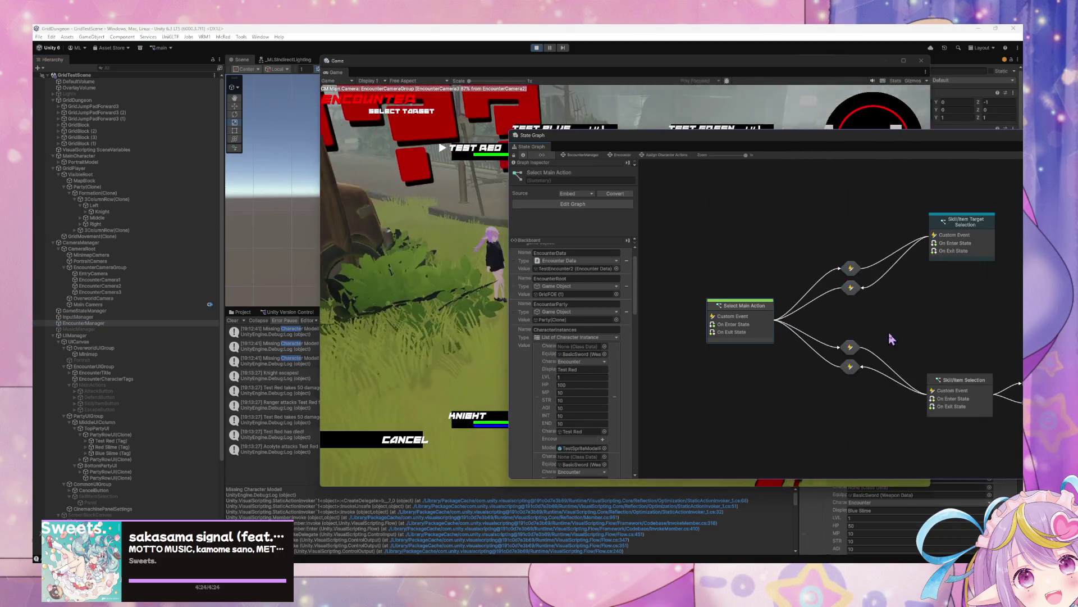
double_click(731, 326)
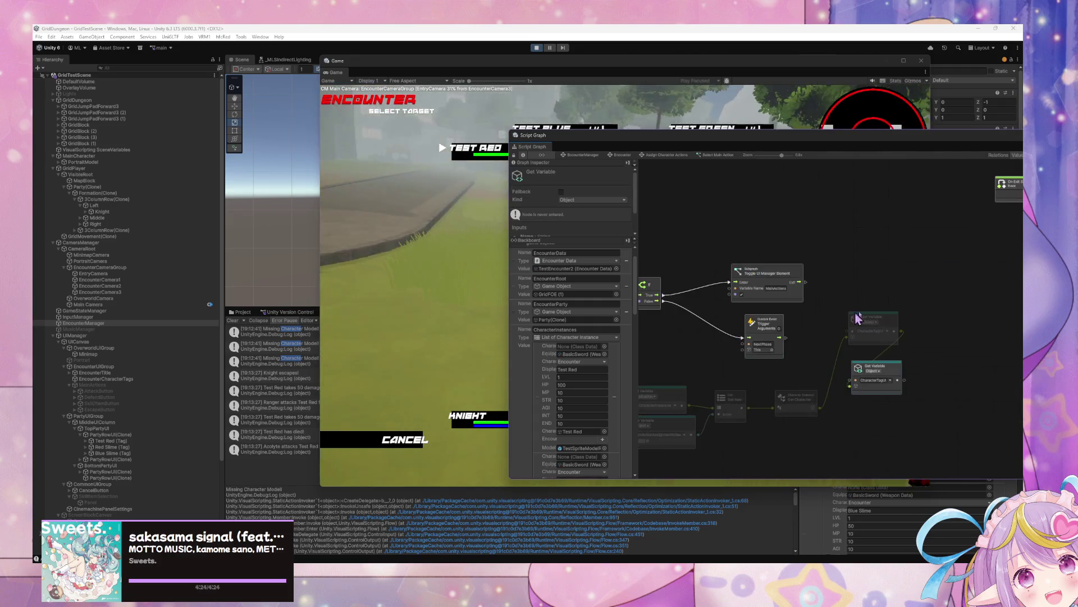
- Rename the duplicate Get Variable to CurrentCharacterIndicator and feed the tag object into it
click(893, 312)
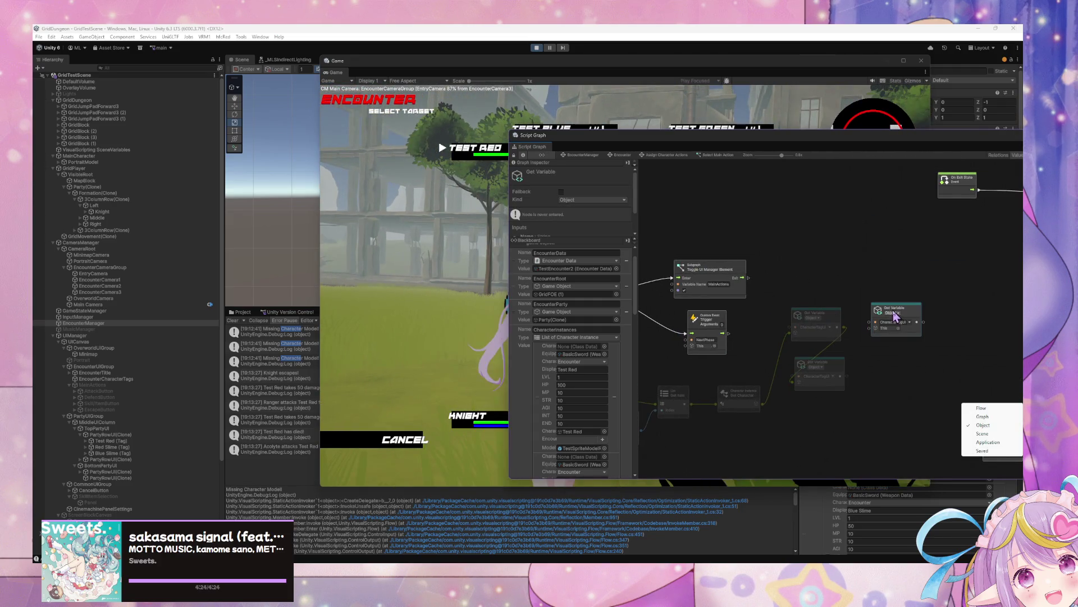
click(908, 328)
click(921, 325)
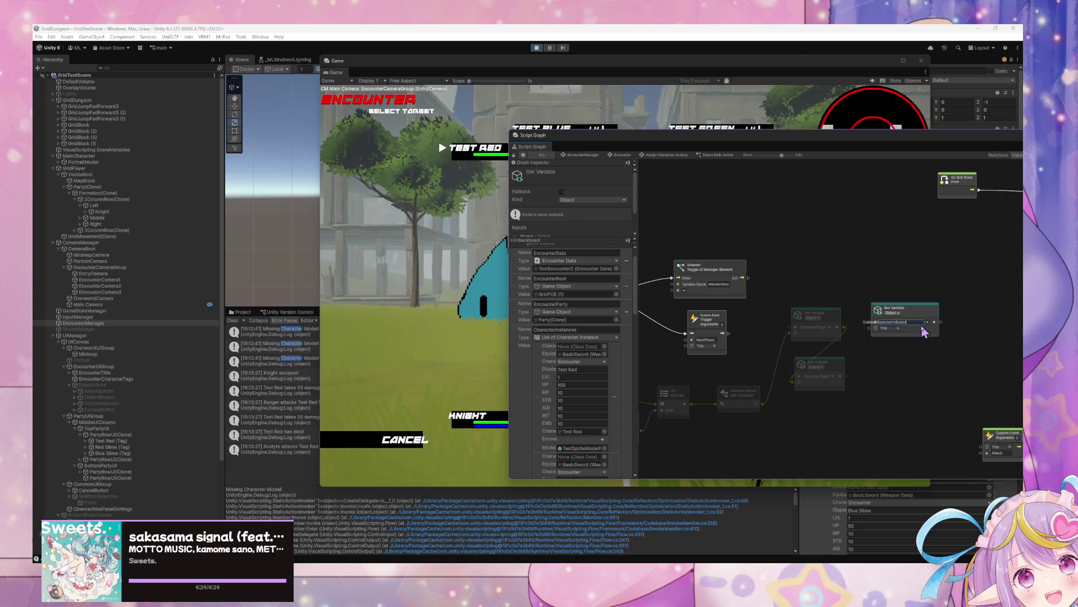
drag(918, 333, 894, 385)
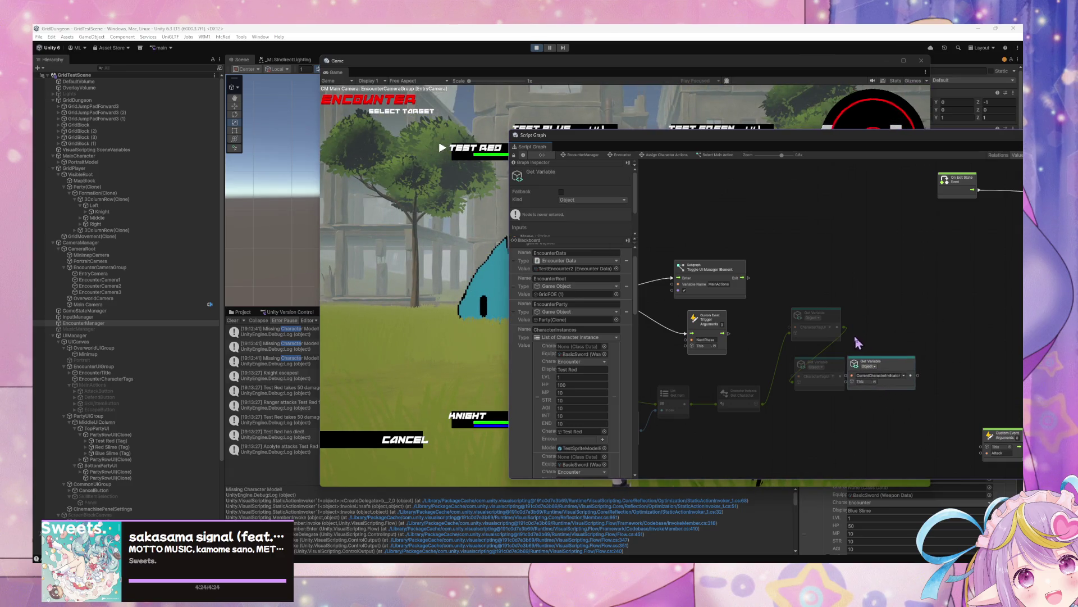
drag(846, 334, 849, 380)
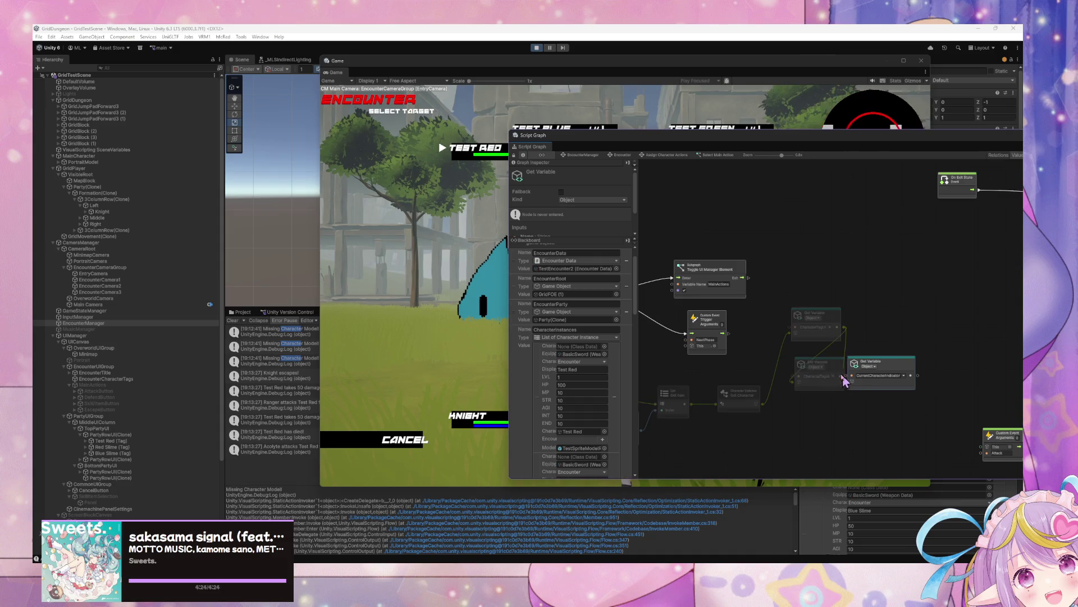
drag(858, 371, 796, 374)
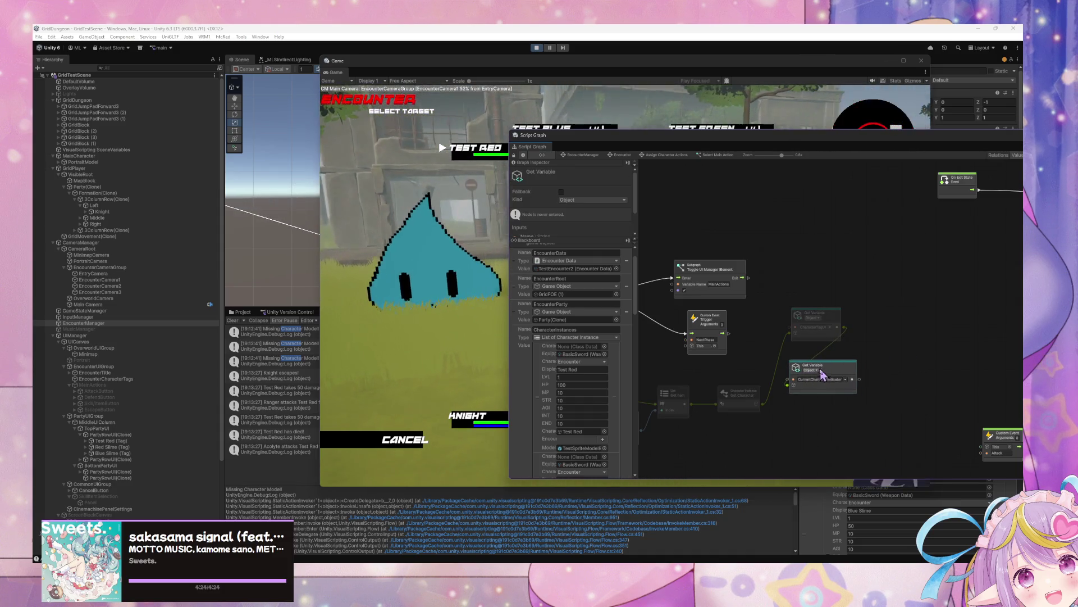
- Add a Game Object Set Active node by searching 't active'
right_click(874, 365)
click(899, 370)
text(game objec)
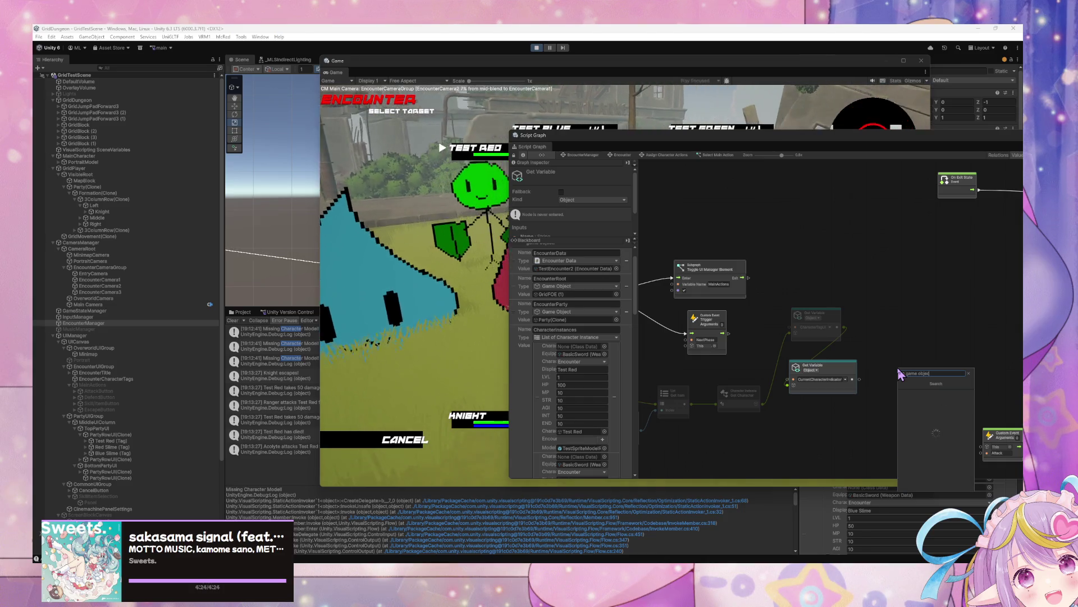
text(t active)
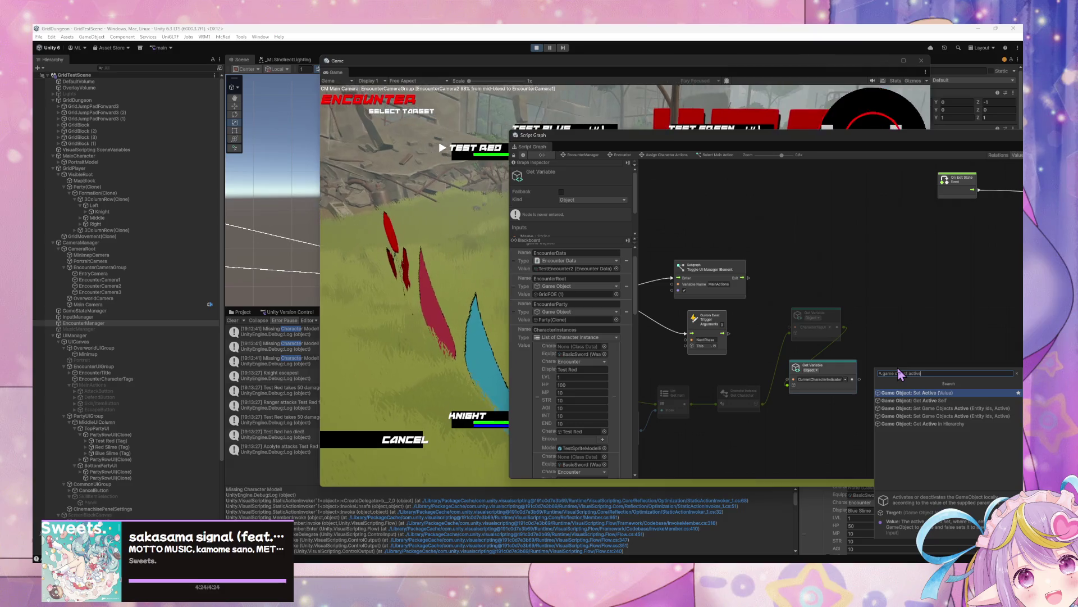
key(Return)
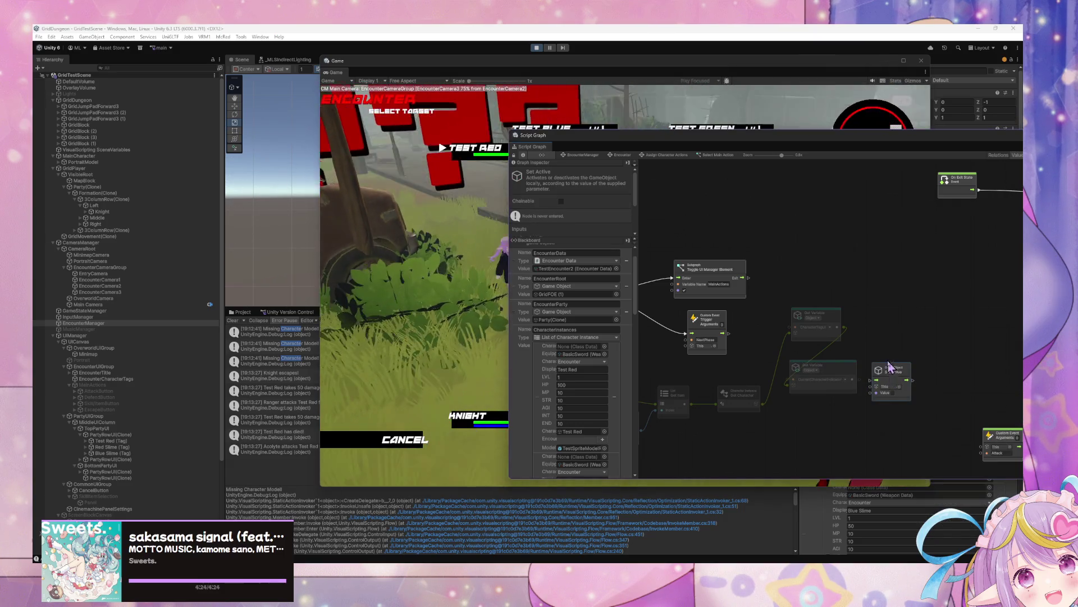
- Raise the Set Active node, lower the Get Variable node, and shift the indicator nodes into a cluster
drag(890, 376, 887, 367)
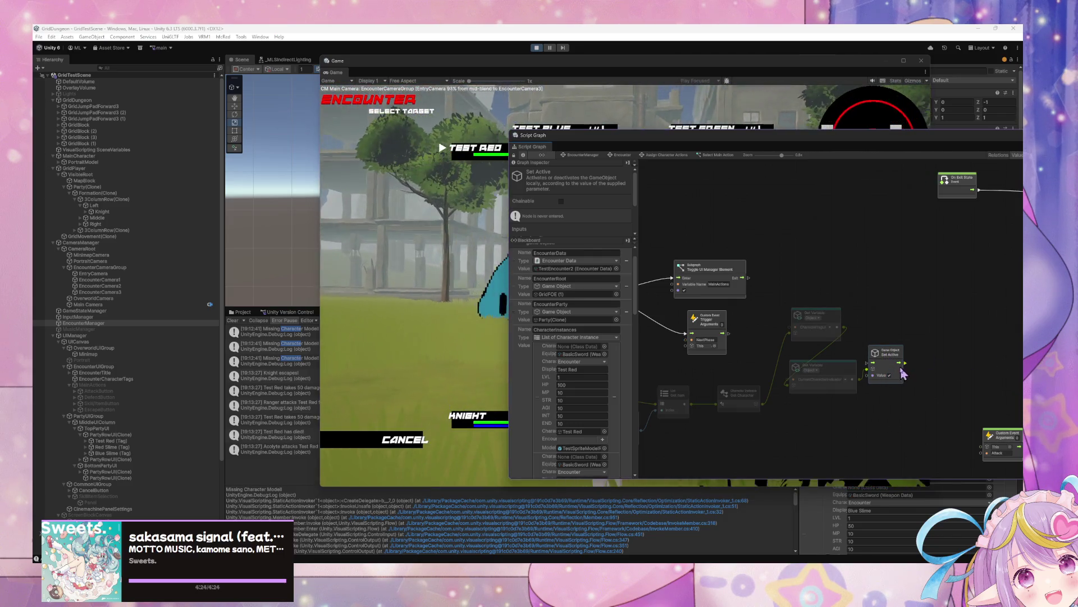
mouse_move(888, 357)
mouse_down()
mouse_move(880, 286)
mouse_move(893, 336)
mouse_up()
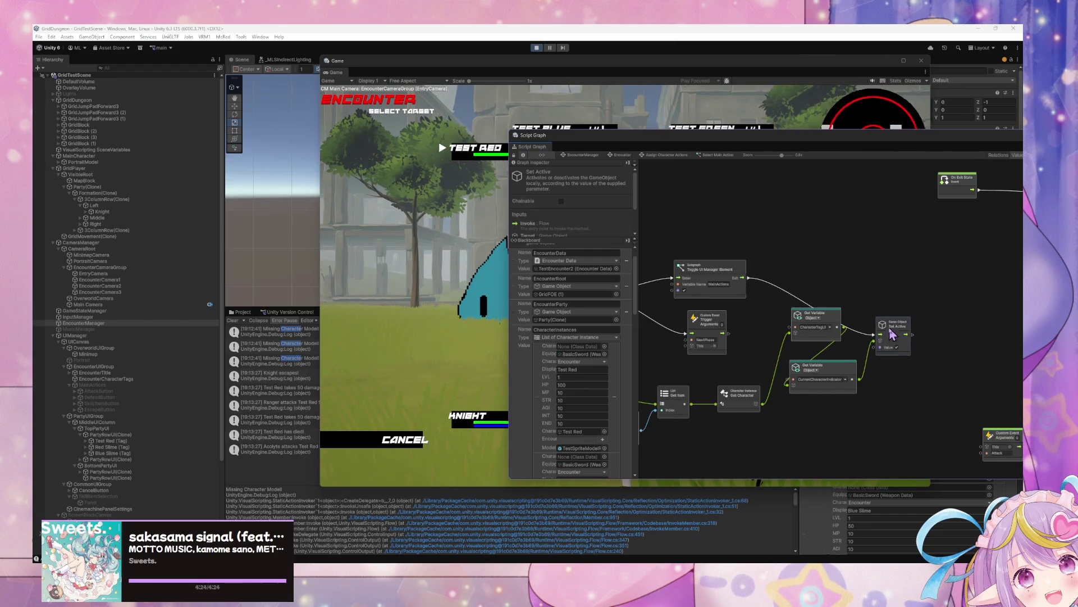
drag(824, 324, 824, 341)
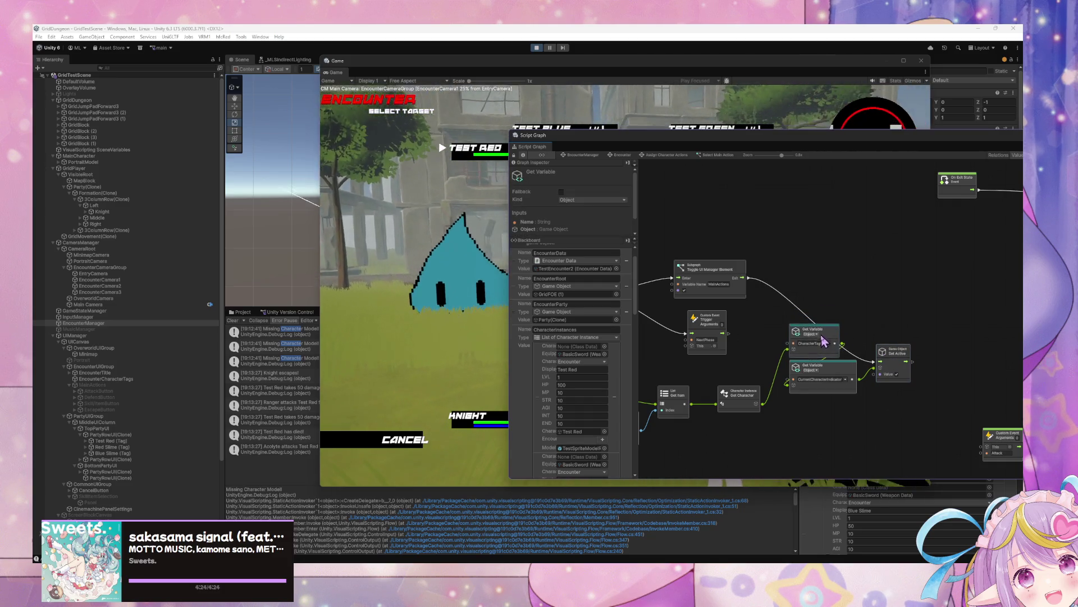
scroll(862, 389, down, 3)
mouse_move(863, 411)
mouse_down()
mouse_move(684, 380)
mouse_move(684, 371)
mouse_up()
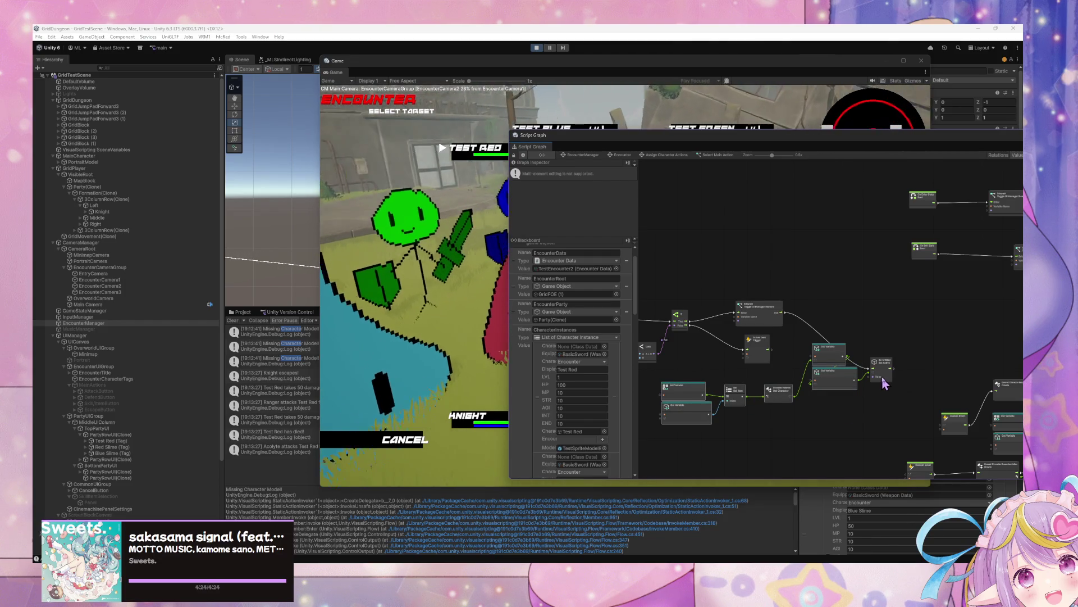
mouse_move(816, 374)
mouse_down()
mouse_move(798, 416)
mouse_move(849, 372)
mouse_up()
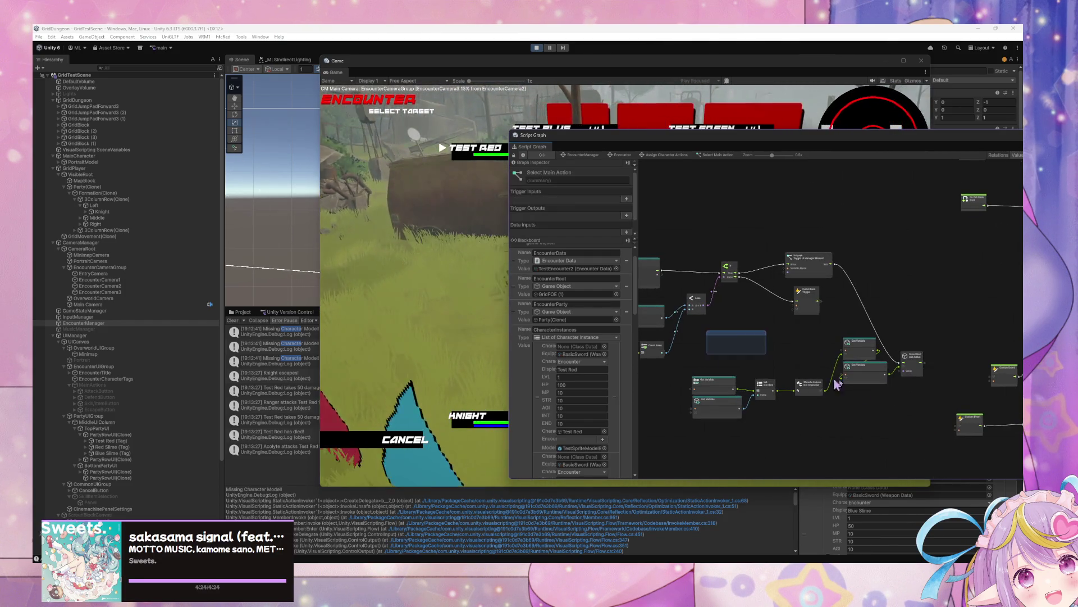
- Group the Get Character, Get Variable and Set Active nodes under the title 'Enable Current Indicator'
drag(706, 331, 921, 441)
key(ctrl+g)
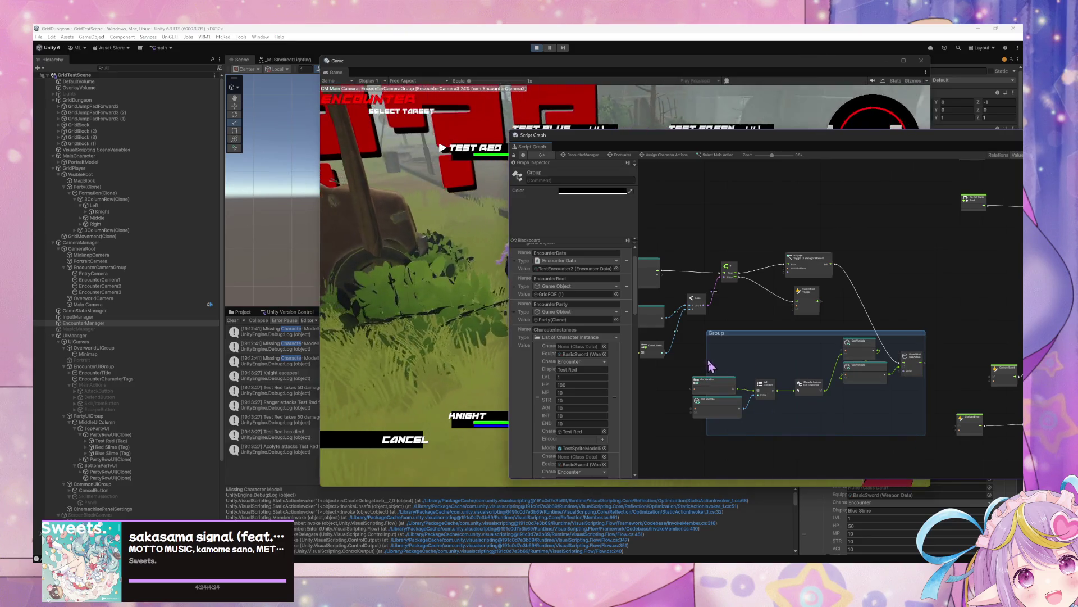
scroll(727, 443, up, 3)
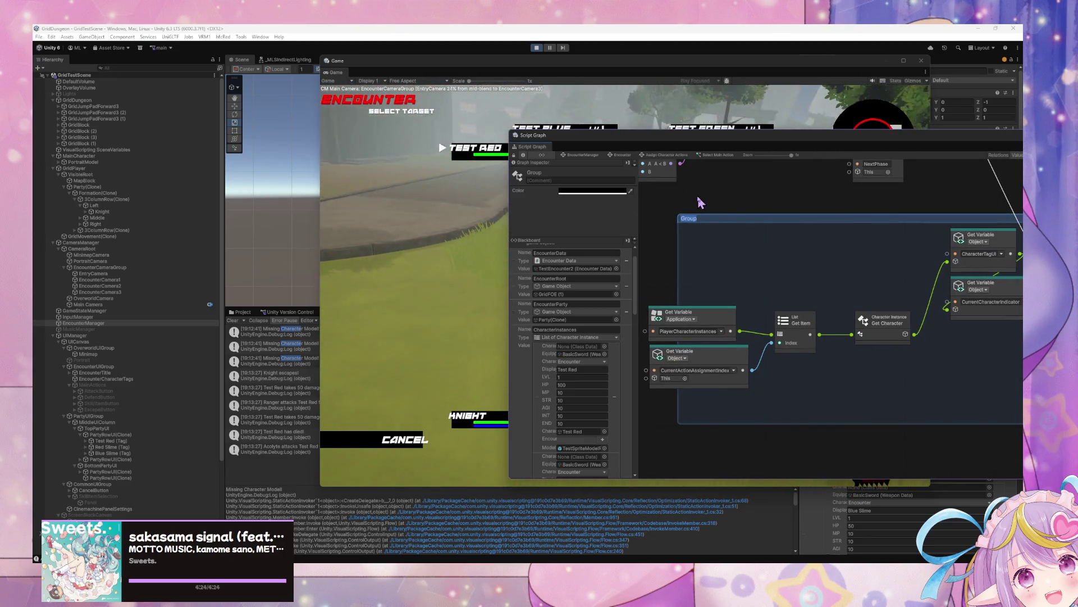
text(Enable Current Indica)
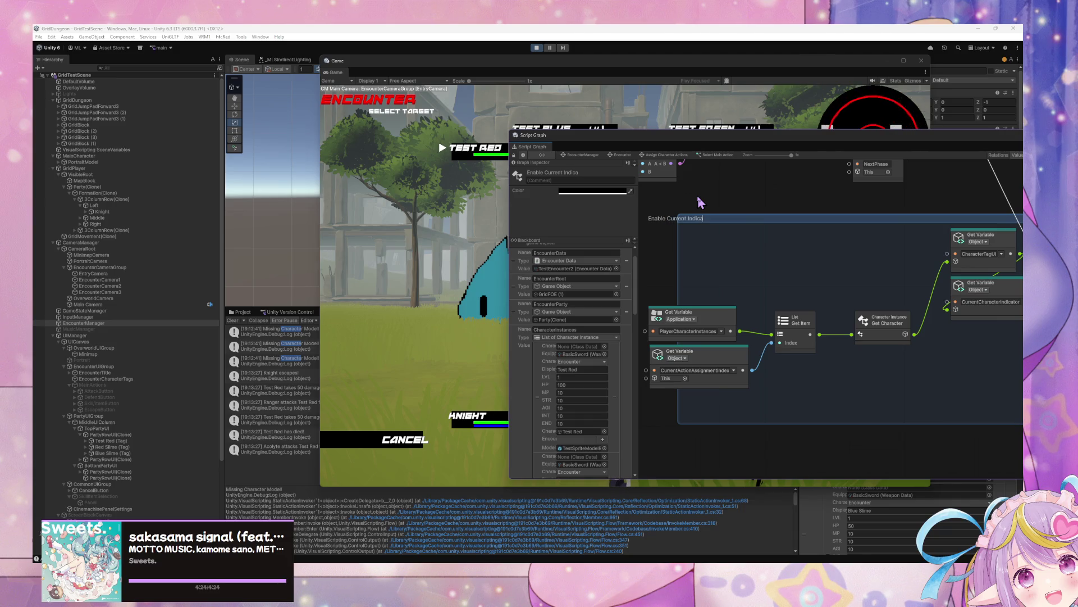
mouse_move(668, 398)
mouse_down()
mouse_move(676, 309)
mouse_move(756, 303)
mouse_up()
click(888, 326)
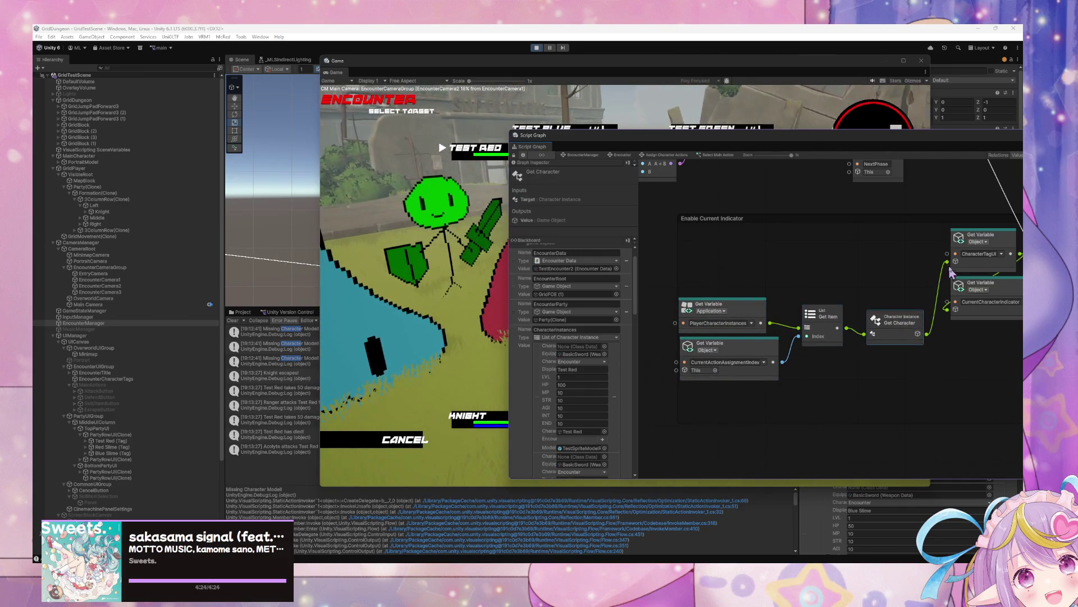
- Zoom out over the graph and nudge the On Exit State node to the left
scroll(860, 318, up, 3)
scroll(837, 310, right, 5)
scroll(835, 309, down, 5)
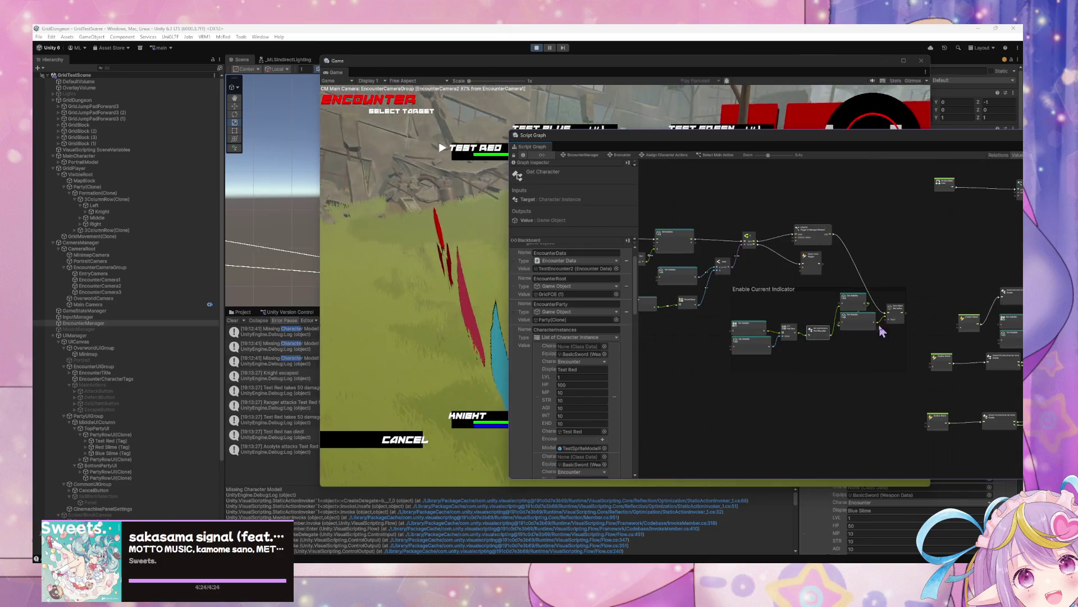
drag(906, 386, 729, 287)
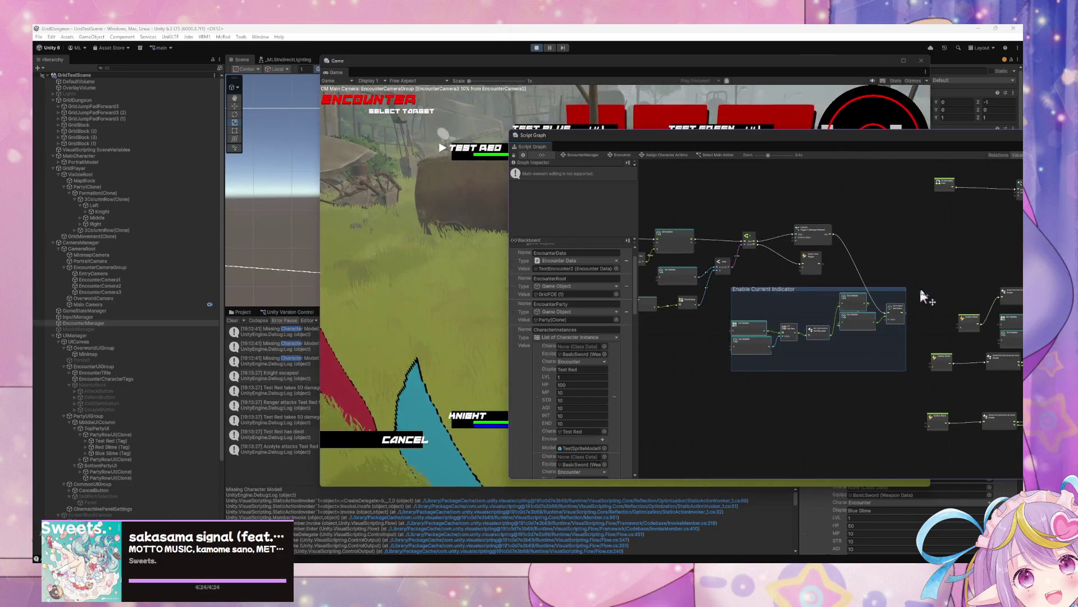
scroll(758, 361, up, 3)
scroll(777, 353, right, 5)
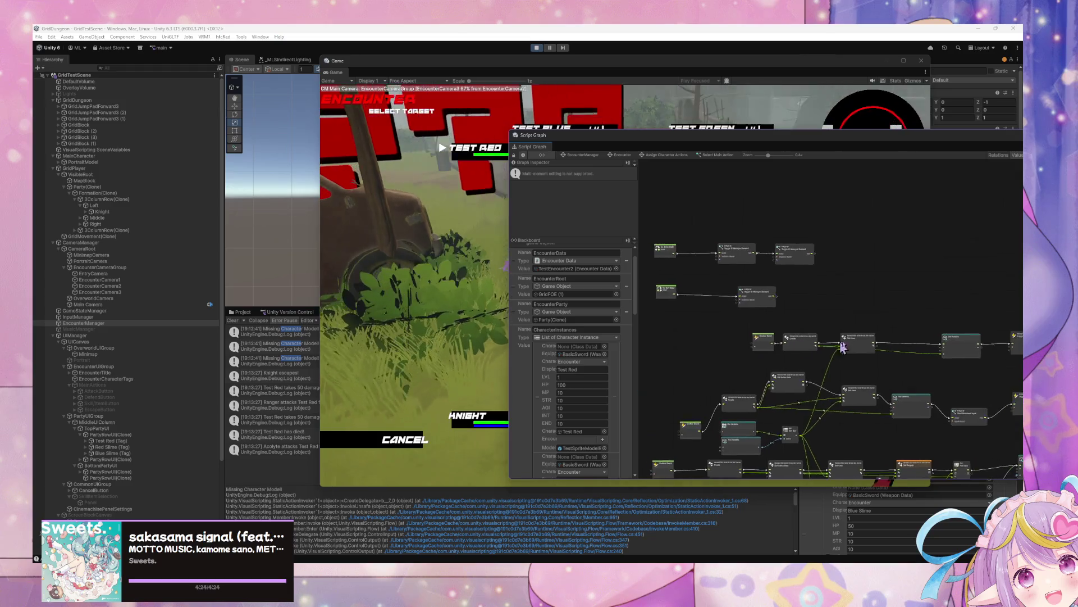
scroll(815, 337, left, 3)
scroll(867, 326, up, 4)
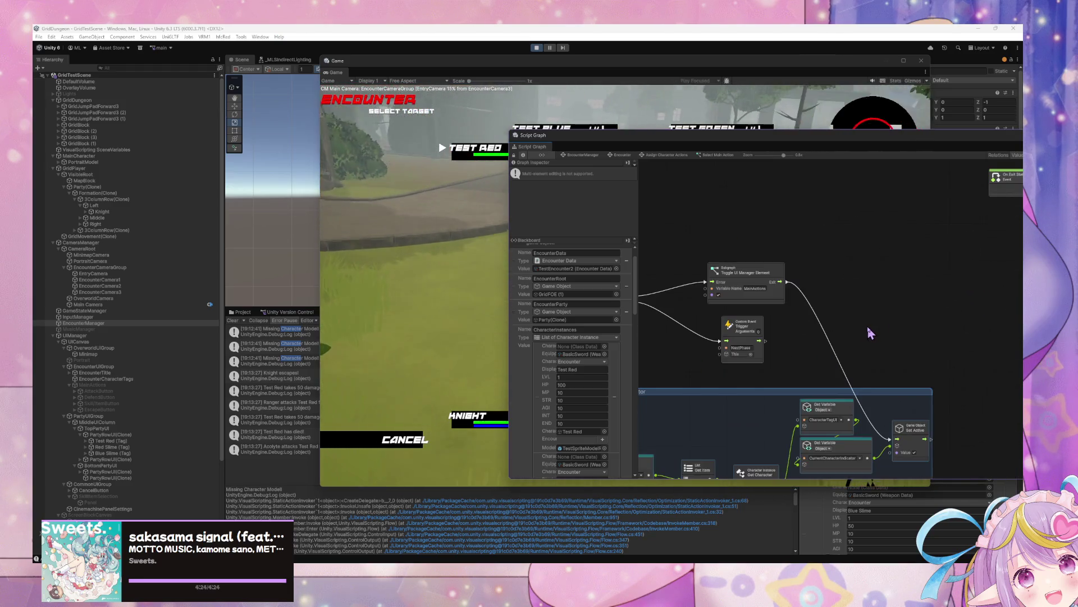
scroll(889, 306, right, 5)
scroll(816, 332, up, 3)
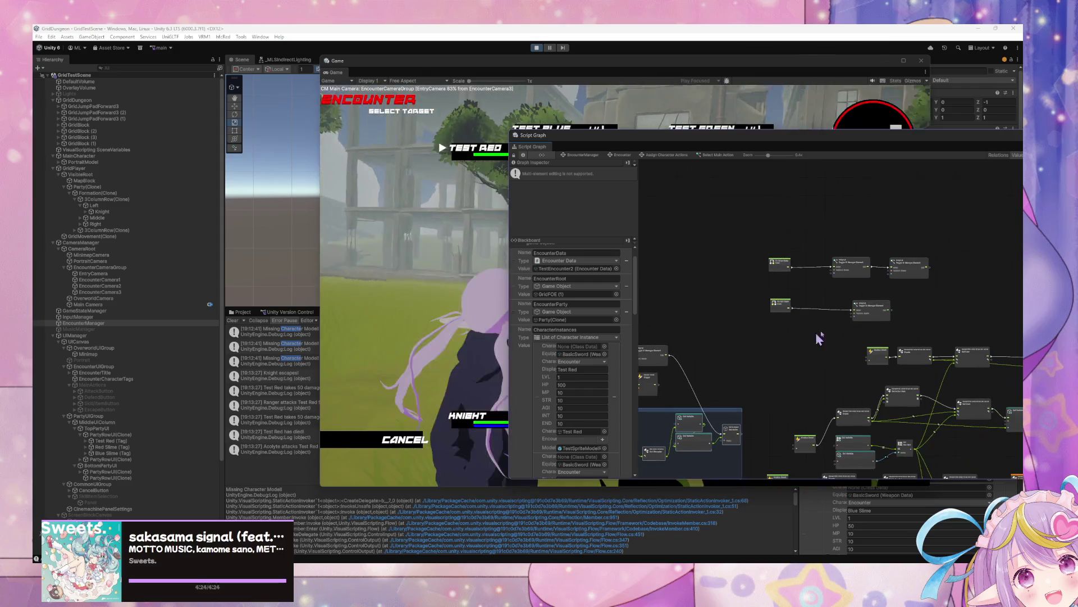
scroll(869, 322, up, 1)
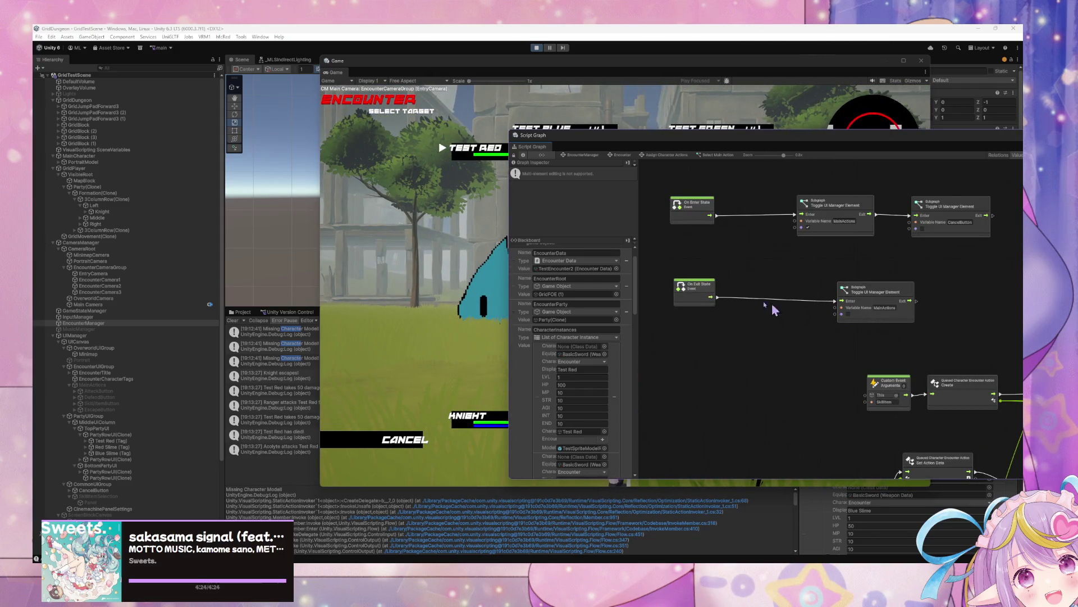
mouse_move(705, 293)
mouse_down()
mouse_move(683, 296)
mouse_move(742, 295)
mouse_up()
- Check the If, Less and Set Active links, then select the Enable Current Indicator group
mouse_move(786, 334)
mouse_down()
mouse_move(692, 331)
mouse_move(766, 362)
mouse_move(736, 337)
mouse_move(817, 315)
mouse_move(713, 308)
mouse_move(948, 296)
mouse_move(783, 345)
mouse_up()
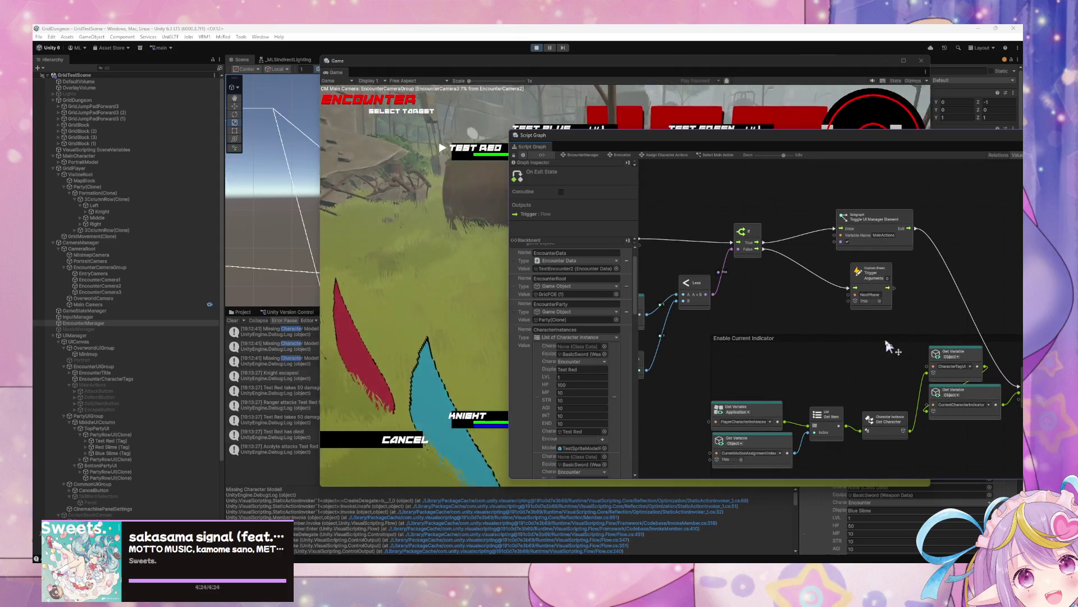
drag(885, 336, 784, 303)
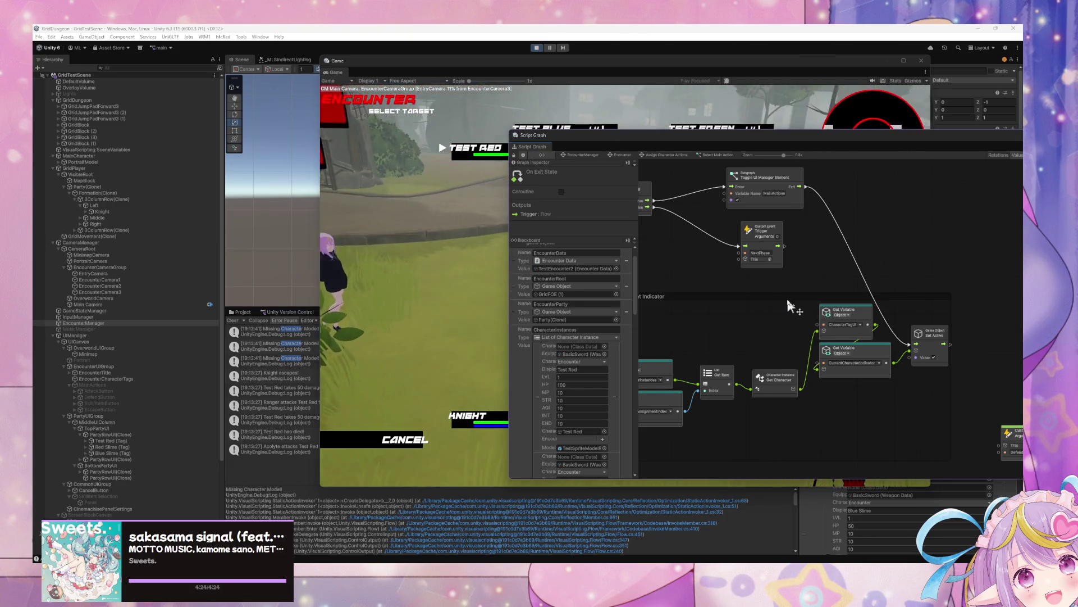
scroll(786, 295, down, 3)
drag(657, 319, 820, 321)
scroll(768, 321, up, 1)
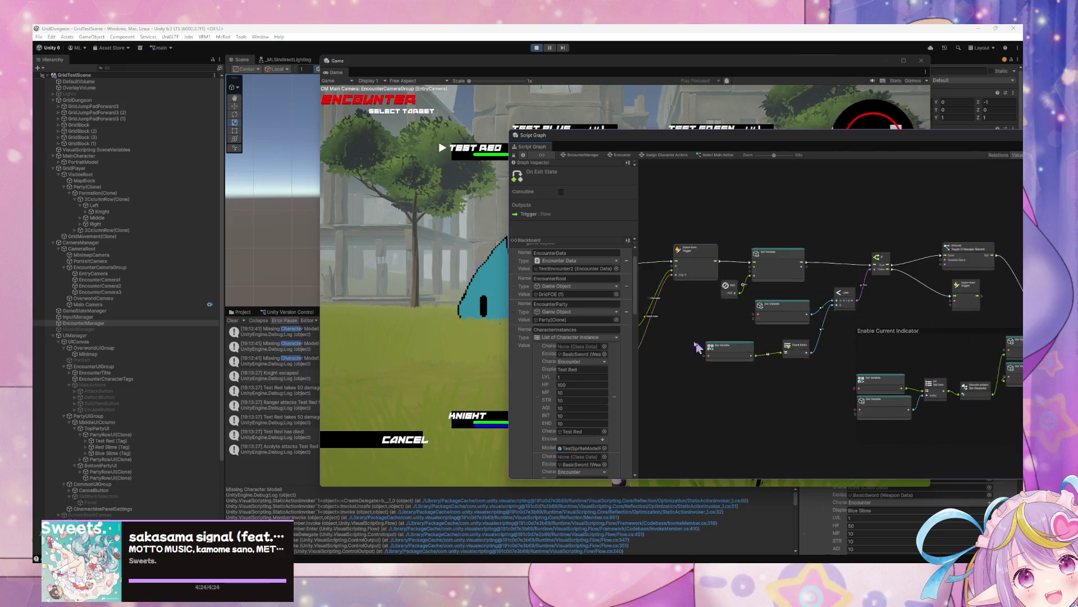
drag(944, 337, 837, 359)
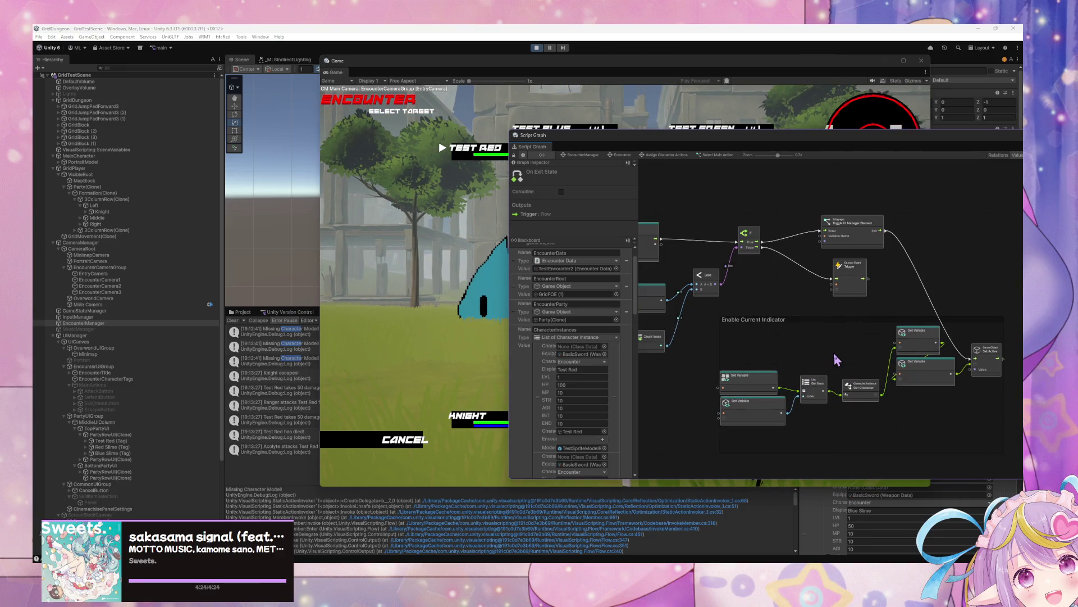
scroll(837, 359, down, 1)
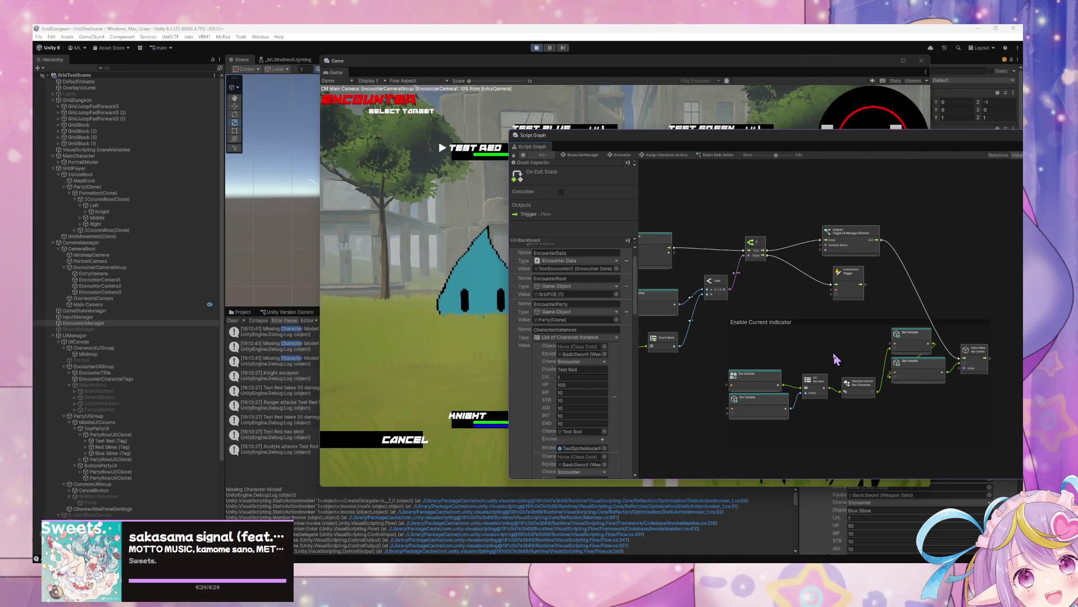
scroll(837, 359, up, 3)
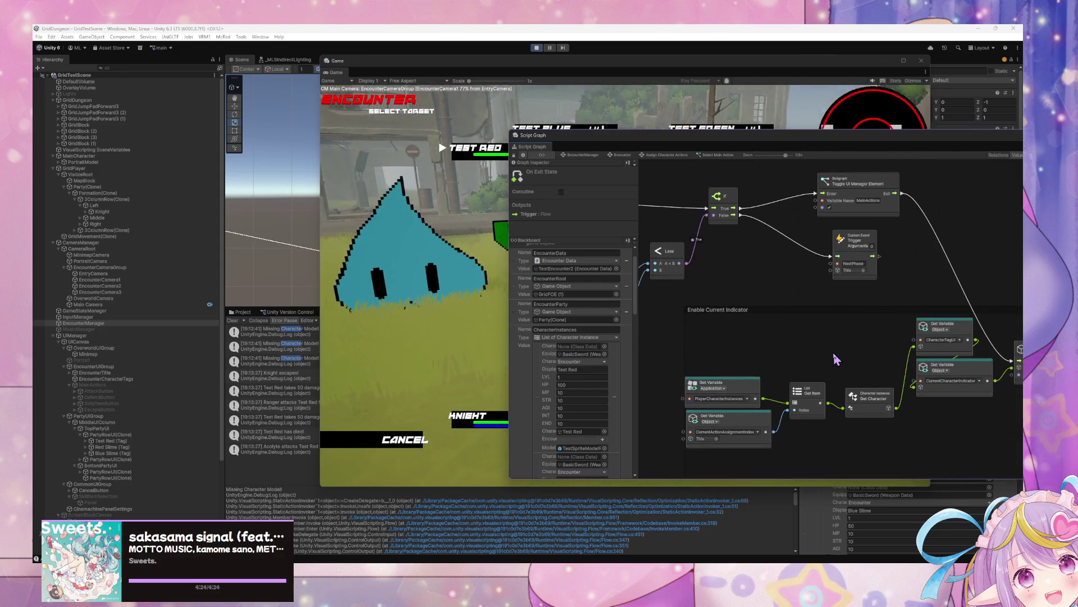
drag(854, 355, 813, 344)
scroll(810, 342, down, 1)
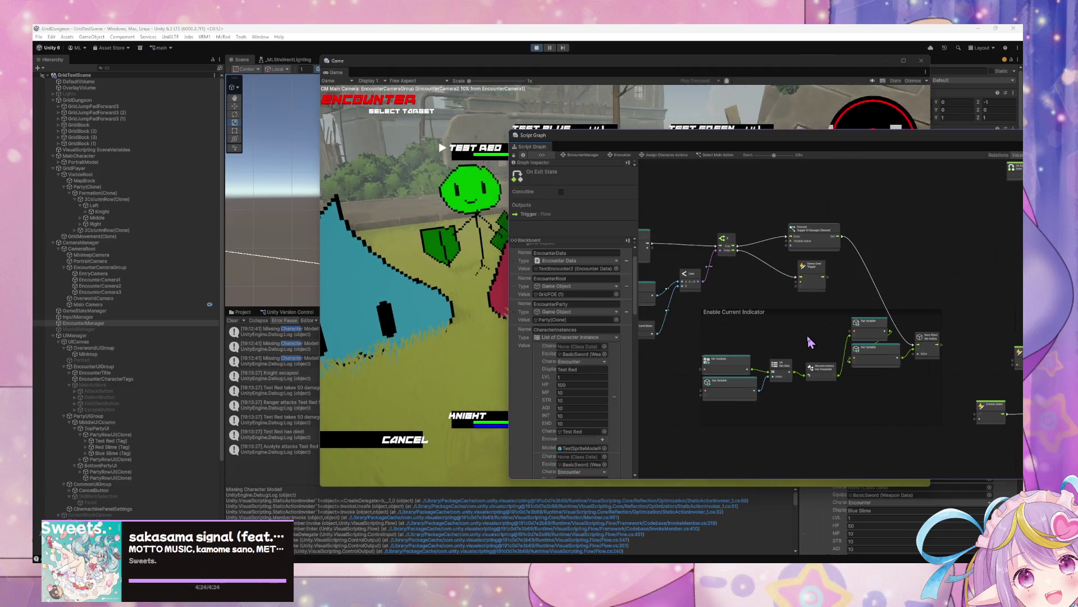
mouse_move(719, 318)
mouse_down()
mouse_move(946, 432)
mouse_move(952, 450)
mouse_up()
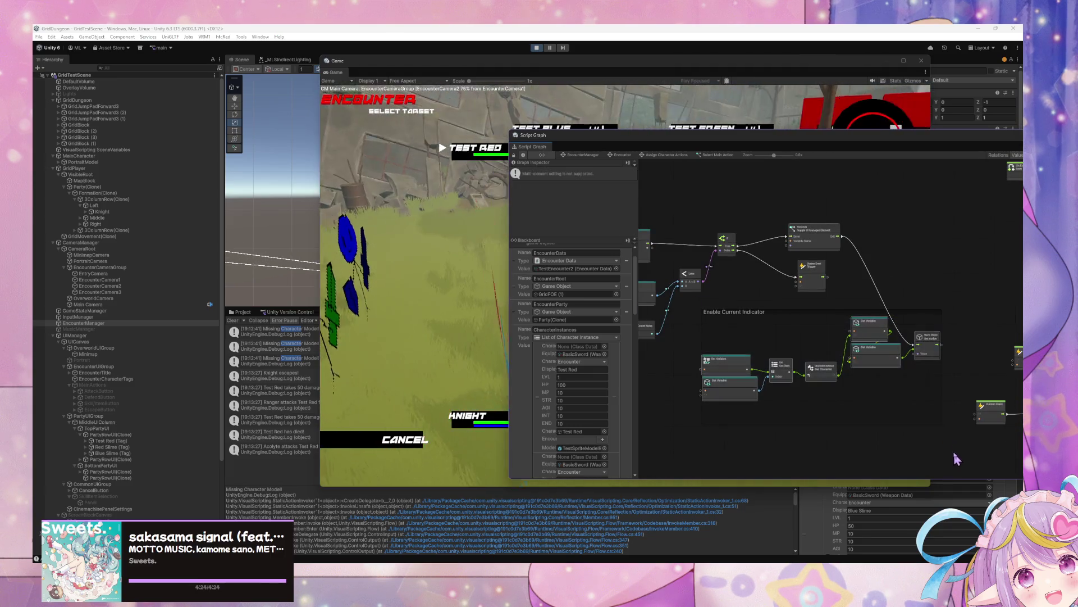
click(709, 313)
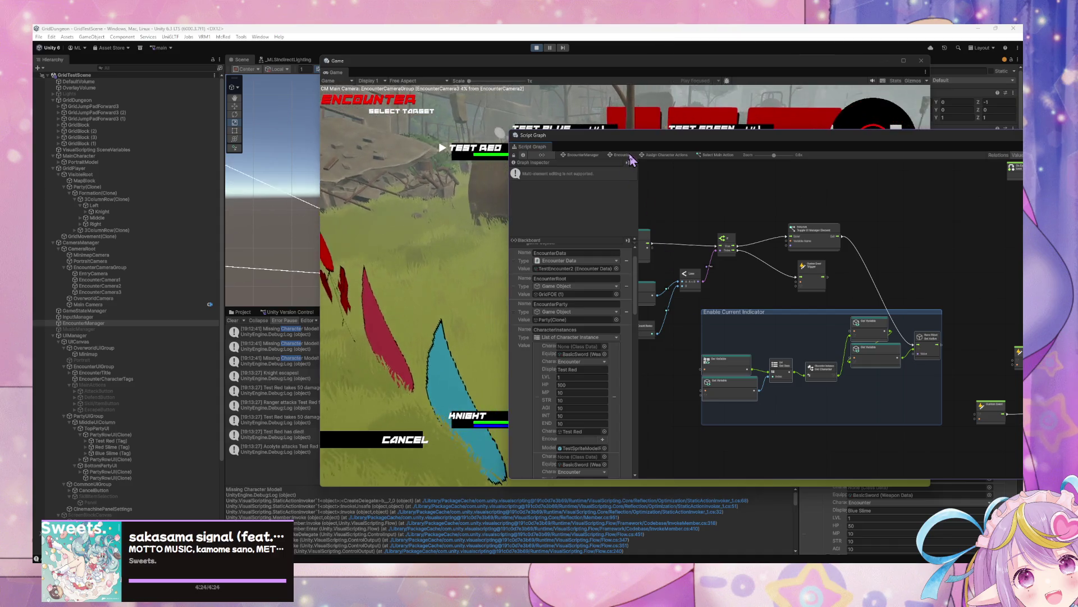
- Move between the EncounterManager, Encounter and Assign Character Actions graphs to locate Select Main Action
click(621, 154)
double_click(829, 289)
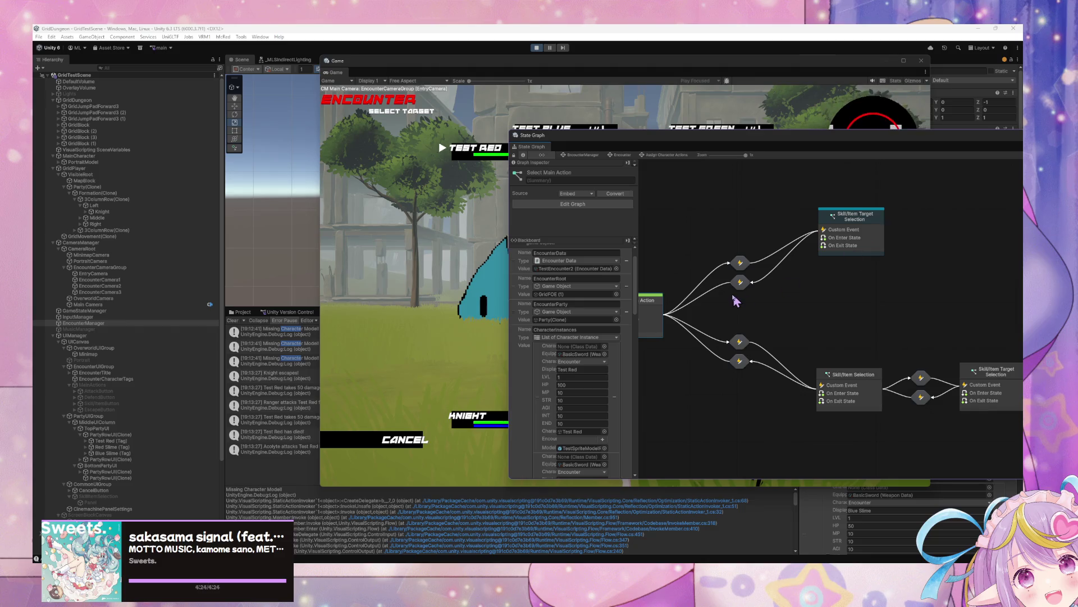
drag(877, 313, 924, 305)
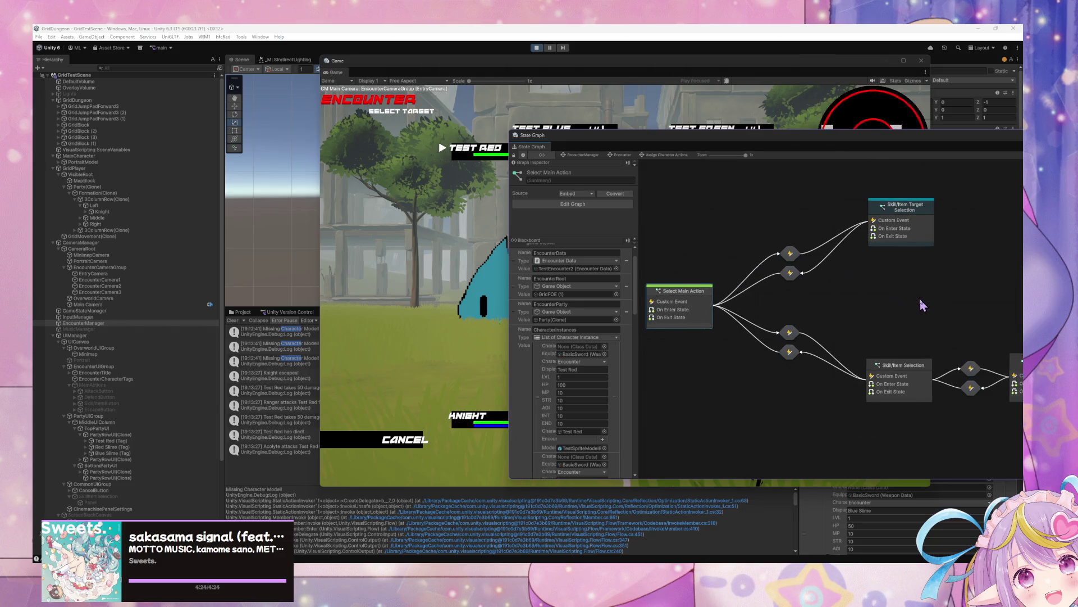
click(595, 156)
drag(802, 248, 840, 344)
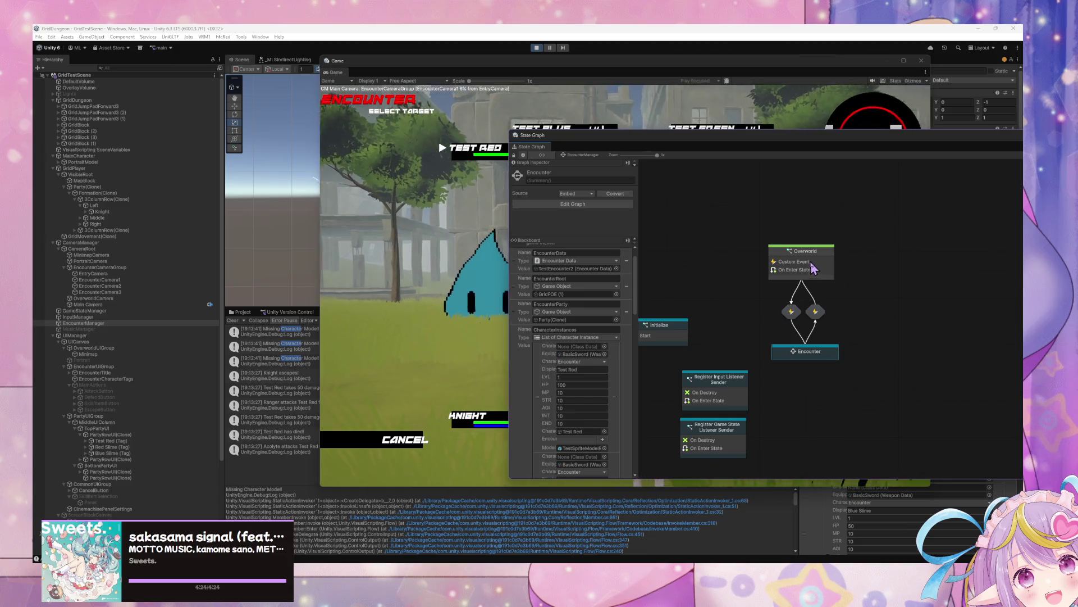
double_click(815, 352)
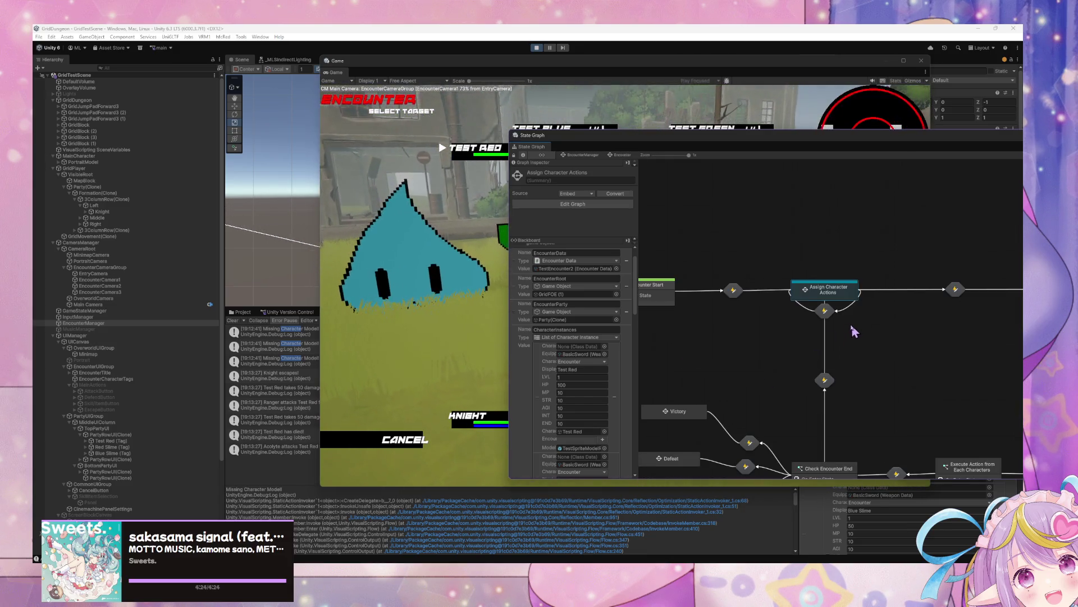
click(815, 293)
drag(789, 305, 837, 318)
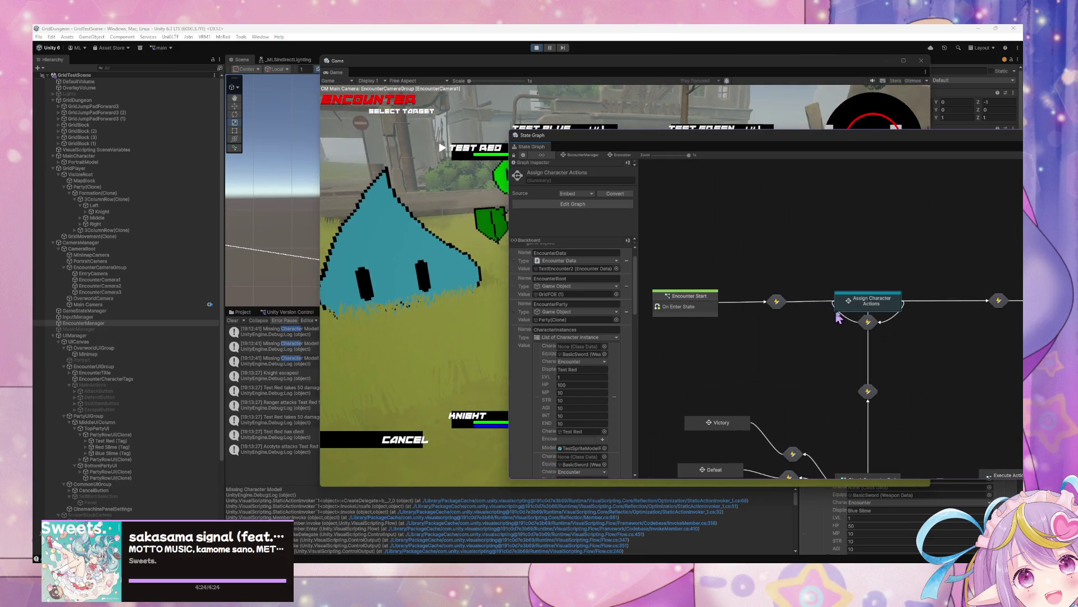
- Inspect the Skill/Item Target Selection script, then return to the Assign Character Actions state graph
double_click(879, 306)
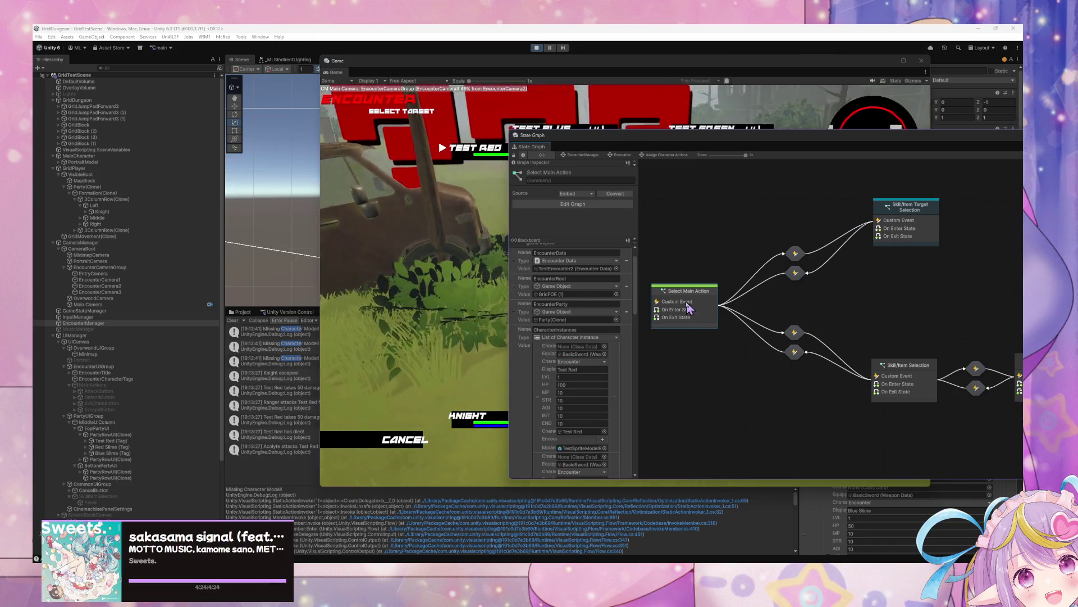
scroll(759, 286, right, 3)
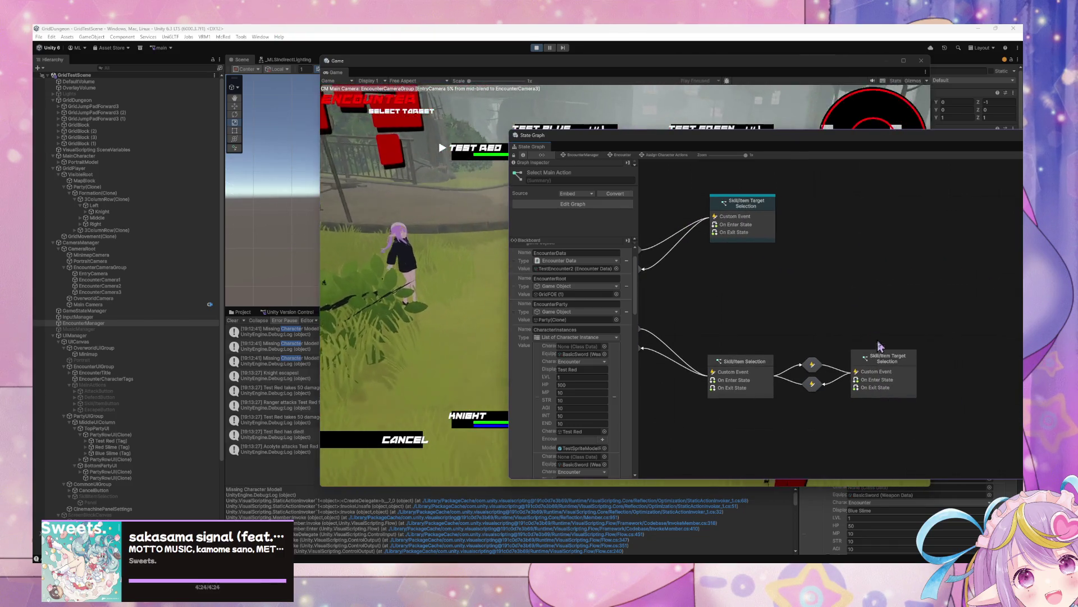
double_click(885, 360)
drag(819, 301, 905, 302)
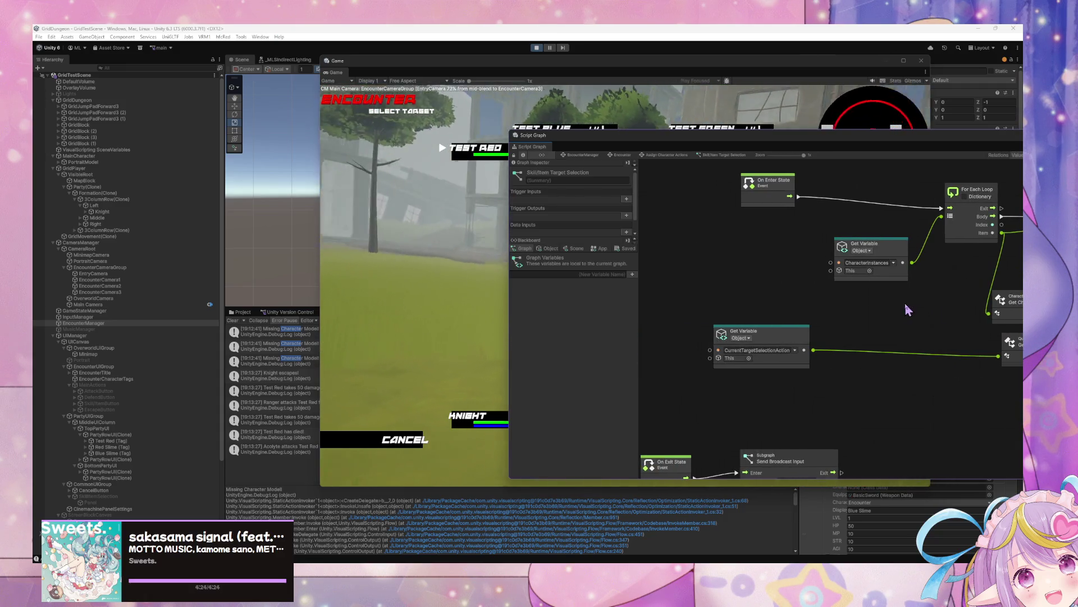
click(583, 155)
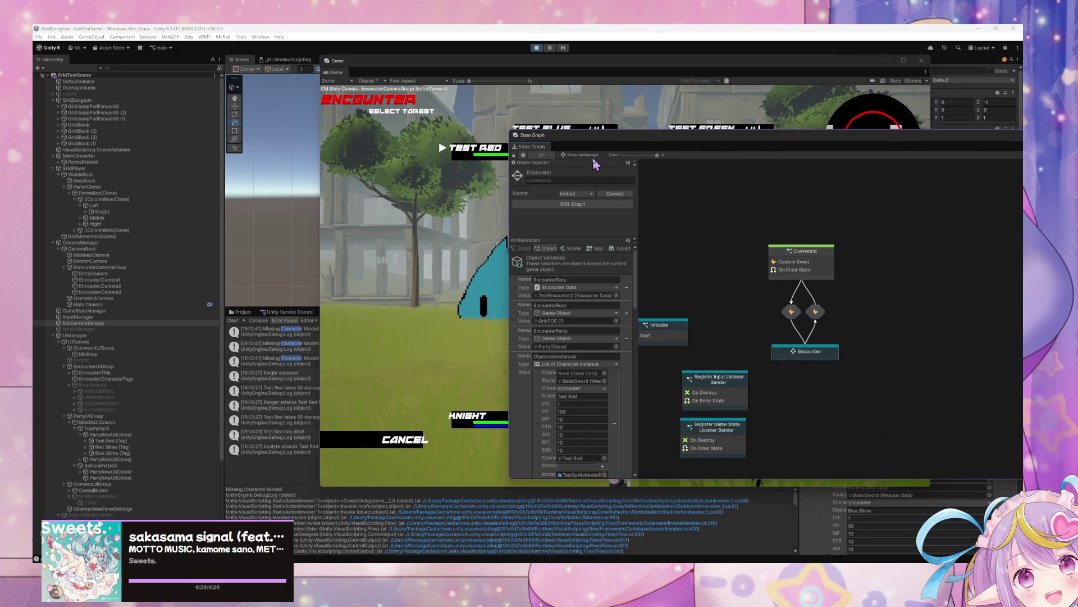
double_click(820, 358)
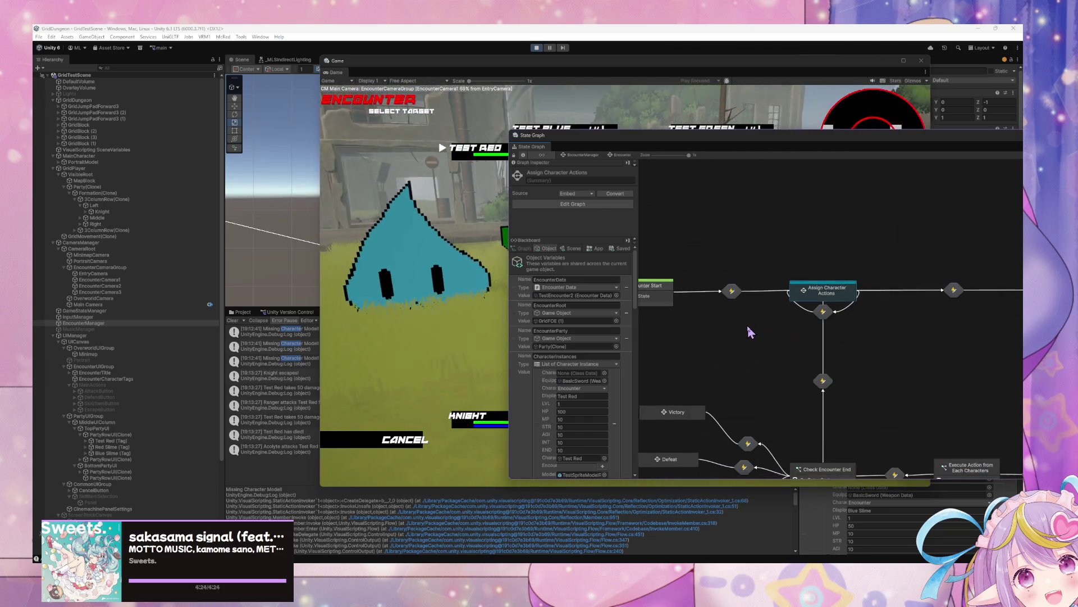
double_click(826, 290)
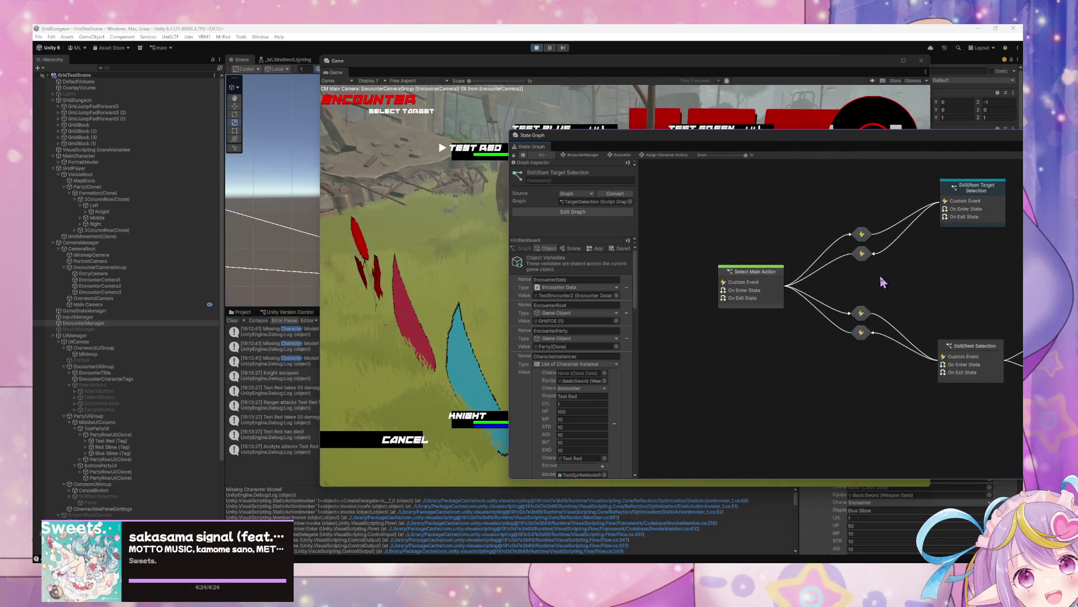
- Create a new Script State and delete its default On Enter and On Update nodes
right_click(767, 370)
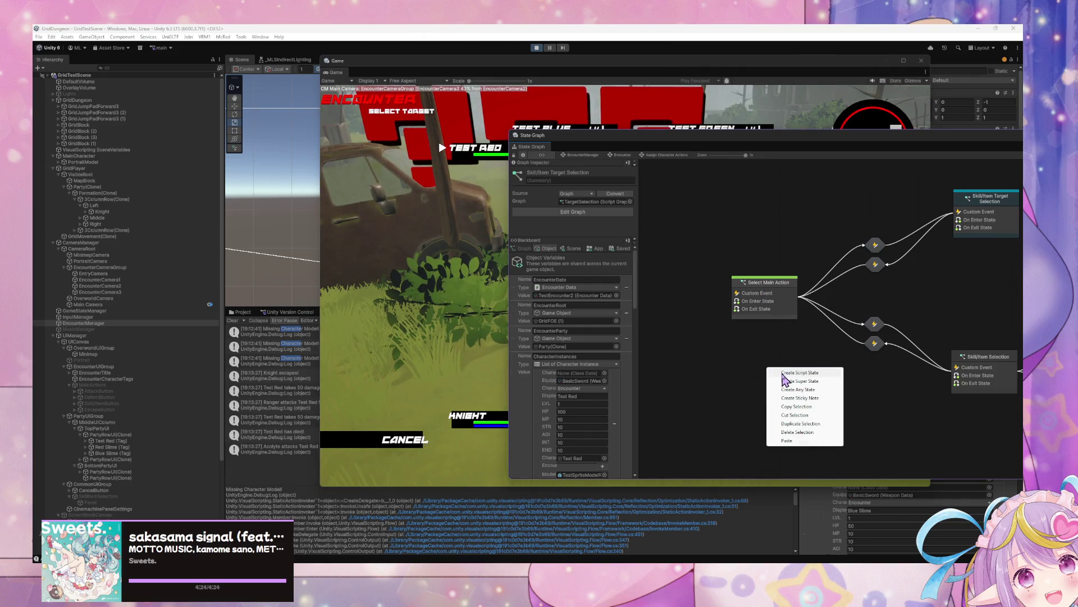
click(800, 372)
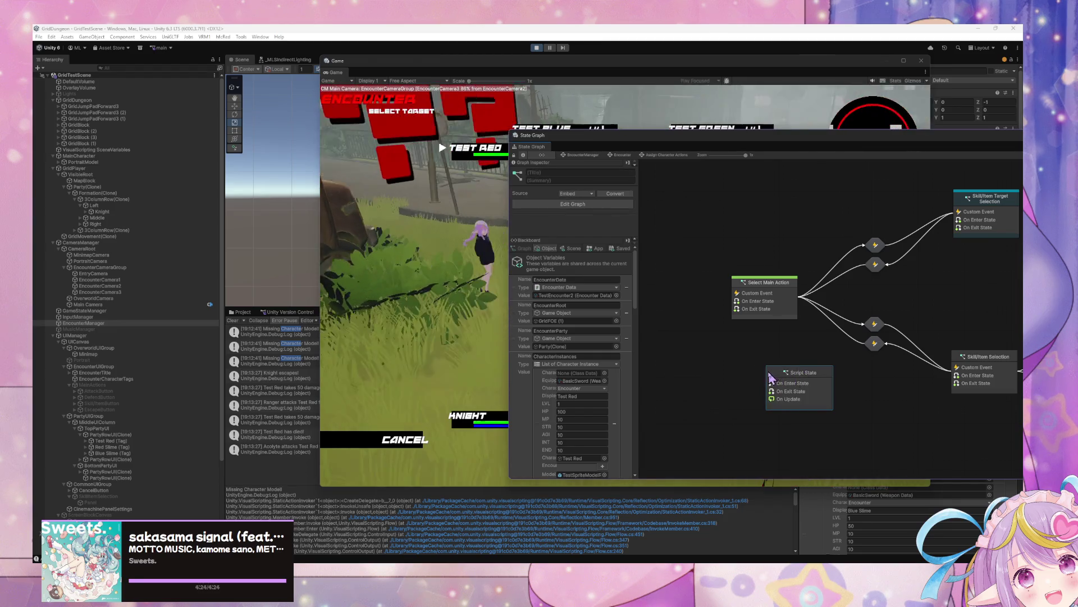
double_click(771, 380)
mouse_move(944, 429)
mouse_down()
mouse_move(793, 261)
mouse_move(788, 363)
mouse_up()
drag(908, 350, 770, 229)
key(Delete)
- Paste the Enable Current Indicator nodes and wire On Exit State to Set Active
key(ctrl+v)
mouse_move(851, 386)
mouse_down()
mouse_move(814, 250)
mouse_move(724, 250)
mouse_up()
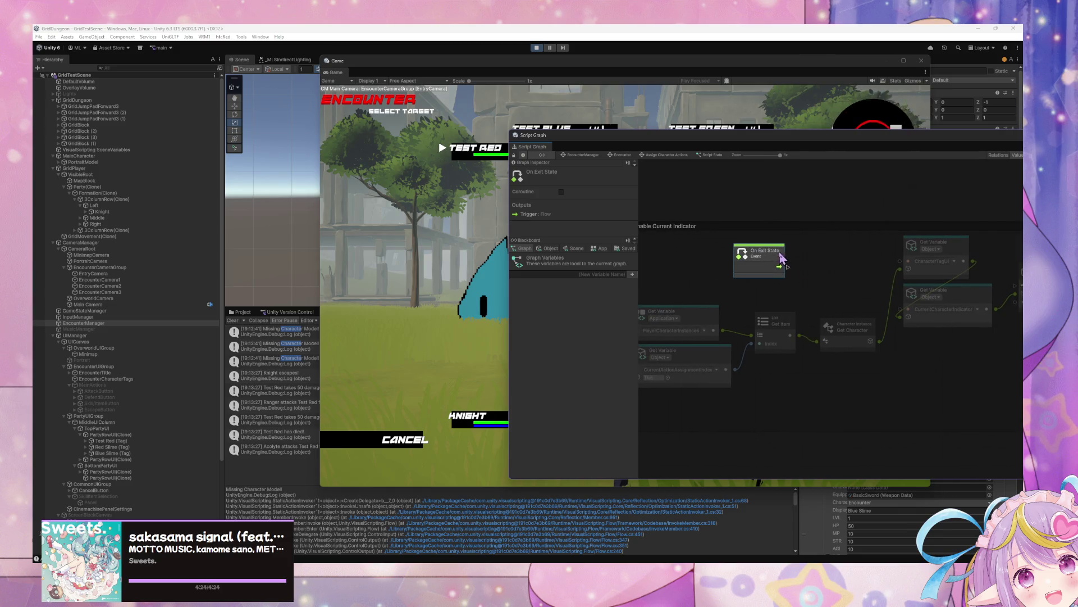
drag(789, 262, 681, 270)
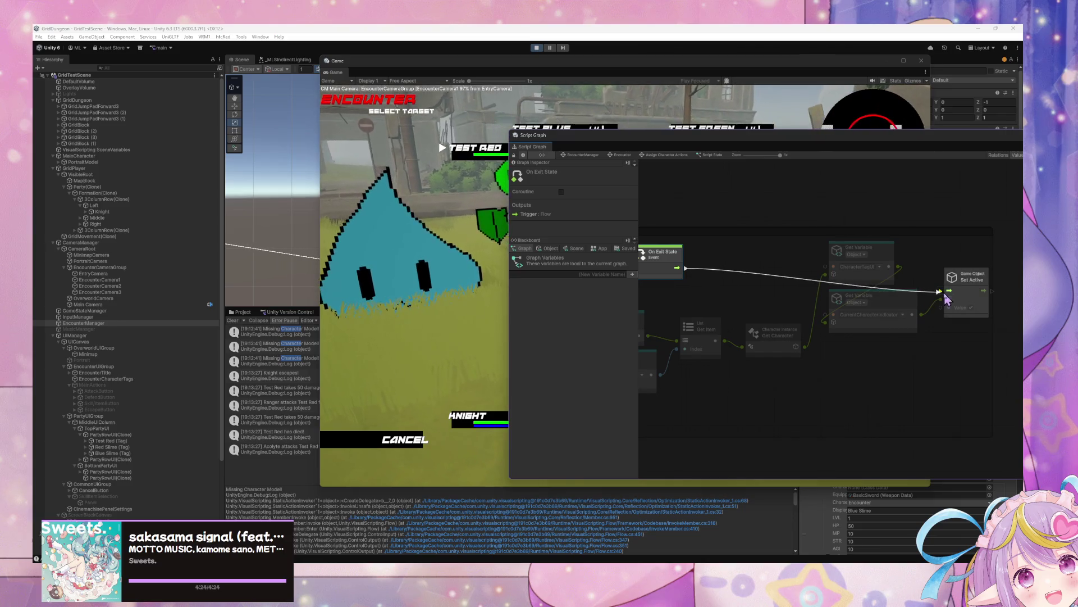
drag(945, 299, 947, 295)
drag(782, 219, 861, 208)
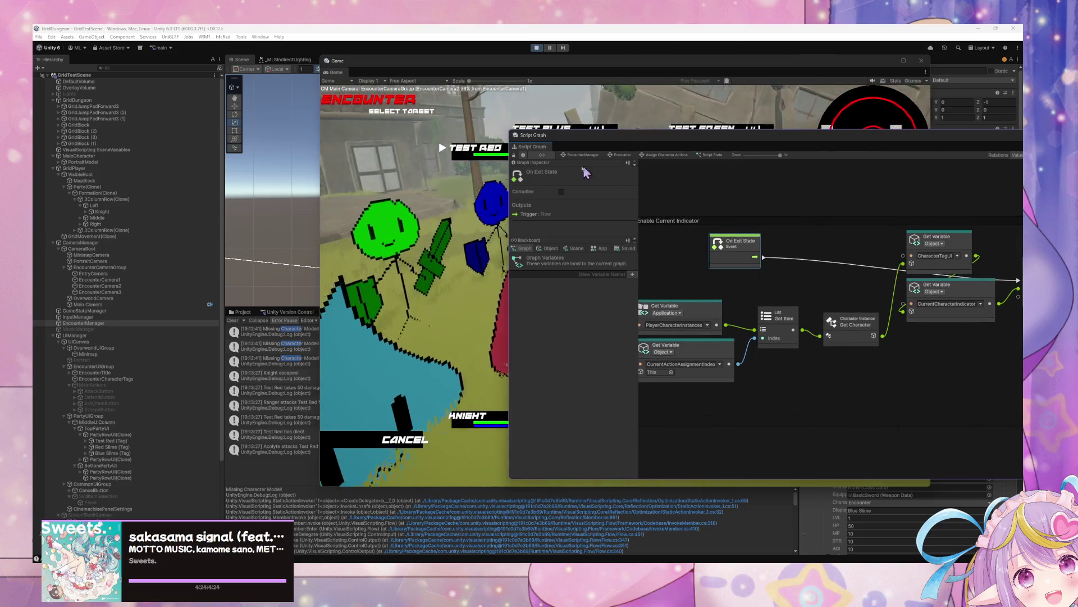
click(655, 155)
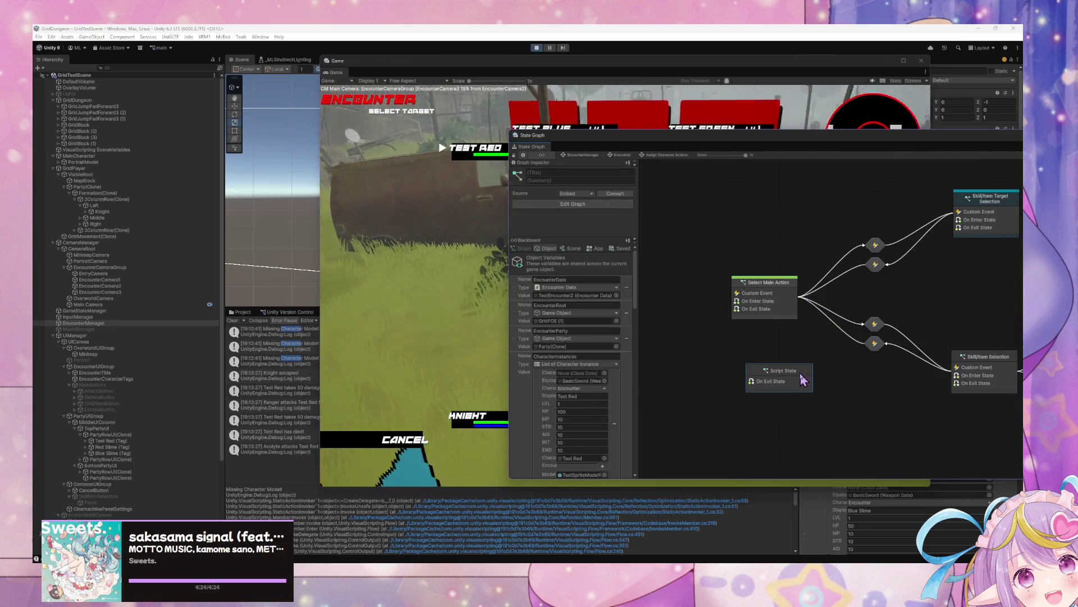
right_click(798, 373)
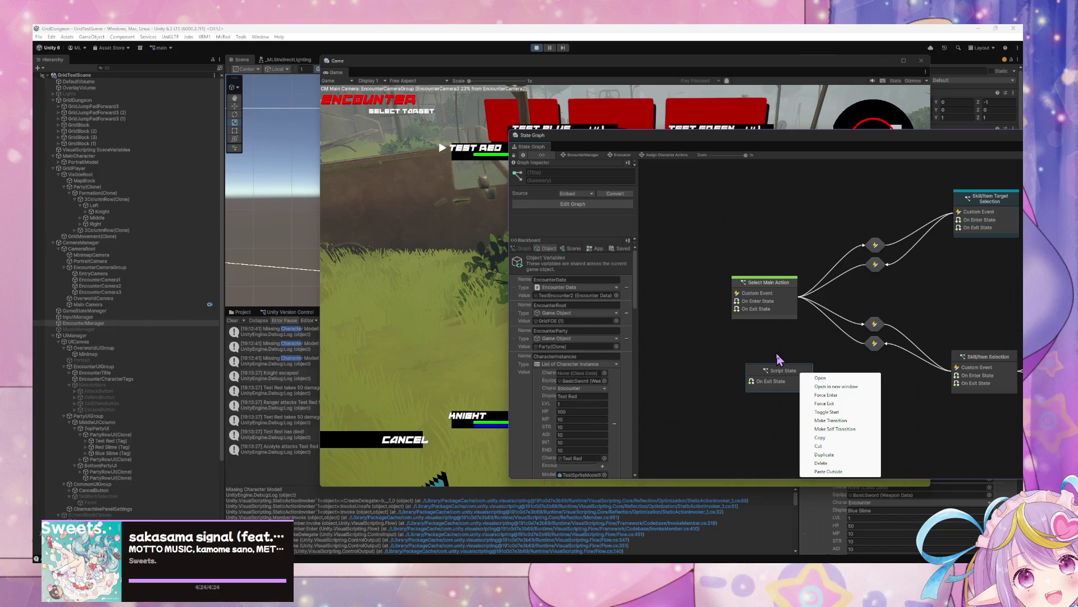
- Force Exit the new script state as a quick test
click(837, 403)
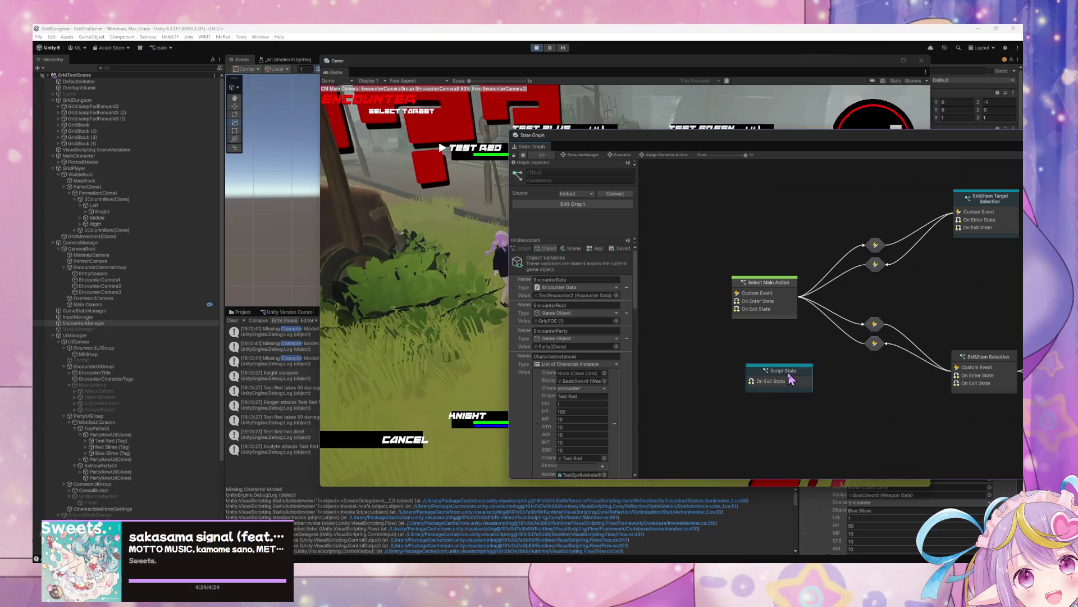
scroll(618, 366, down, 10)
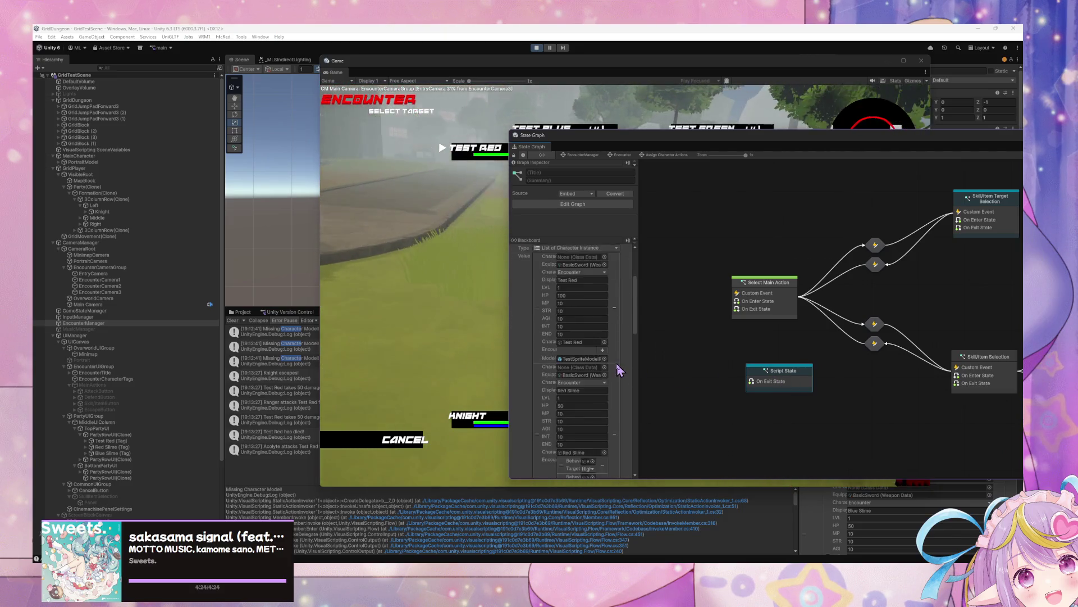
scroll(619, 366, down, 8)
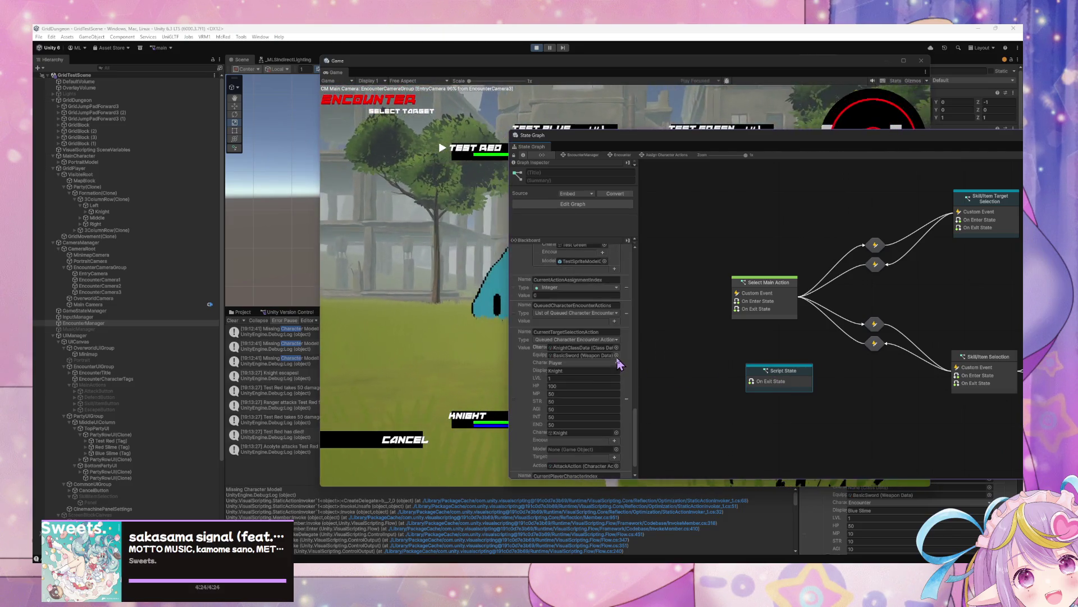
- Rearrange the CurrentActionAssignmentIndex and PlayerCharacterInstances getters in the script state's graph
double_click(783, 375)
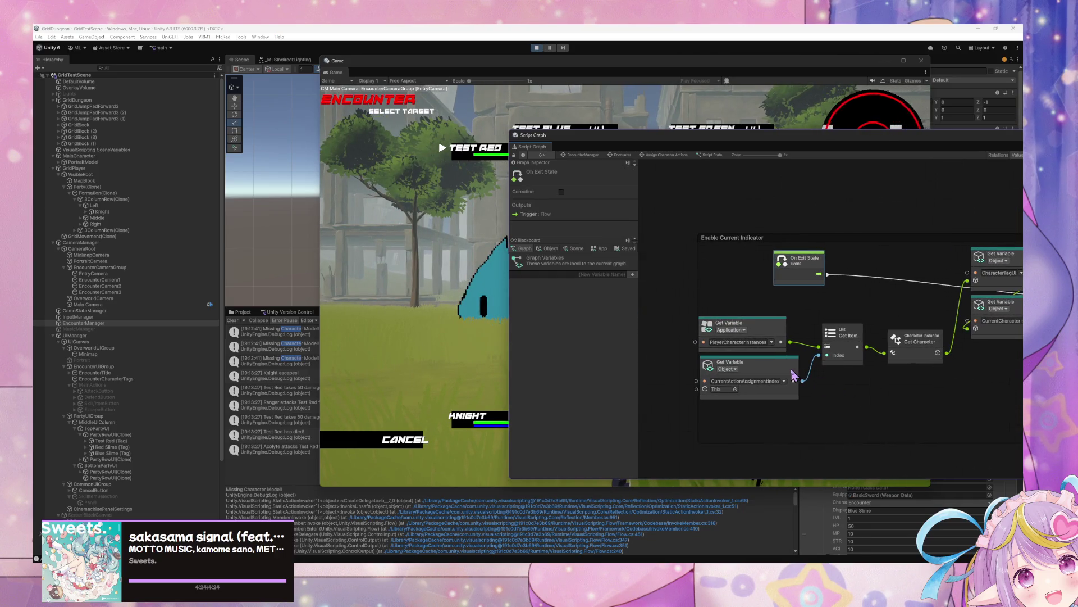
drag(794, 372, 787, 382)
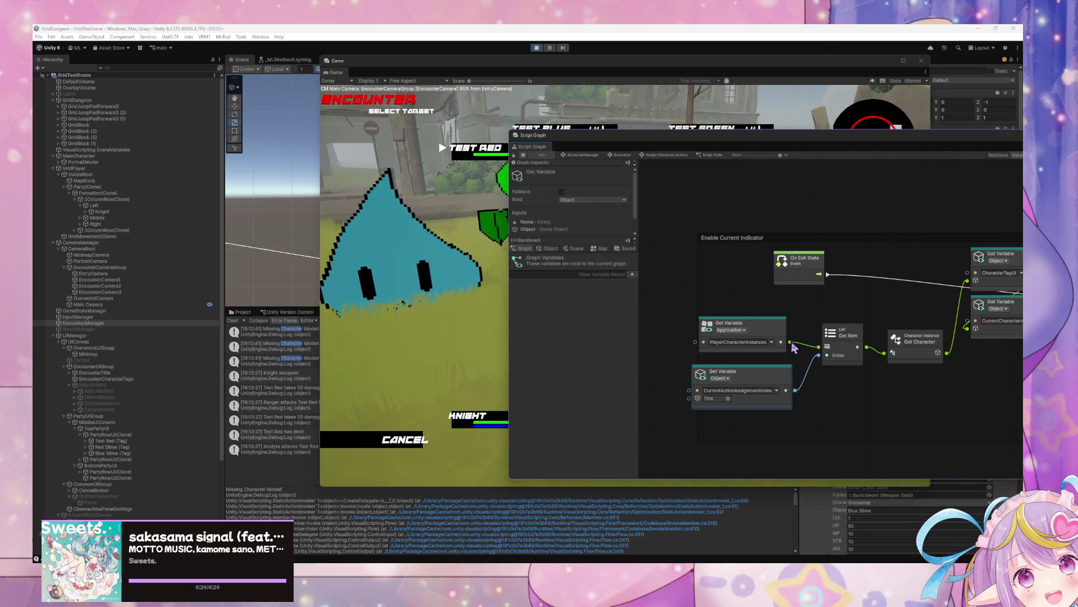
drag(784, 379, 779, 394)
drag(736, 325, 716, 327)
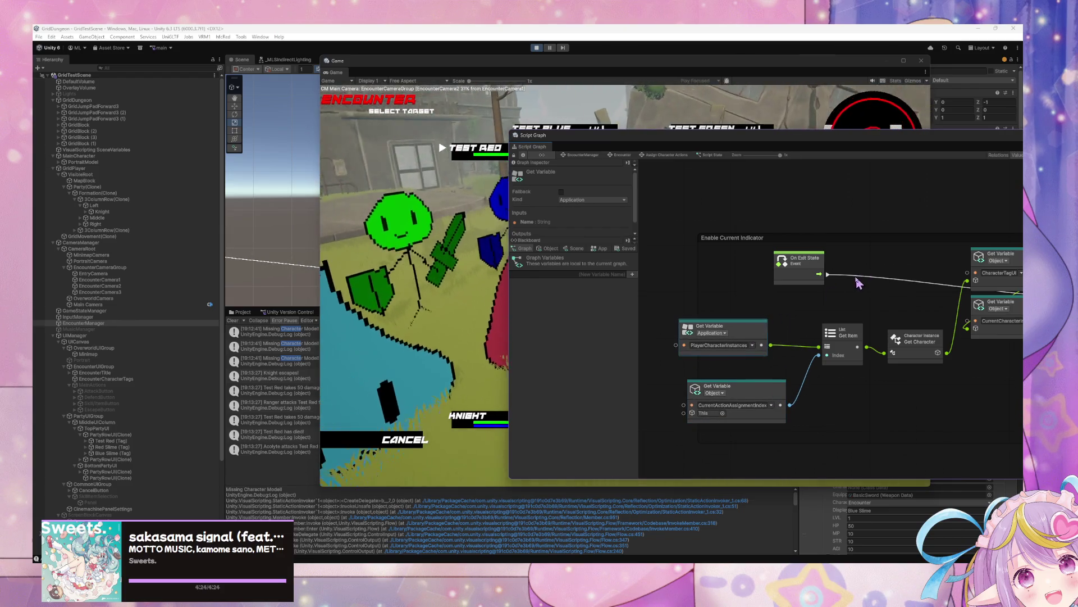
click(667, 155)
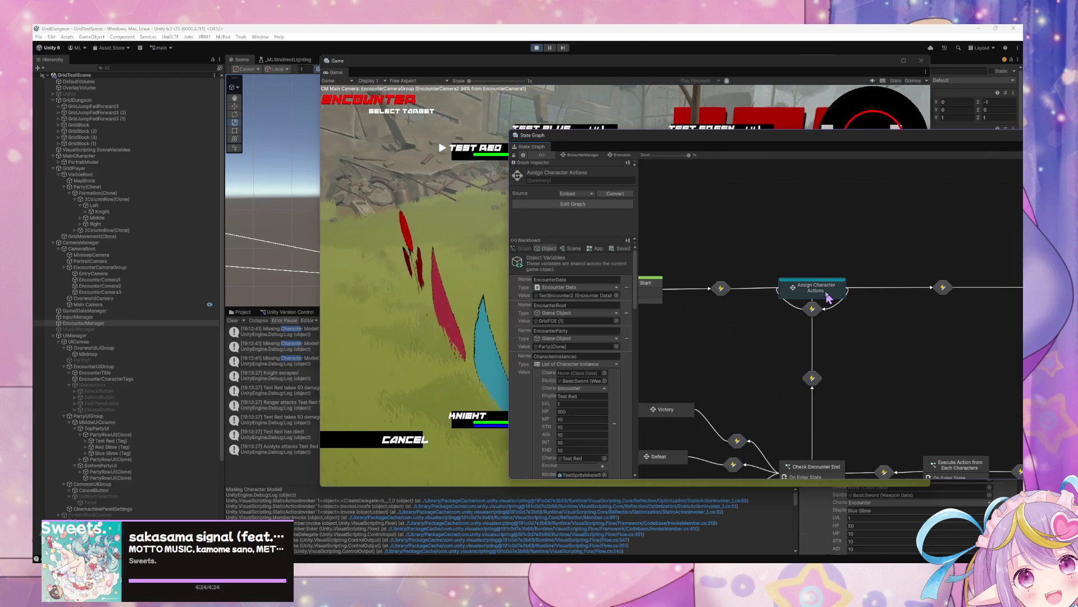
- Delete the Enable Current Indicator group from Select Main Action's script graph
double_click(775, 303)
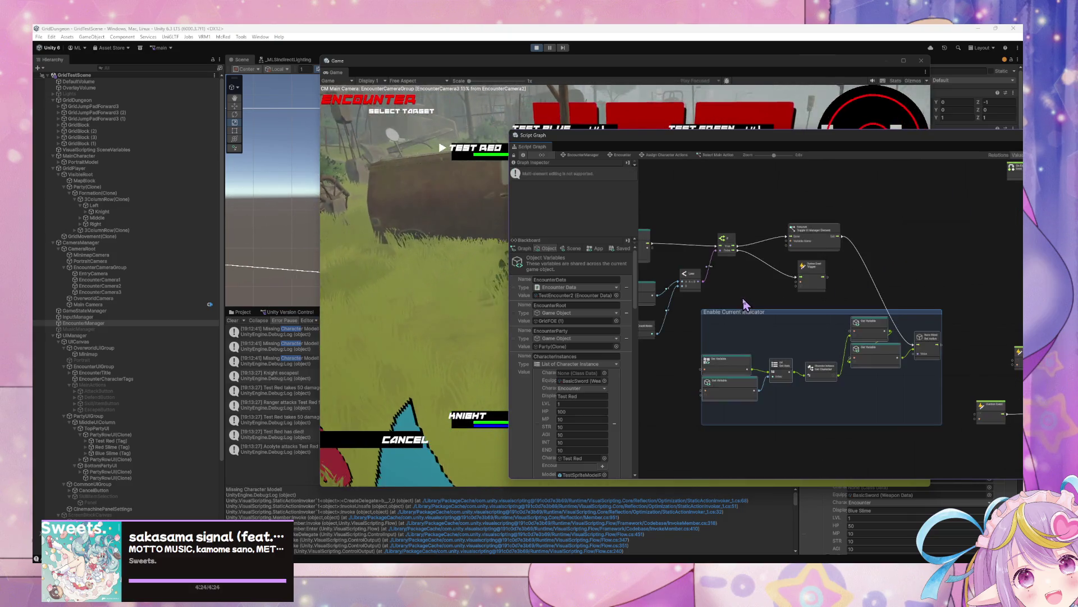
scroll(921, 308, up, 5)
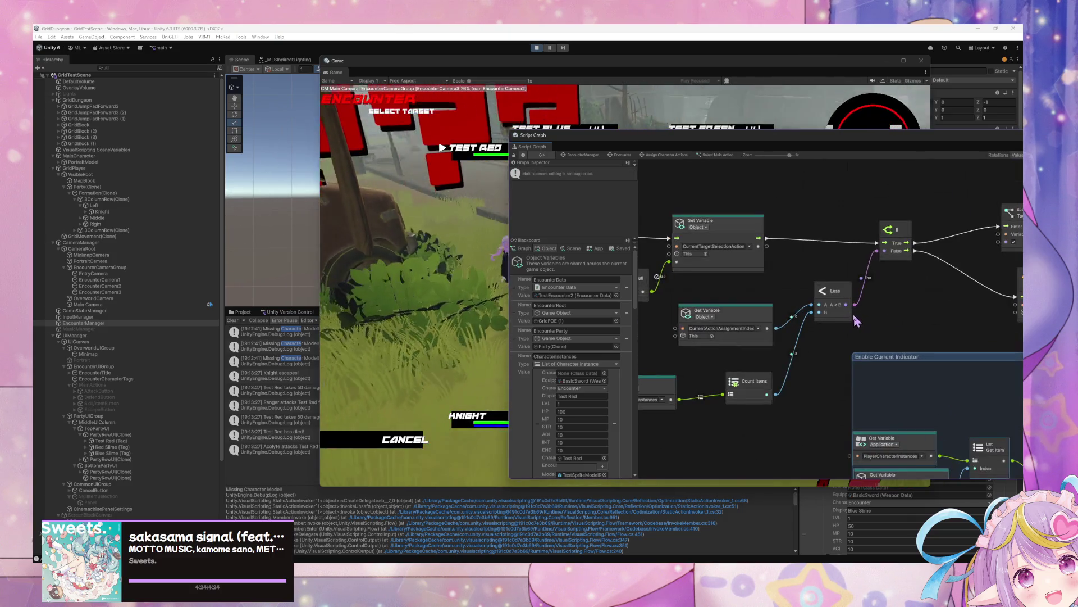
scroll(882, 315, down, 2)
scroll(891, 307, down, 2)
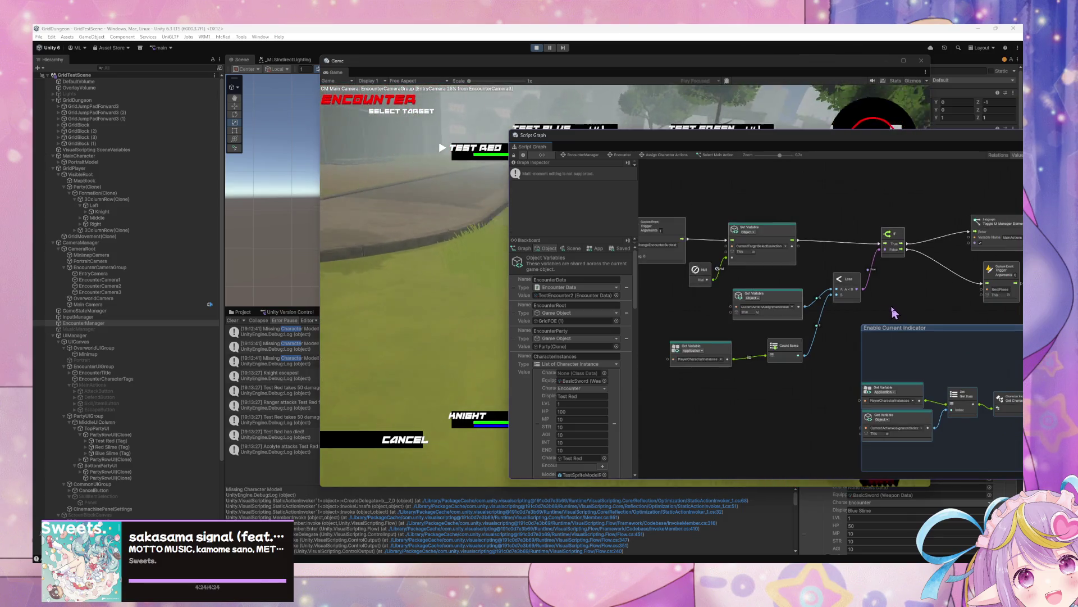
drag(877, 308, 792, 298)
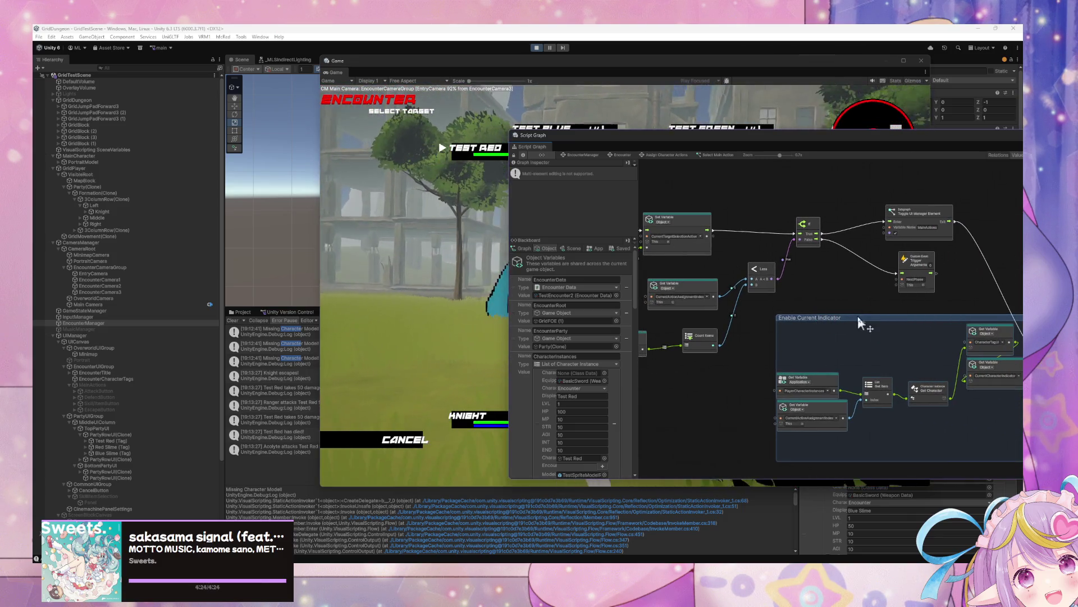
mouse_move(860, 318)
mouse_down()
mouse_move(774, 358)
mouse_move(807, 350)
mouse_up()
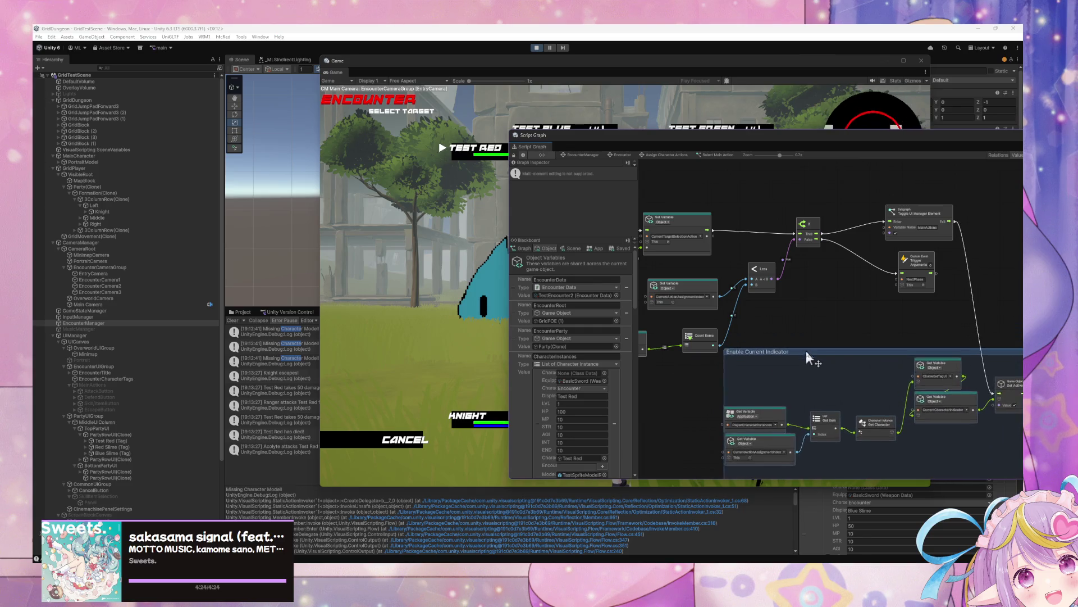
drag(910, 367, 872, 306)
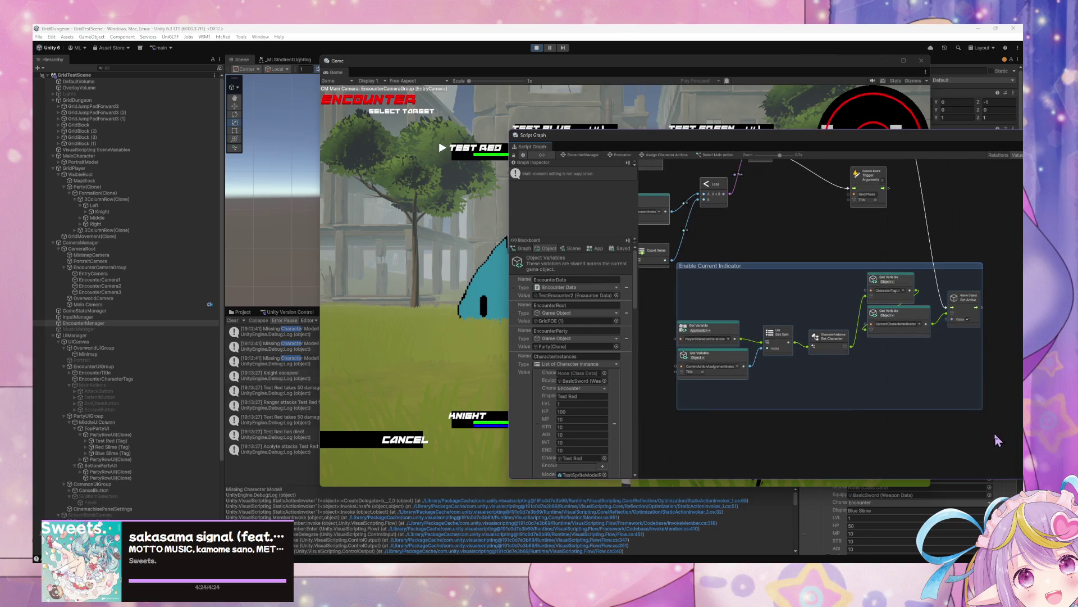
drag(983, 410, 991, 431)
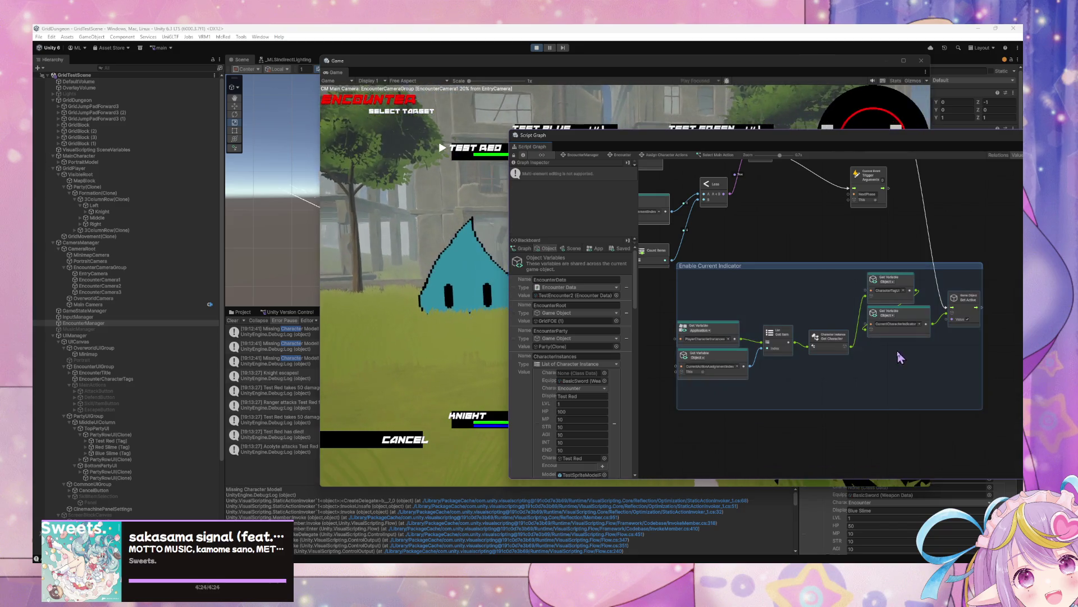
key(Delete)
mouse_move(847, 313)
mouse_down()
mouse_move(877, 365)
mouse_move(973, 349)
mouse_up()
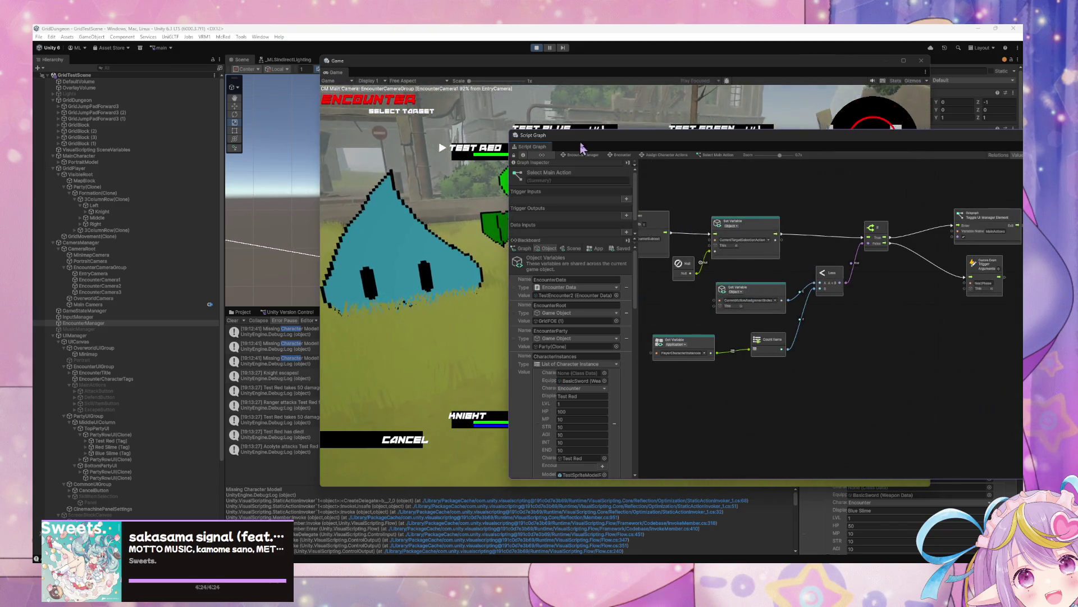
- Return to Assign Character Actions and reopen the new script state's graph
click(619, 156)
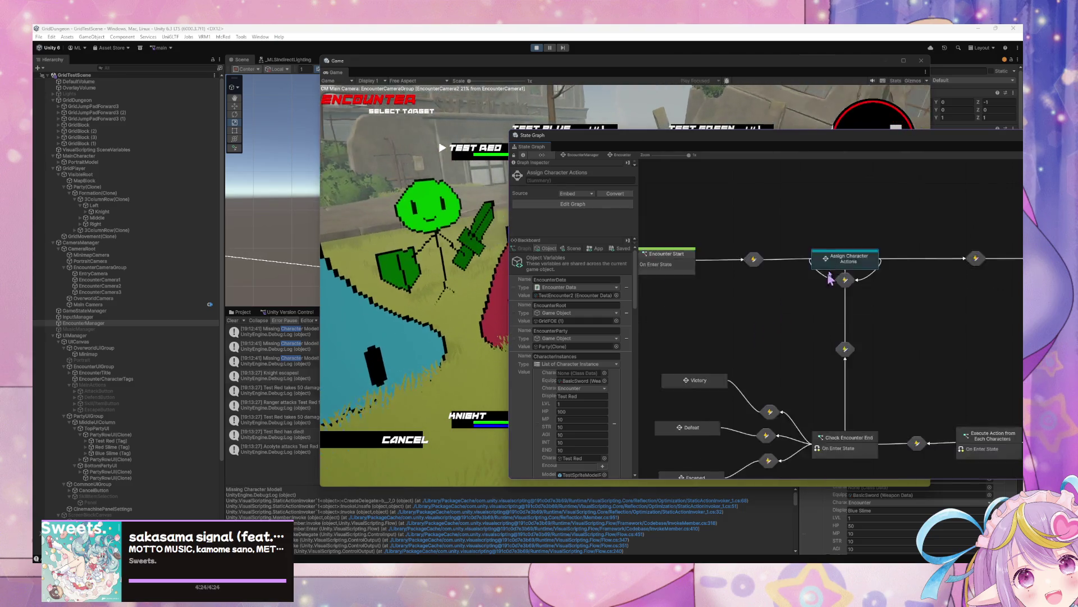
double_click(921, 236)
scroll(847, 260, down, 3)
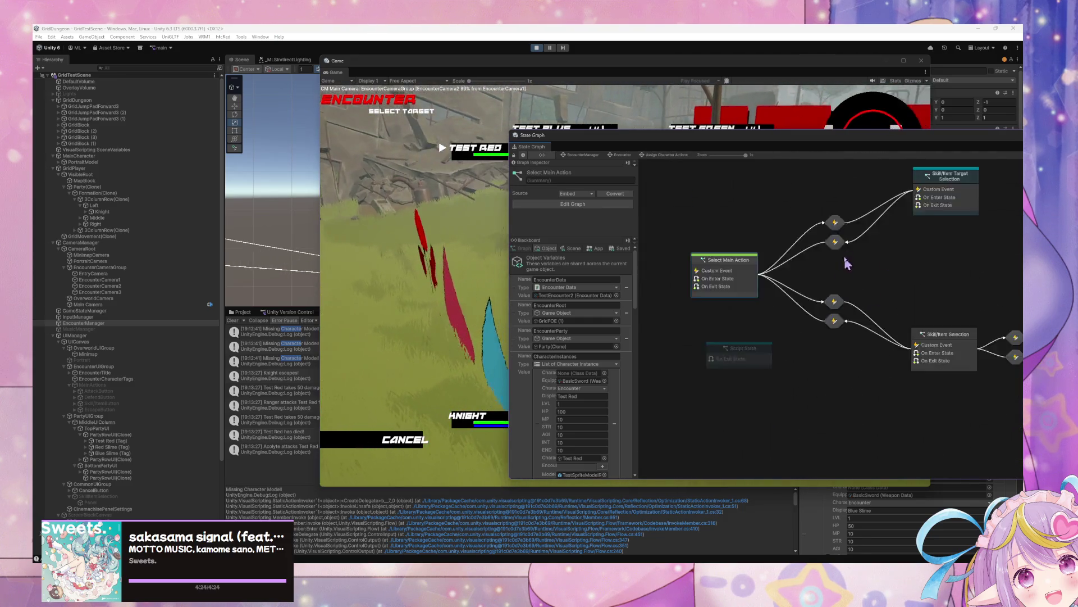
double_click(793, 296)
- Duplicate the Enable Current Indicator group below the original
scroll(755, 306, down, 5)
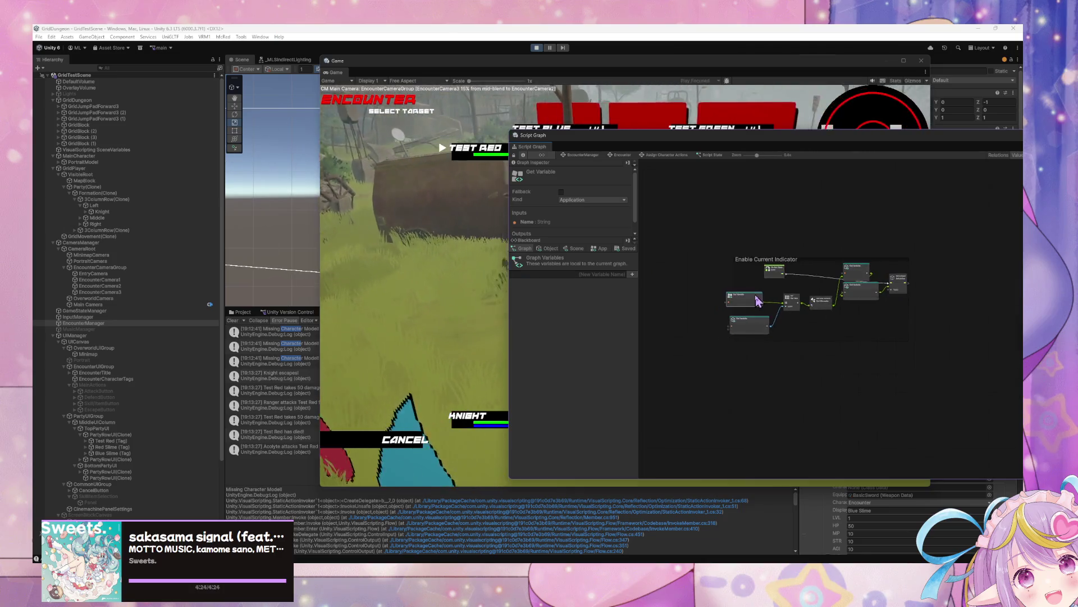
mouse_move(832, 359)
mouse_down()
mouse_move(983, 278)
mouse_move(926, 337)
mouse_move(882, 357)
mouse_up()
key(ctrl+d)
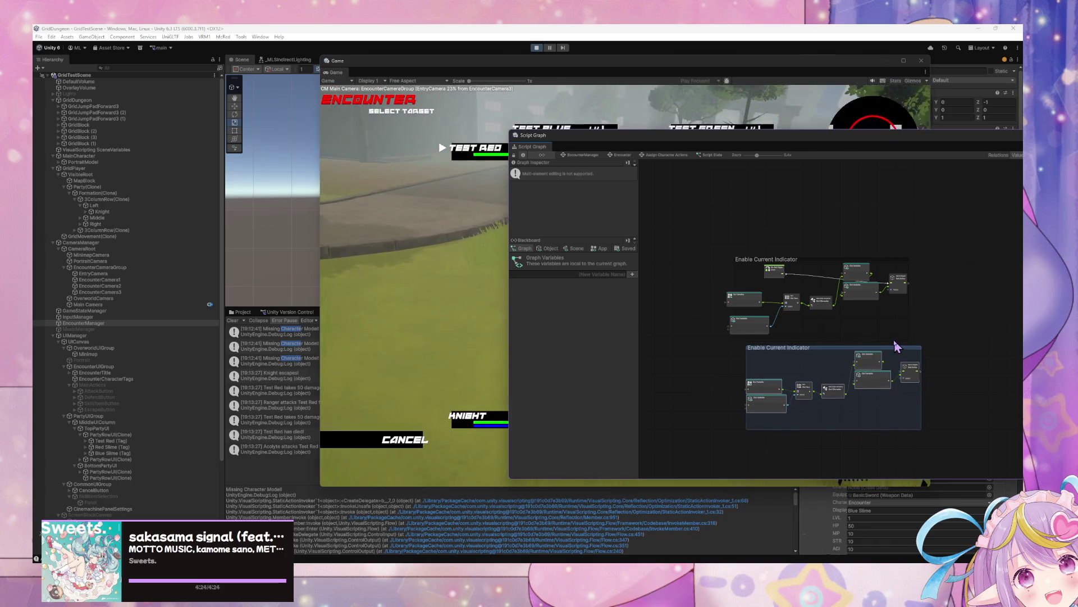
scroll(865, 315, up, 5)
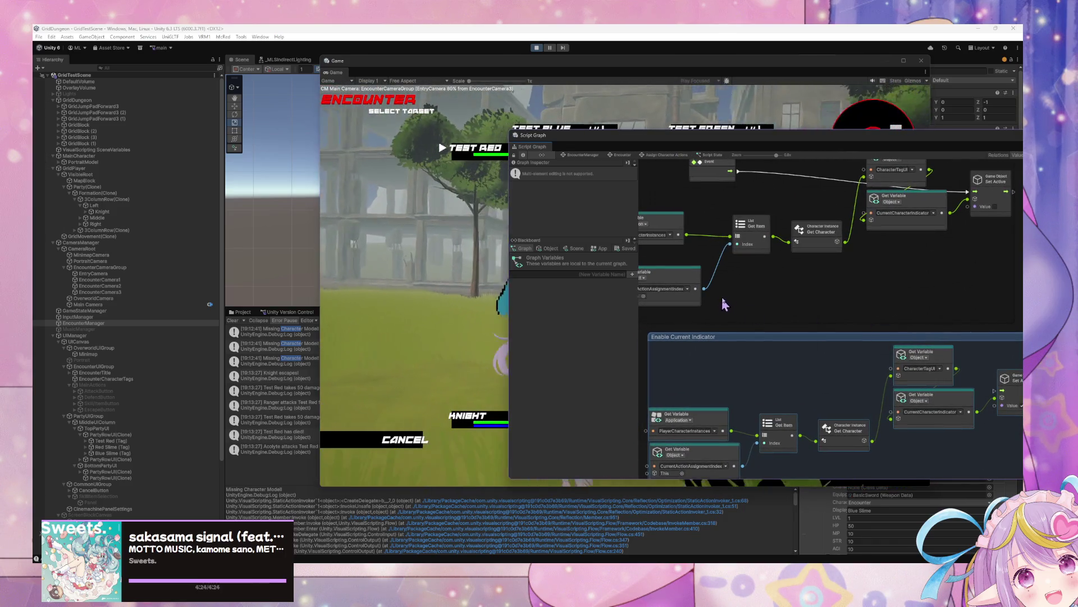
mouse_move(726, 284)
mouse_down()
mouse_move(770, 296)
mouse_move(783, 271)
mouse_up()
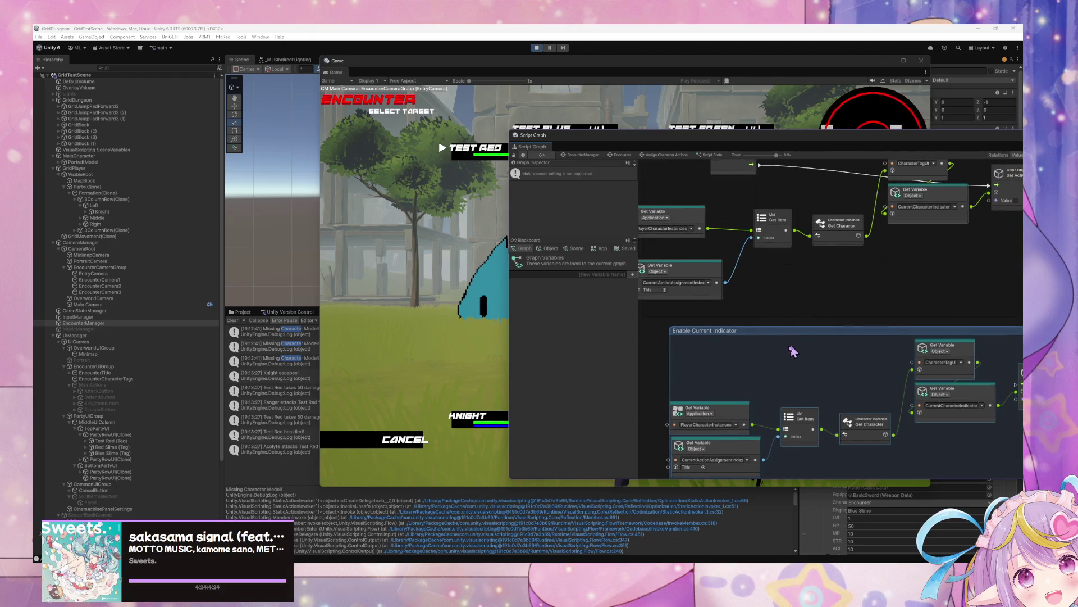
- Retitle the copied group 'Disable Current Indicator'
double_click(658, 360)
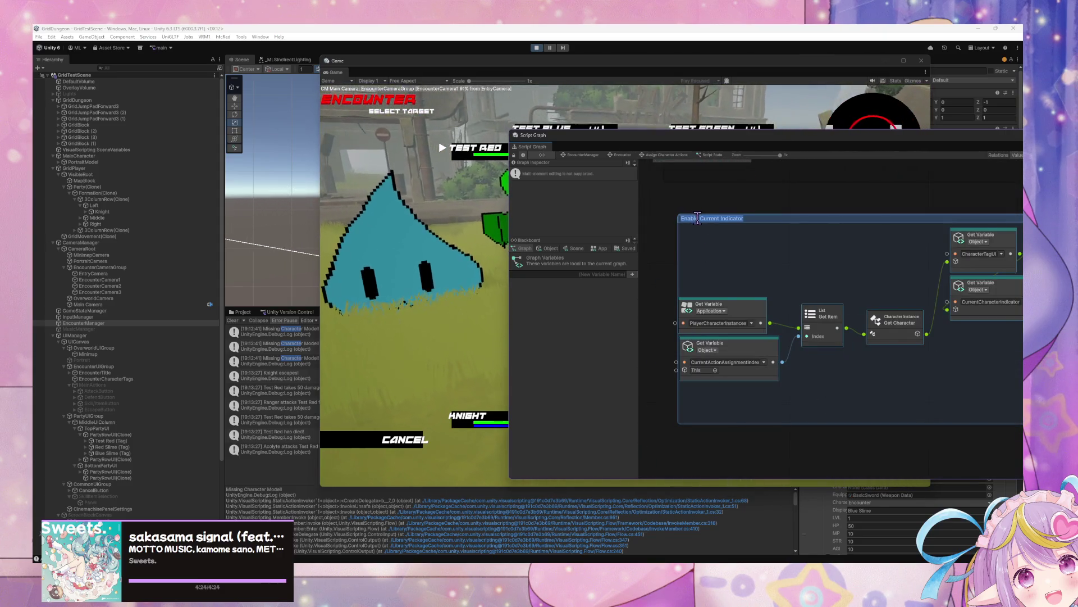
key(BackSpace)
key(BackSpace)
key(BackSpace)
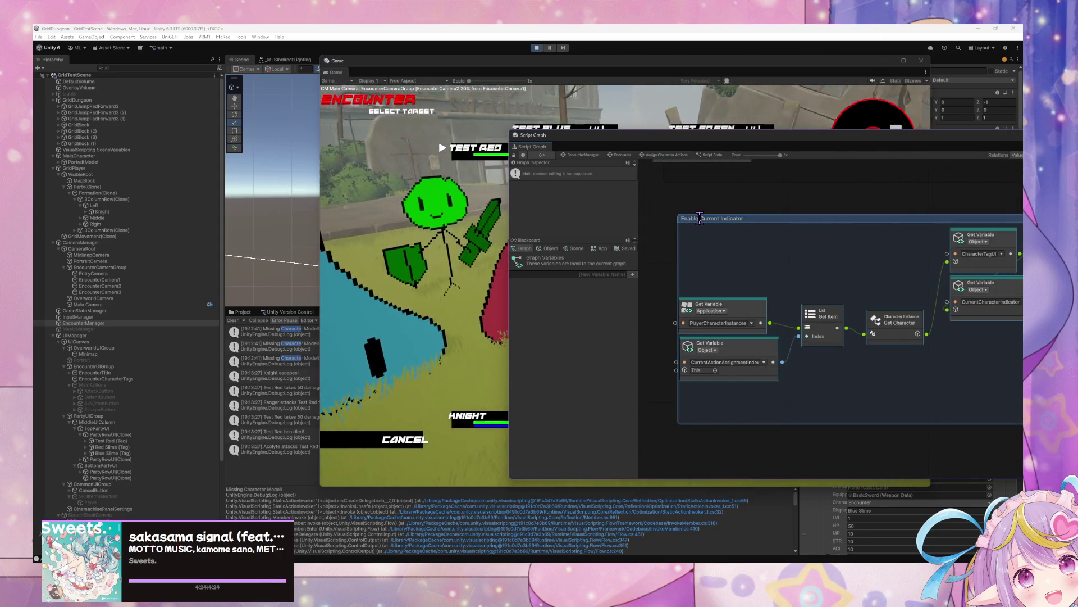
text(Disable)
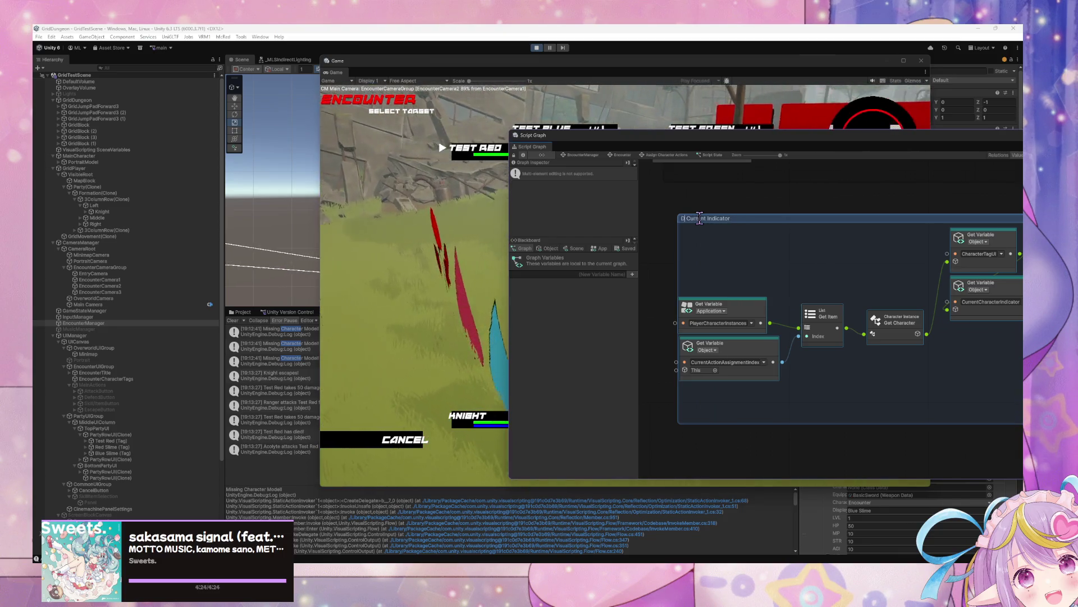
click(903, 215)
scroll(843, 281, down, 2)
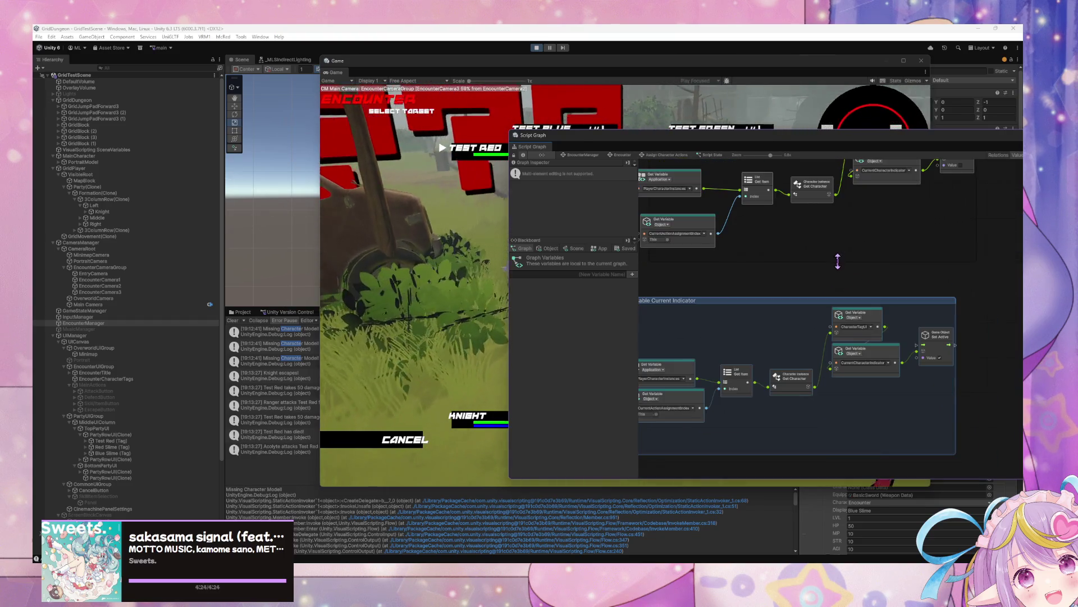
scroll(968, 294, up, 3)
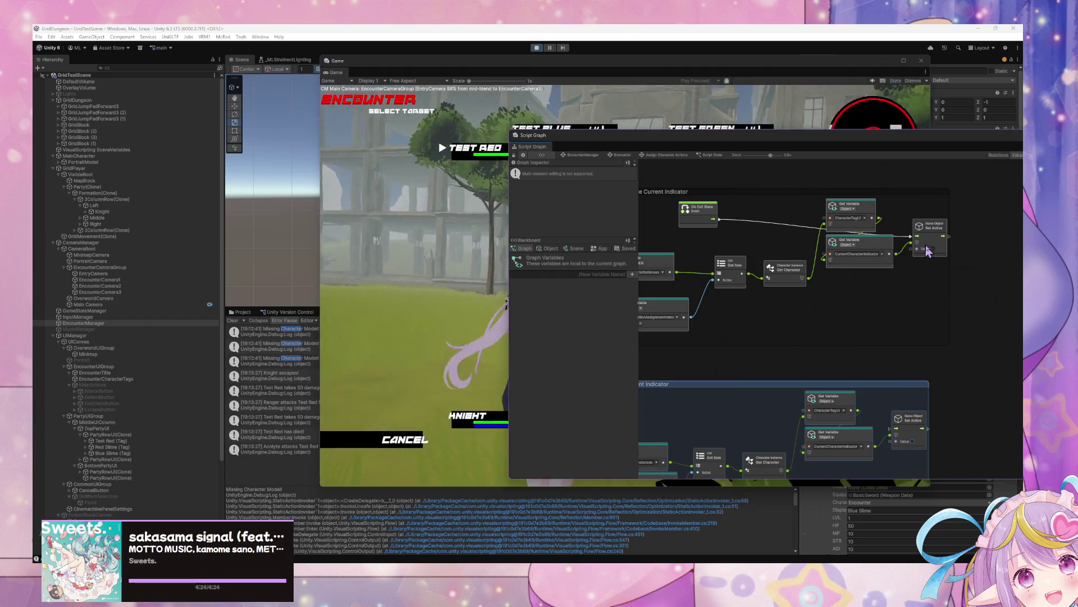
scroll(770, 335, down, 2)
- Delete the extra duplicated On Exit State node
click(729, 179)
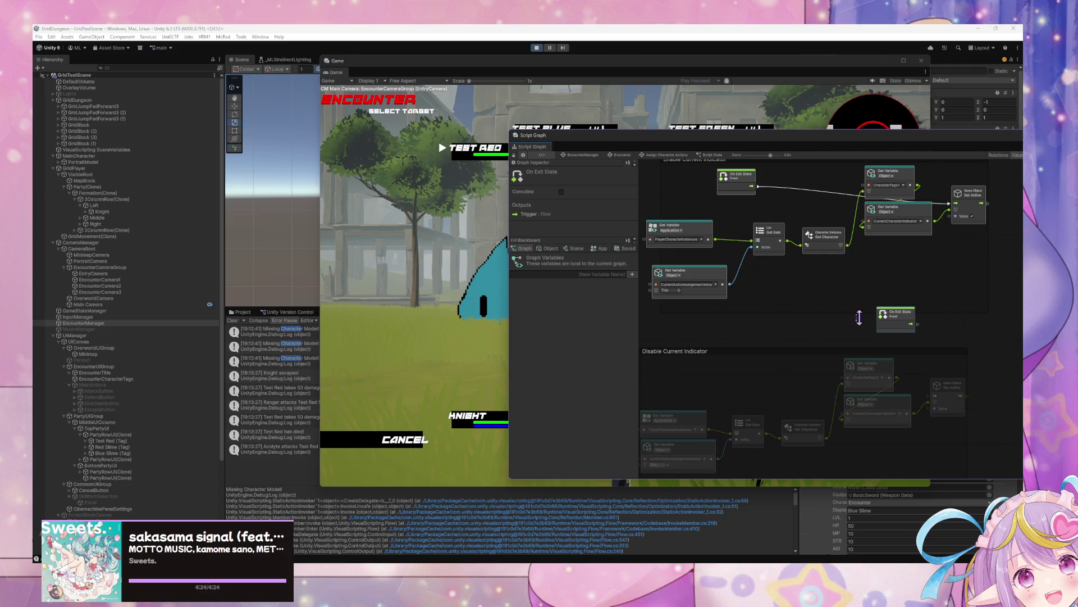
key(Delete)
right_click(827, 337)
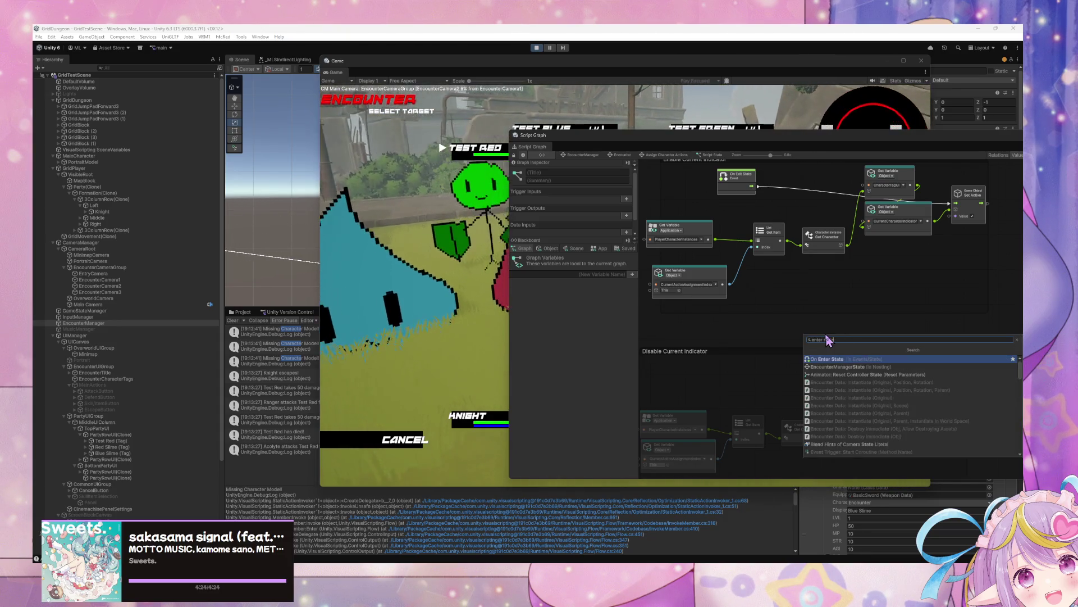
- Add On Enter State wired to the upper Set Active, and move On Exit State into the Disable group
key(Return)
drag(841, 335, 803, 206)
mouse_move(743, 190)
mouse_down()
mouse_move(750, 382)
mouse_move(934, 397)
mouse_up()
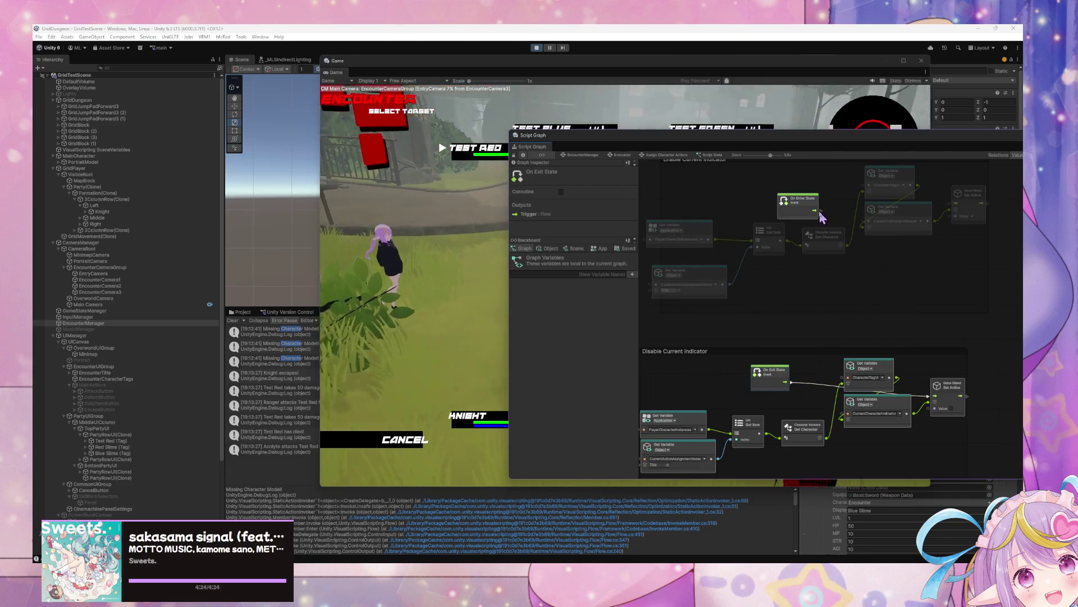
drag(815, 210, 872, 187)
drag(943, 203, 944, 203)
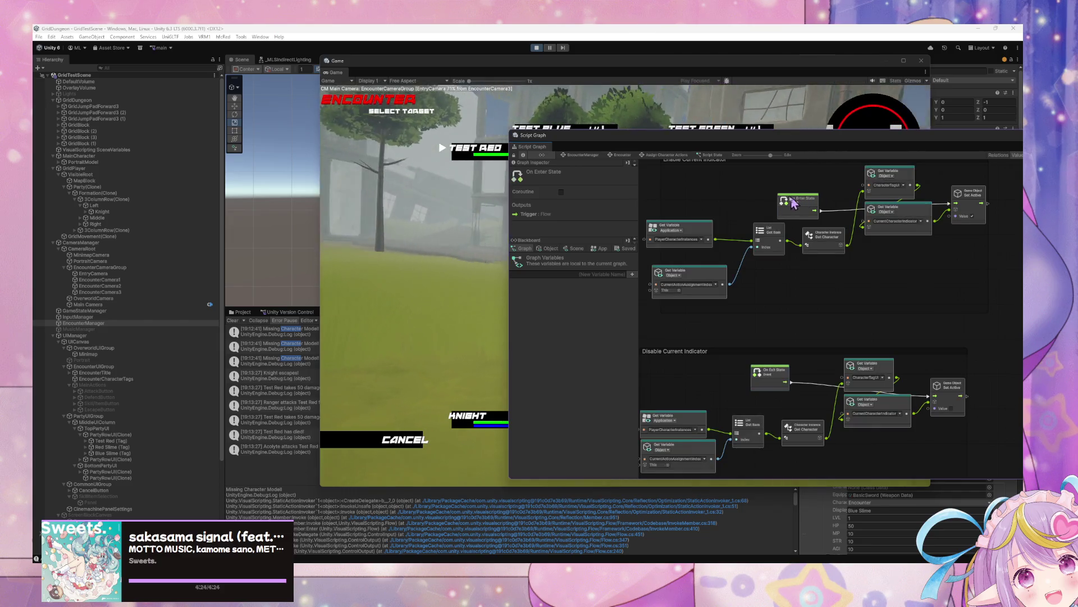
drag(794, 201, 757, 177)
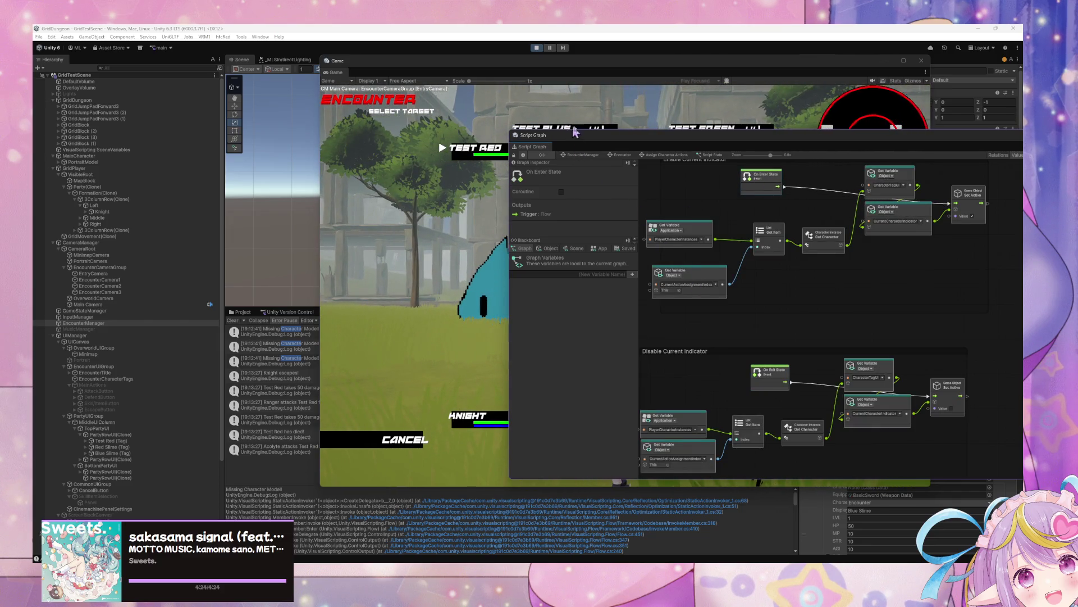
click(618, 156)
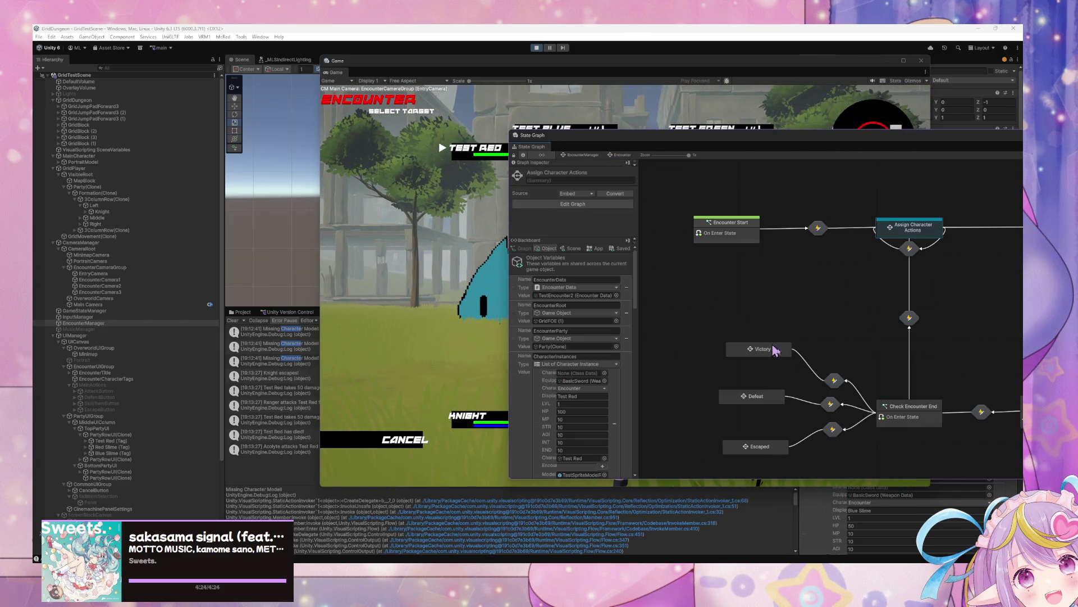
- Title the new script state 'Enable/Disable Current Character Indicator'
double_click(915, 231)
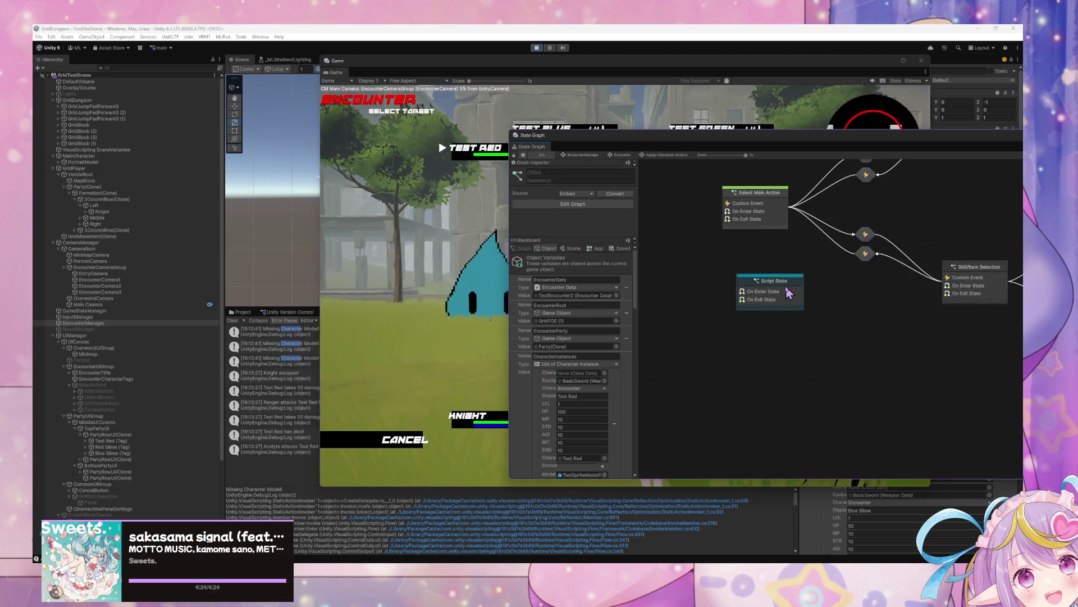
text(Enable/Disable Currec)
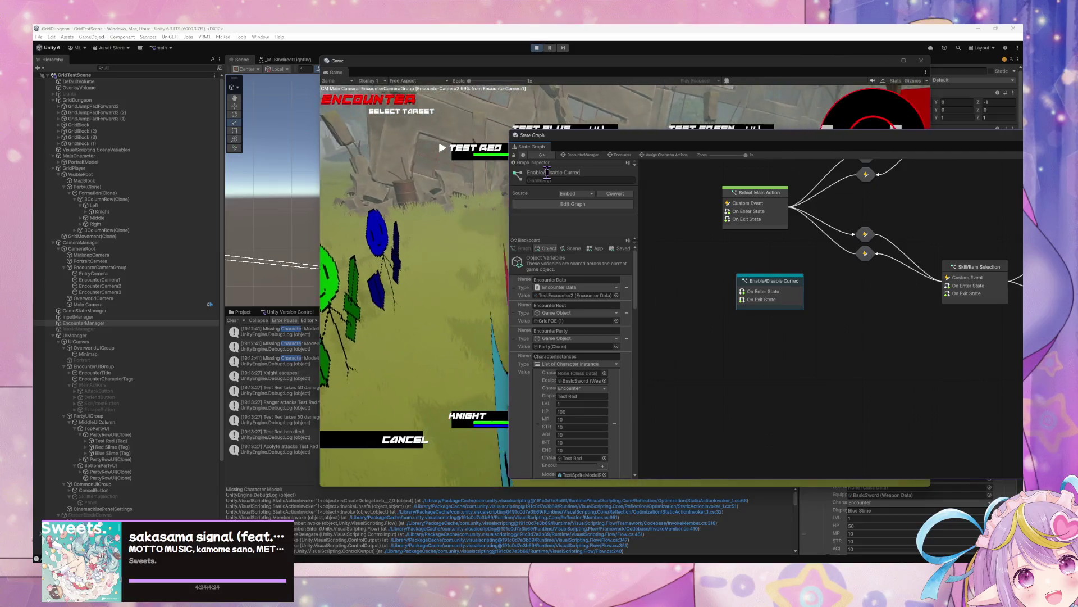
text( Character Indi)
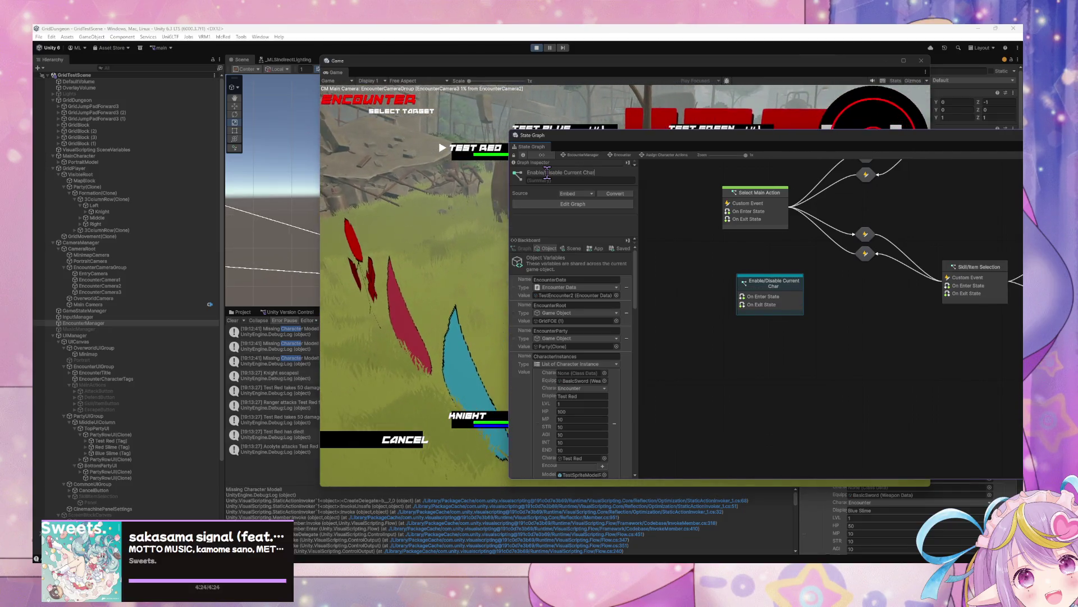
text(cator)
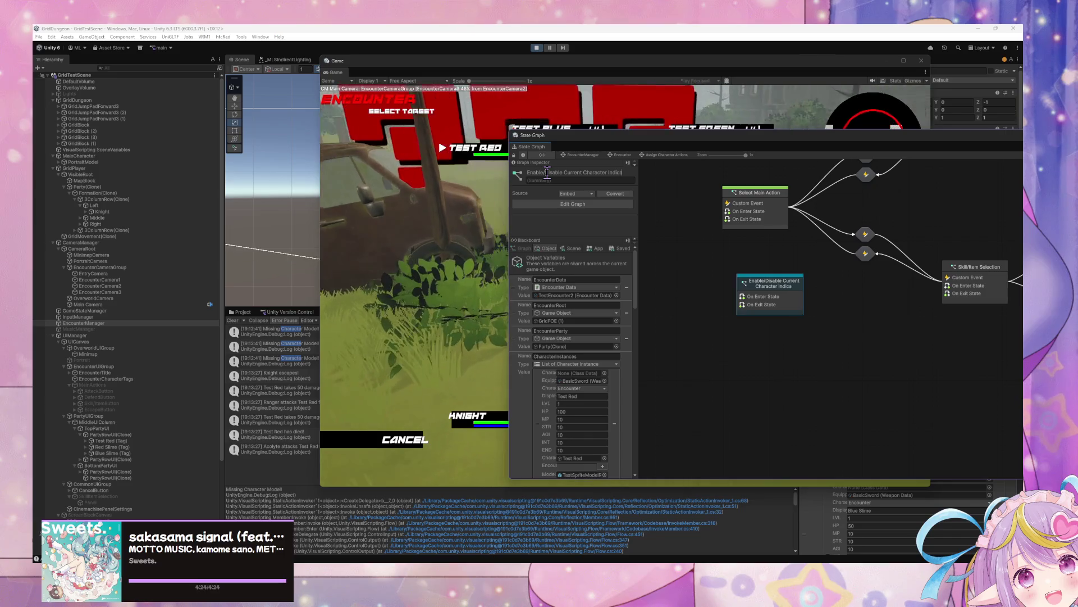
scroll(795, 268, up, 3)
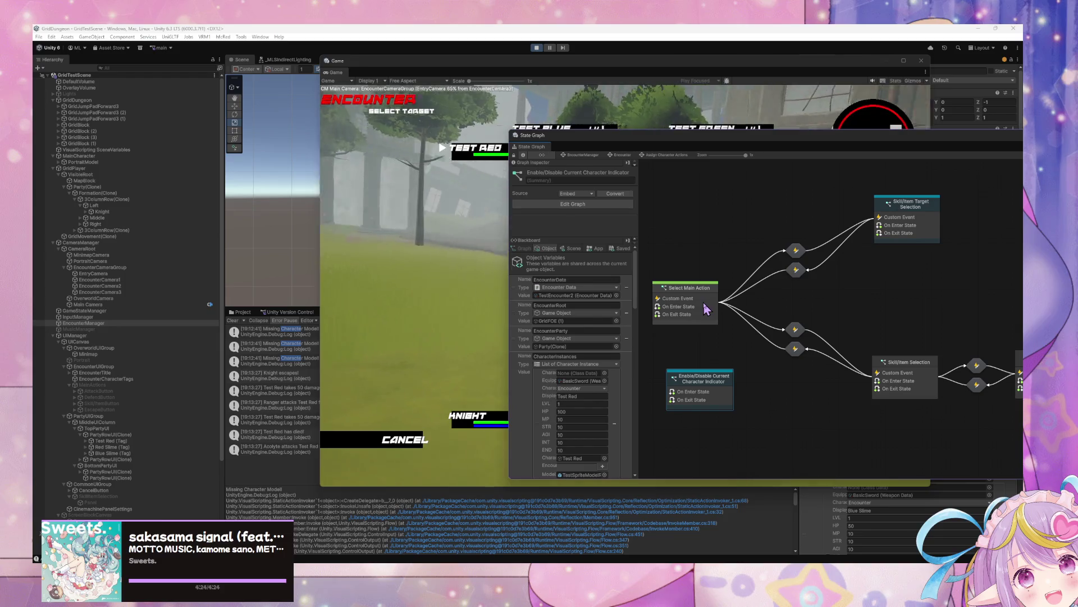
drag(702, 300, 735, 292)
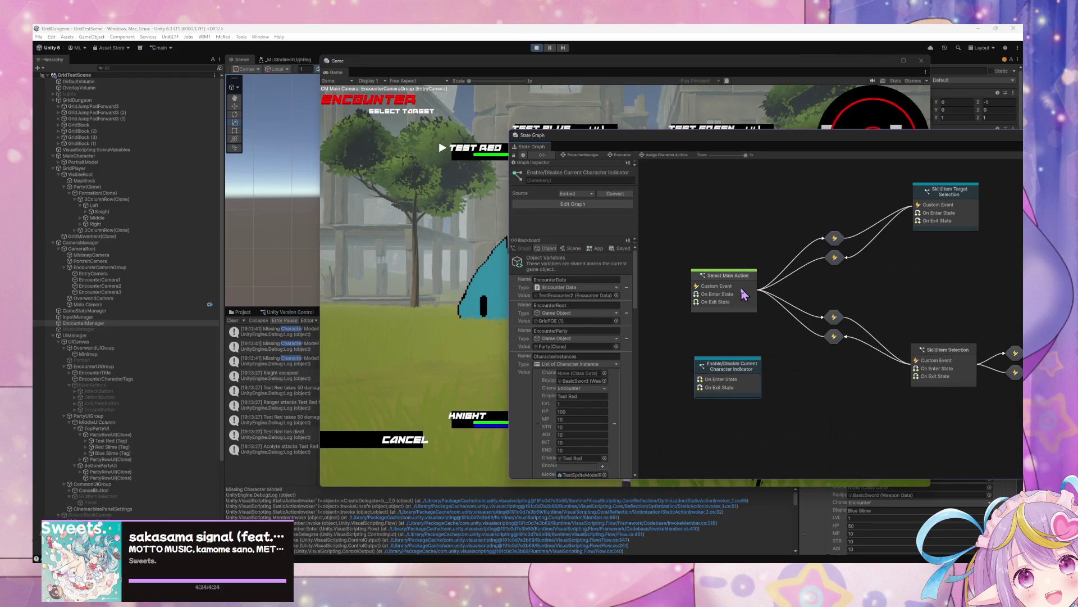
- Open Select Main Action's script graph to view its branch conditions
right_click(737, 373)
click(786, 415)
click(733, 304)
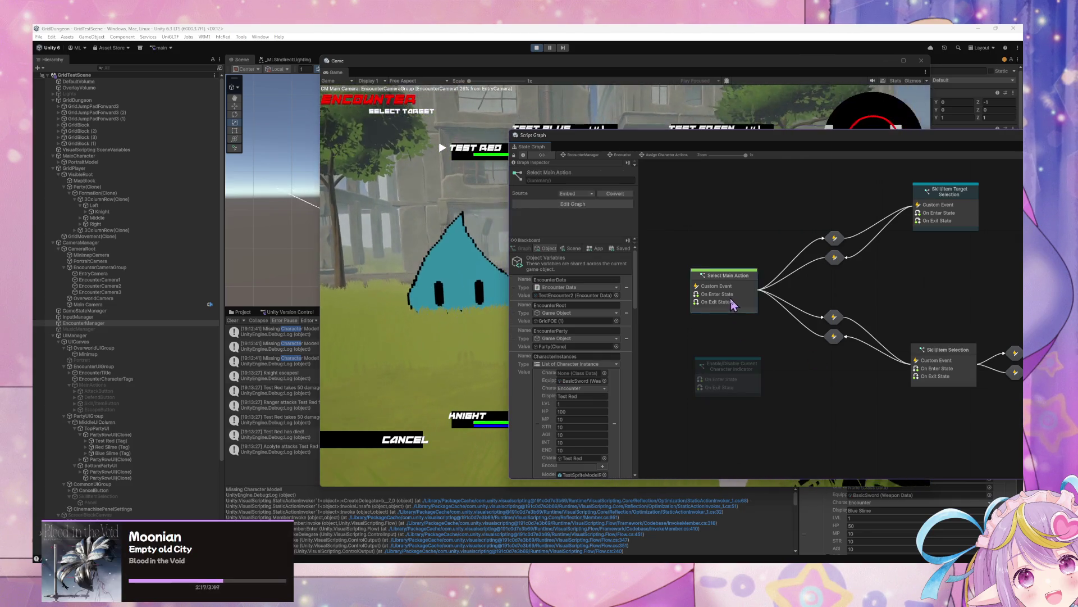
double_click(733, 304)
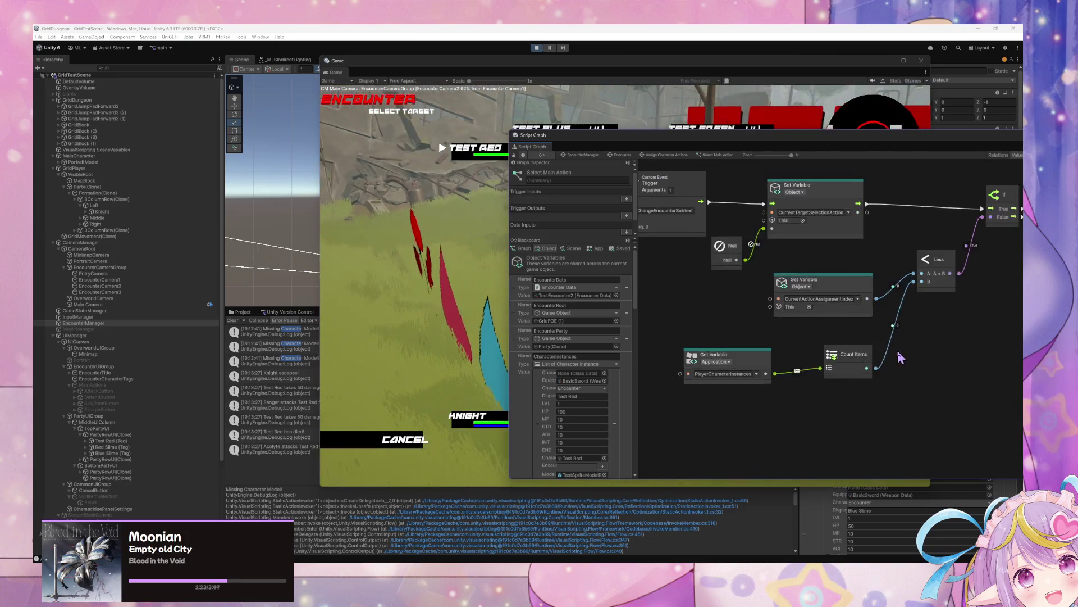
- Box-select Select Main Action's Get Variable, Count Items and Less condition nodes
drag(898, 351, 686, 268)
drag(998, 399, 737, 279)
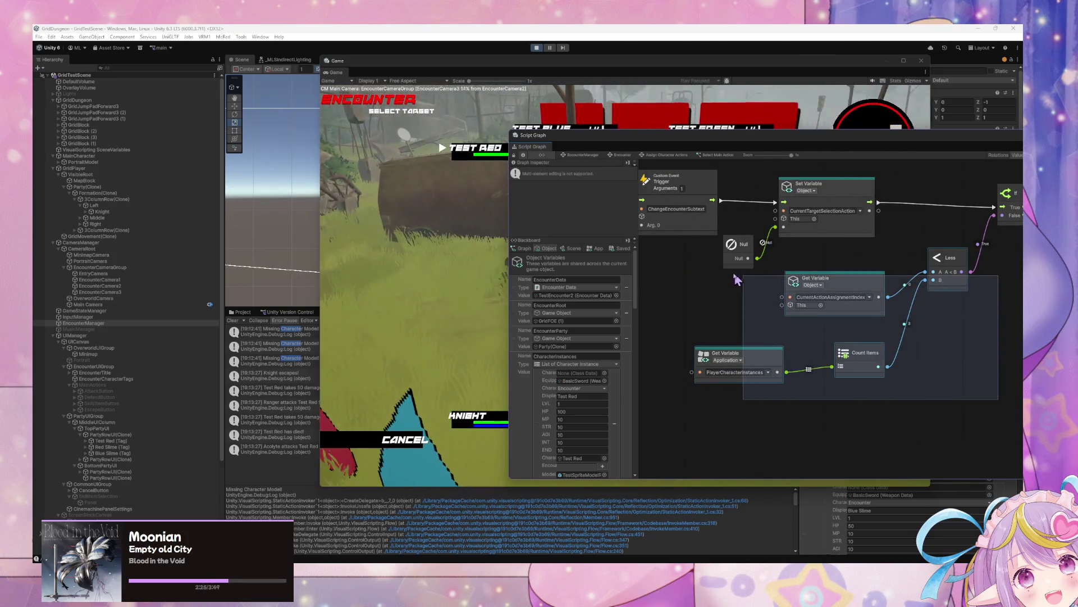
mouse_move(1010, 419)
mouse_down()
mouse_move(724, 273)
mouse_move(703, 277)
mouse_up()
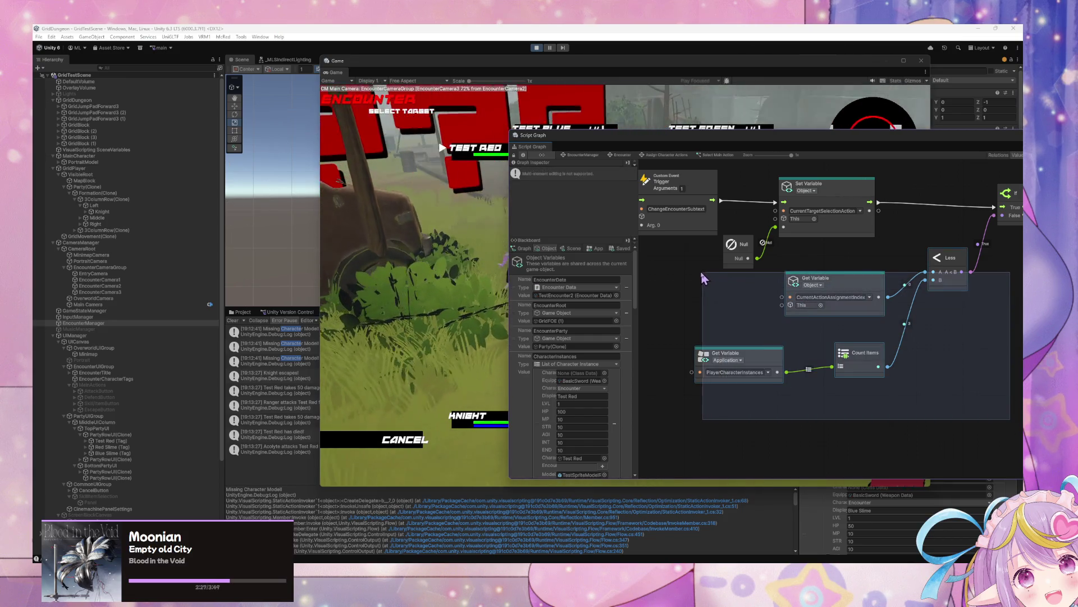
- Lower the Disable Current Indicator group in the indicator script graph
click(620, 154)
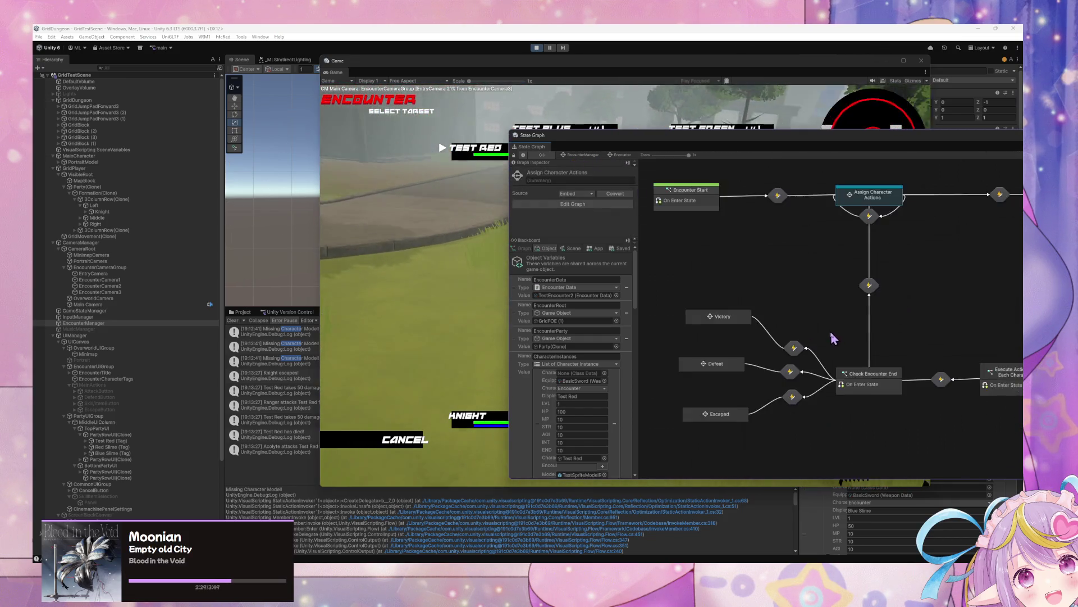
double_click(868, 196)
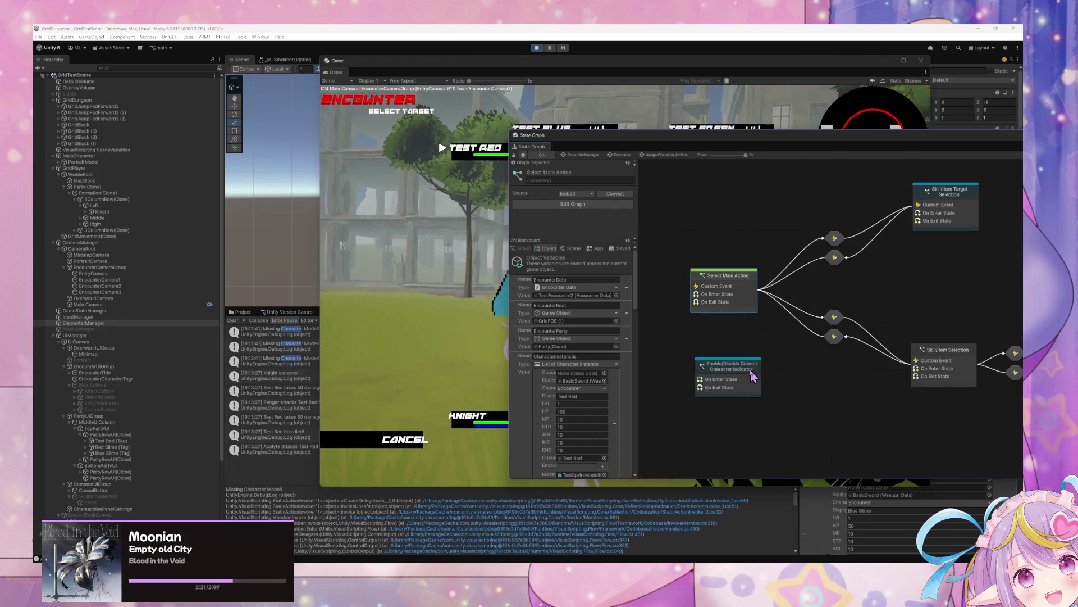
double_click(753, 376)
click(773, 313)
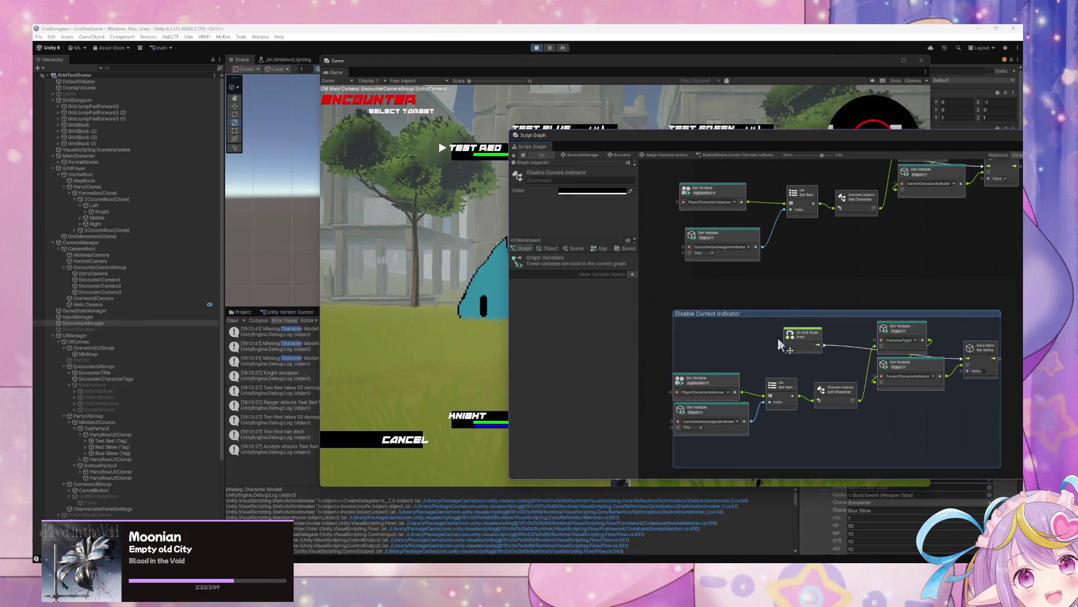
click(741, 297)
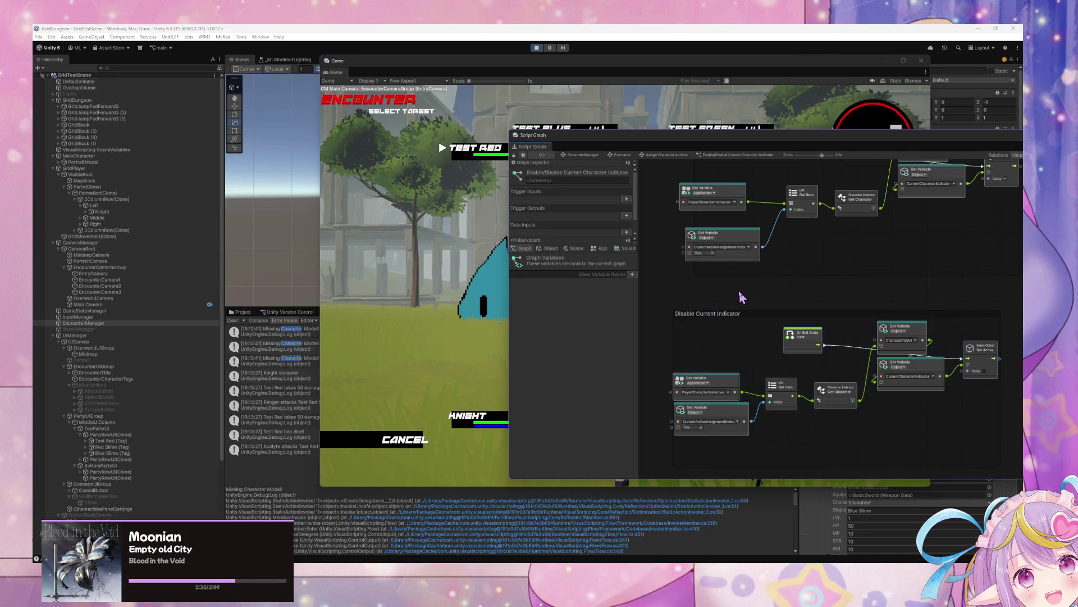
mouse_move(762, 312)
mouse_down()
mouse_move(766, 395)
mouse_move(793, 379)
mouse_up()
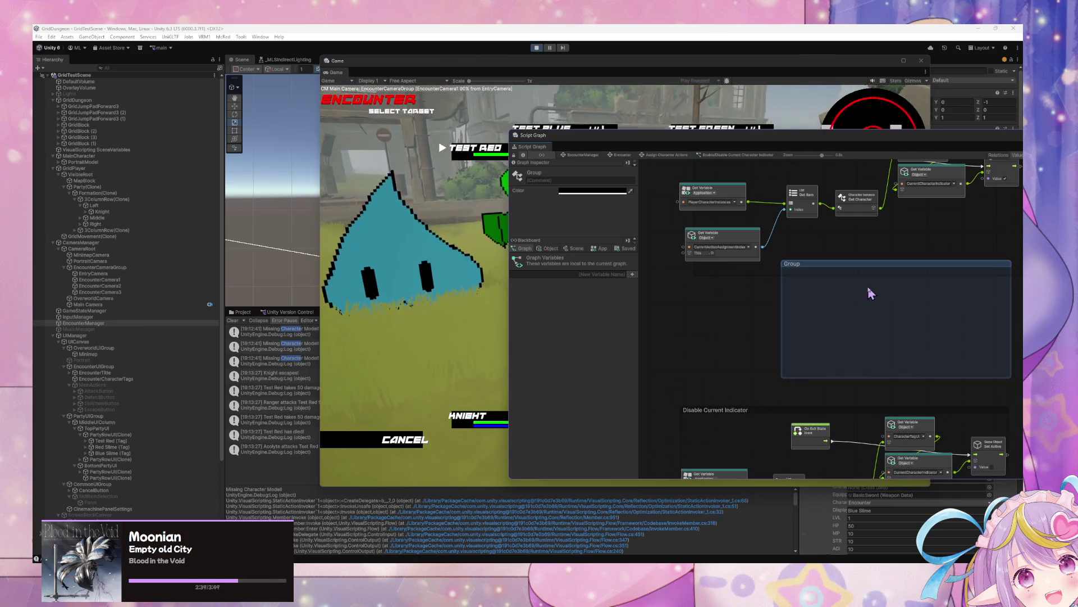
click(663, 178)
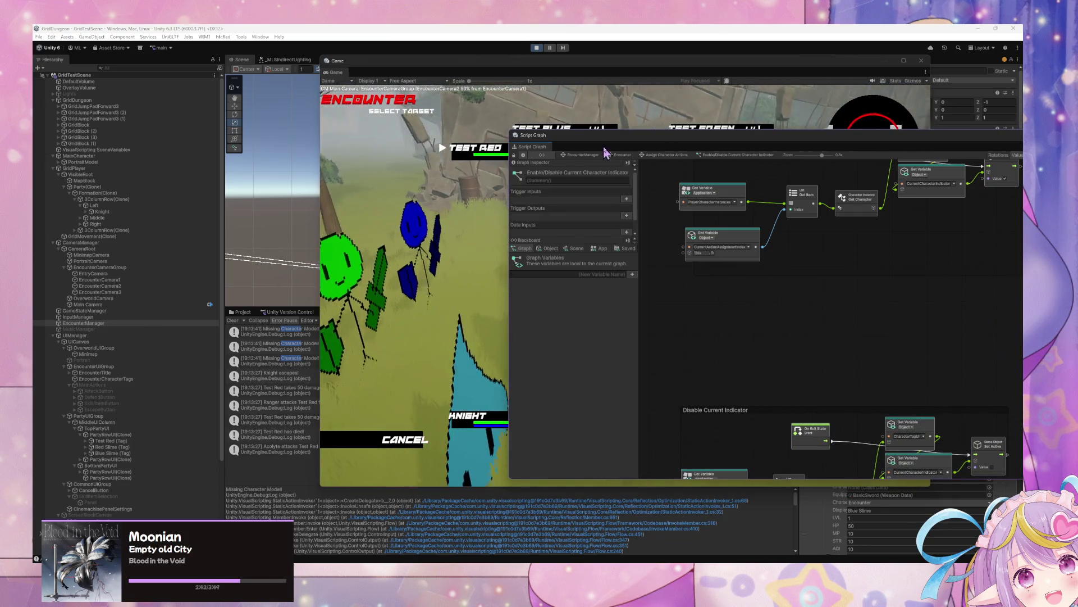
- Take the Get Variable, Count Items and Less nodes and return to the indicator graph
click(615, 155)
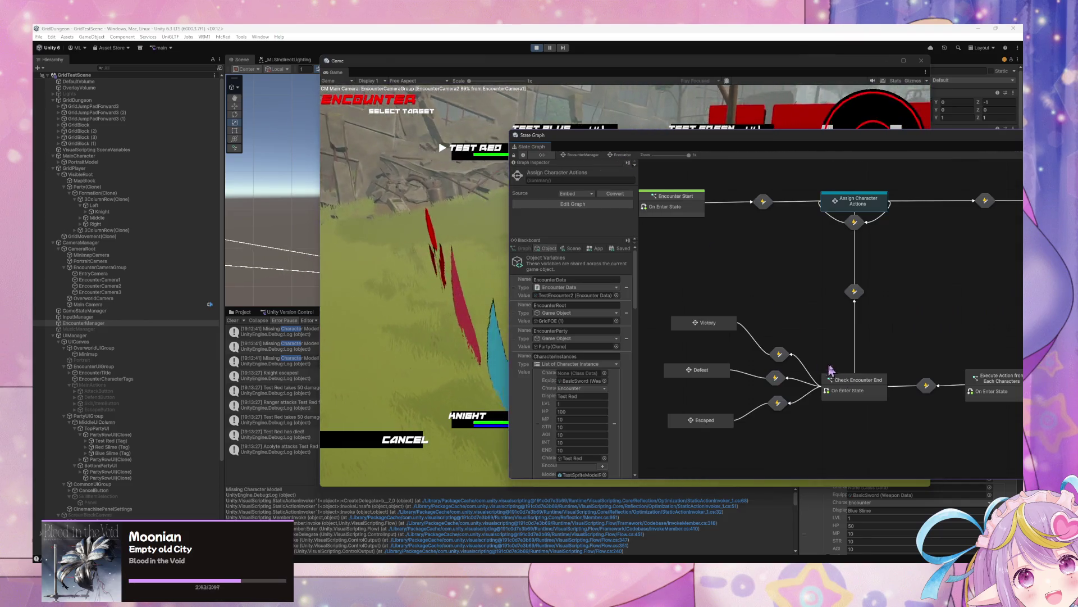
double_click(862, 213)
double_click(733, 307)
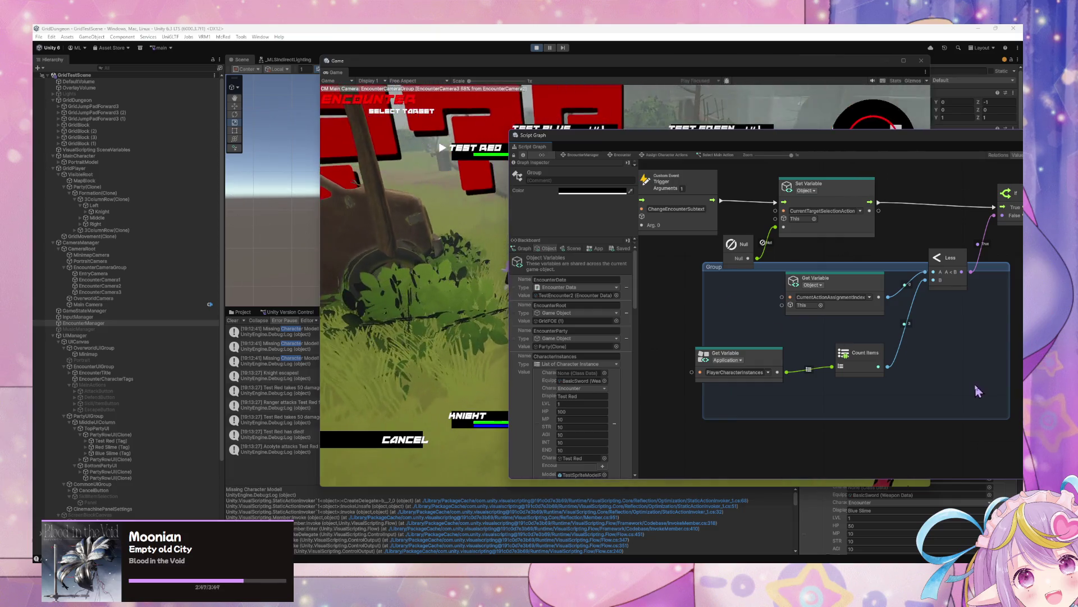
drag(991, 410, 736, 282)
click(890, 276)
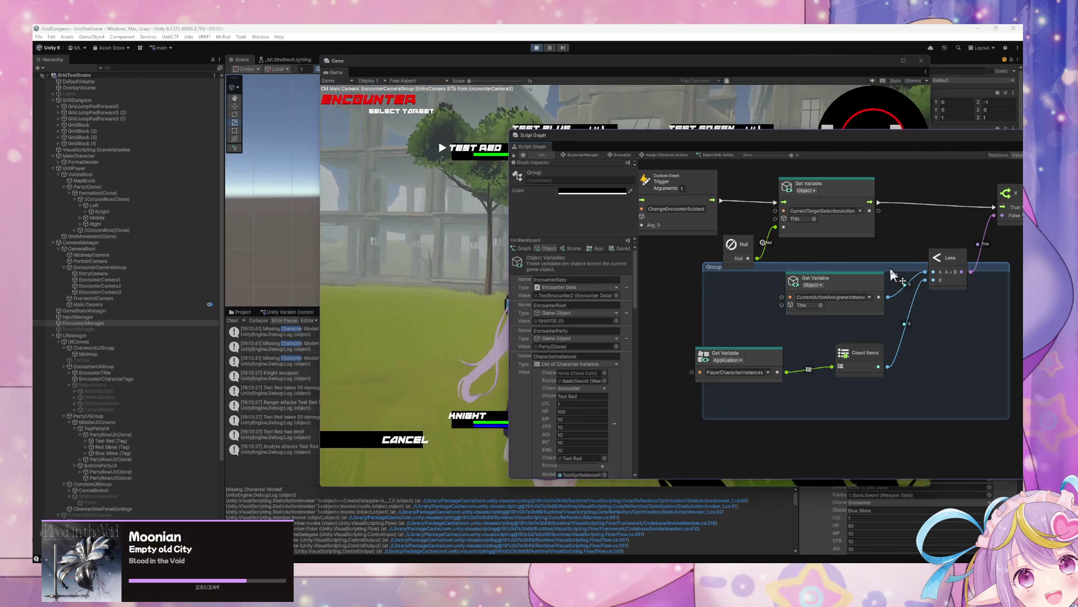
click(614, 159)
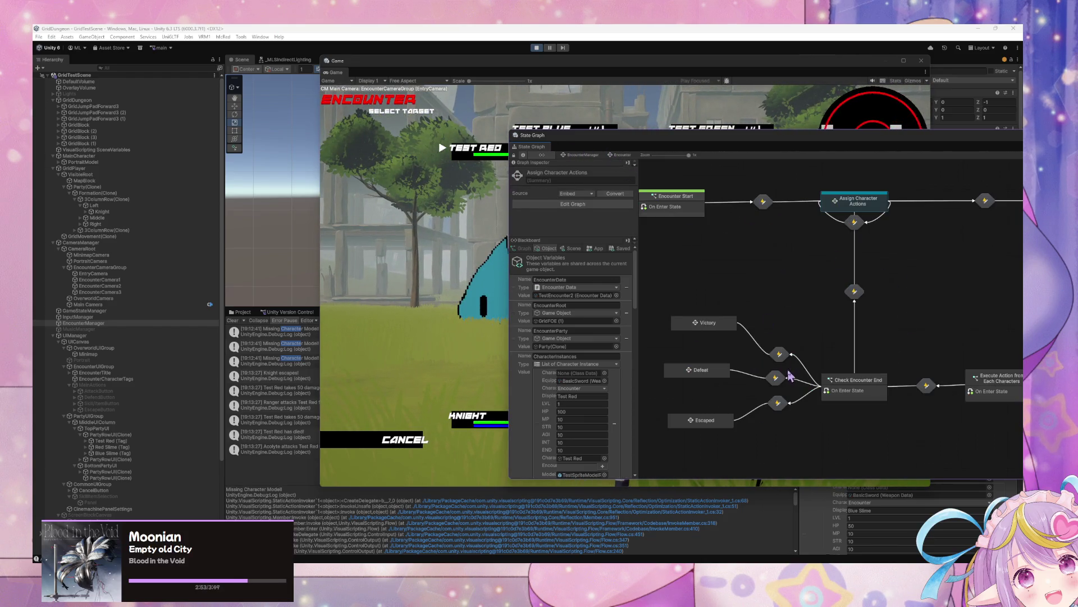
double_click(853, 213)
double_click(739, 381)
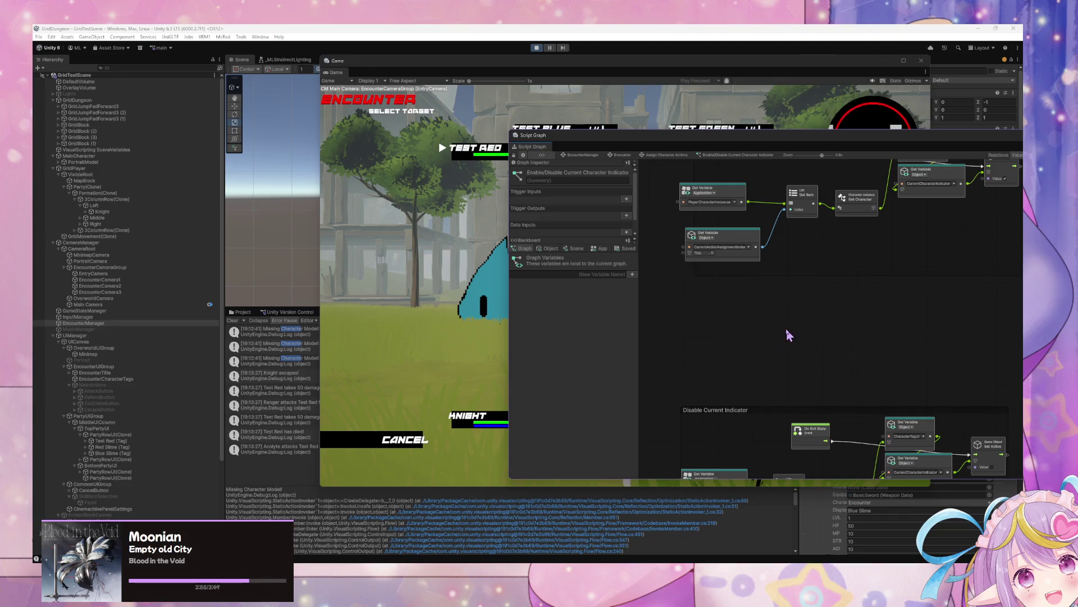
- Paste the copied condition nodes and add an If node to the indicator graph
key(ctrl+v)
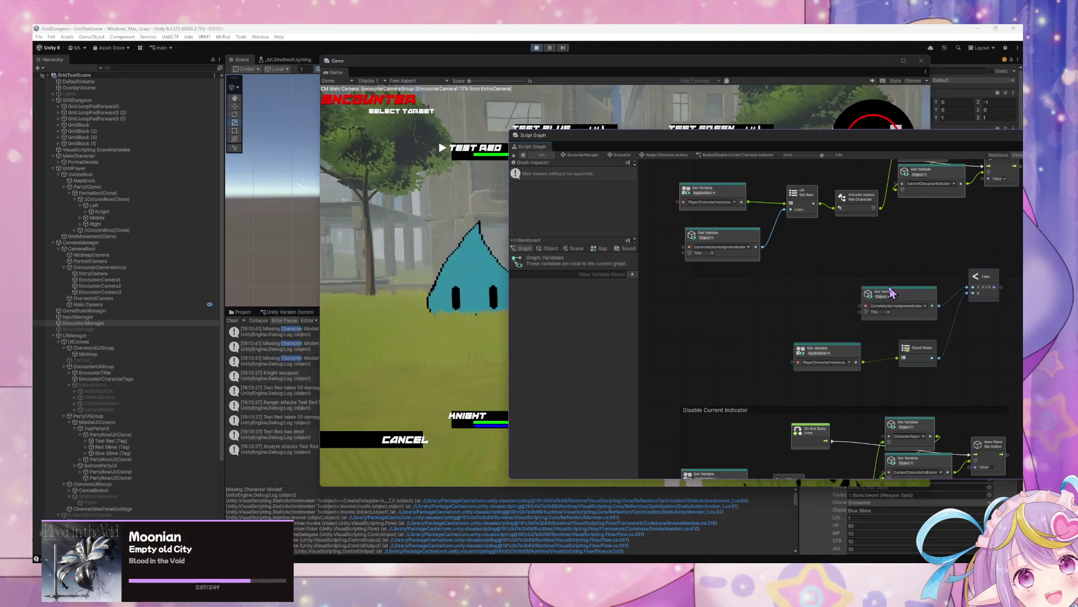
drag(903, 300, 796, 312)
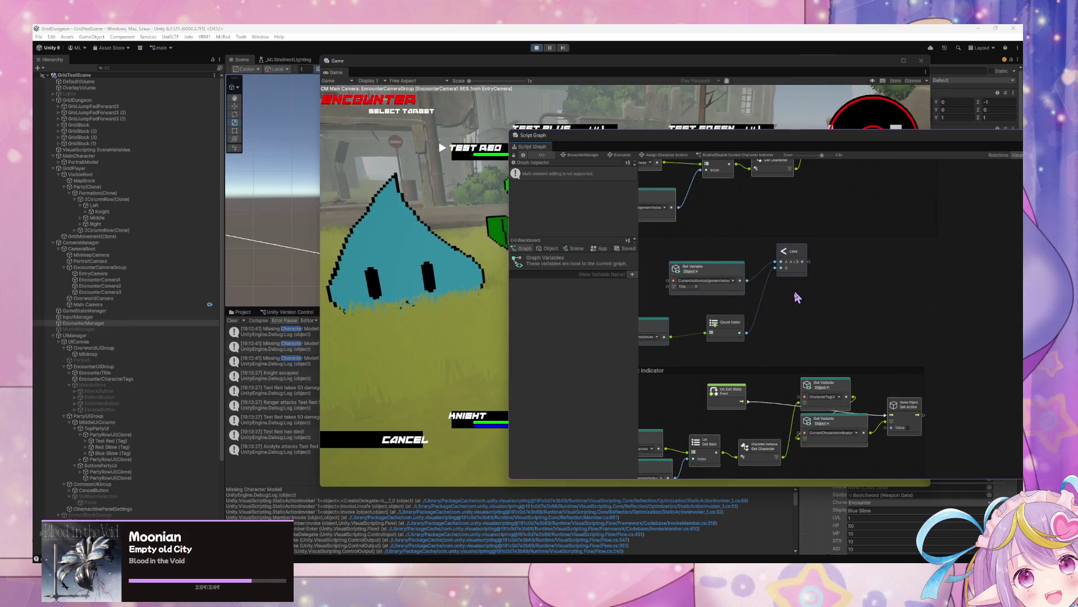
drag(820, 372, 831, 403)
right_click(852, 258)
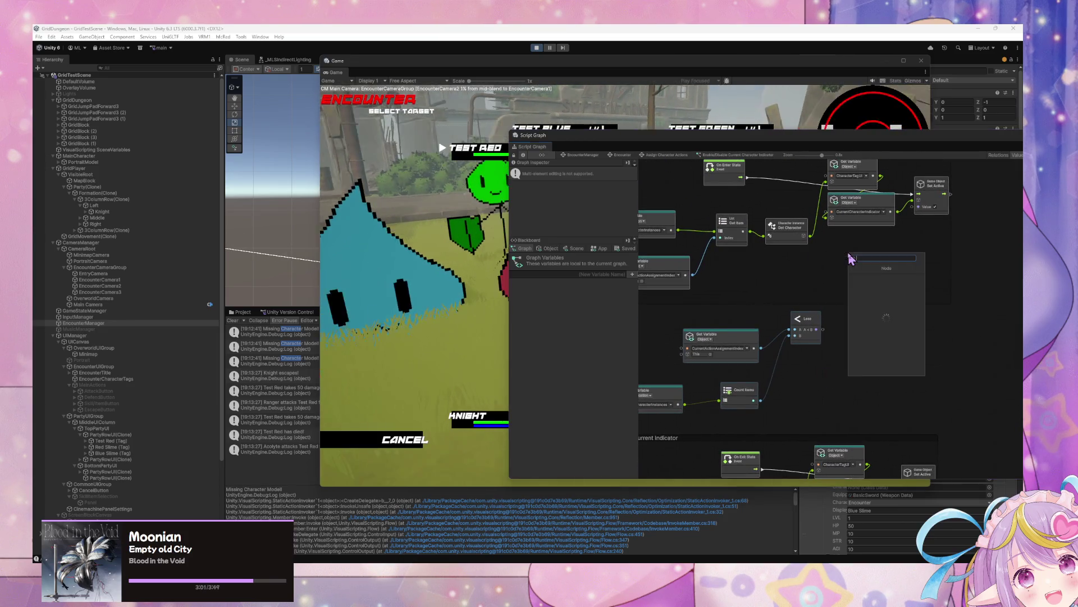
text(if)
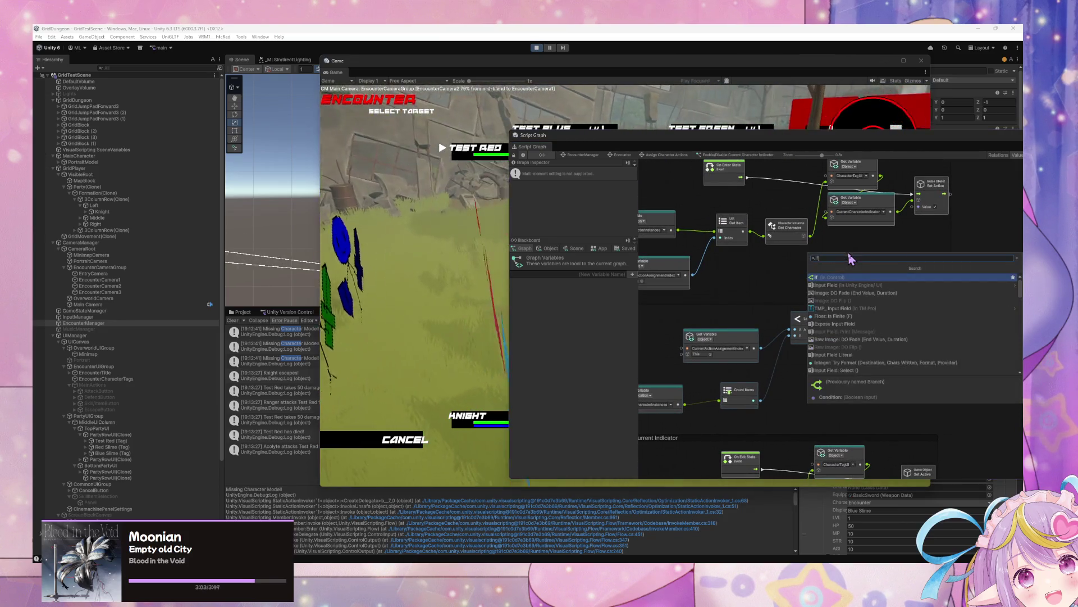
key(Return)
mouse_move(838, 258)
mouse_down()
mouse_move(897, 319)
mouse_move(814, 440)
mouse_move(796, 348)
mouse_up()
- Wire the state flow into If, True to Set Active, and Less into its condition
click(865, 394)
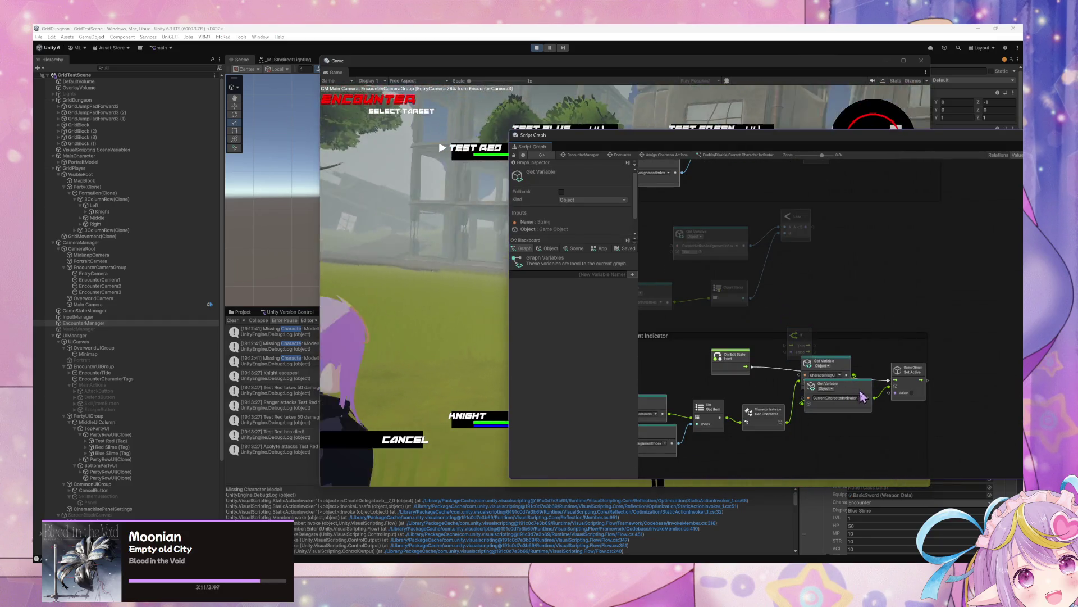
drag(848, 392, 850, 443)
drag(842, 371, 850, 409)
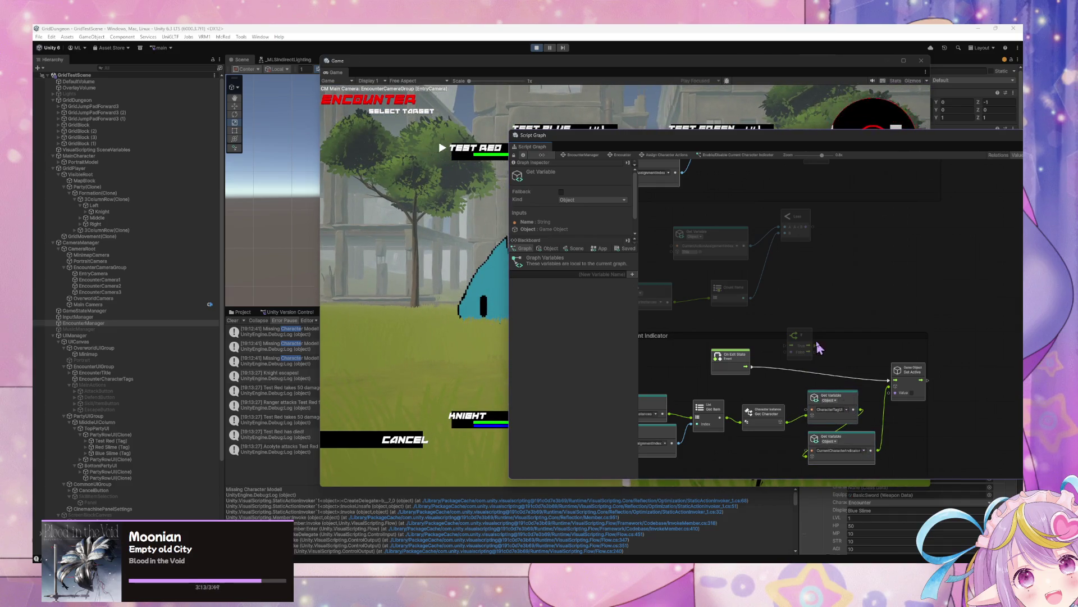
mouse_move(754, 366)
mouse_down()
mouse_move(818, 352)
mouse_move(890, 385)
mouse_up()
drag(806, 347, 811, 364)
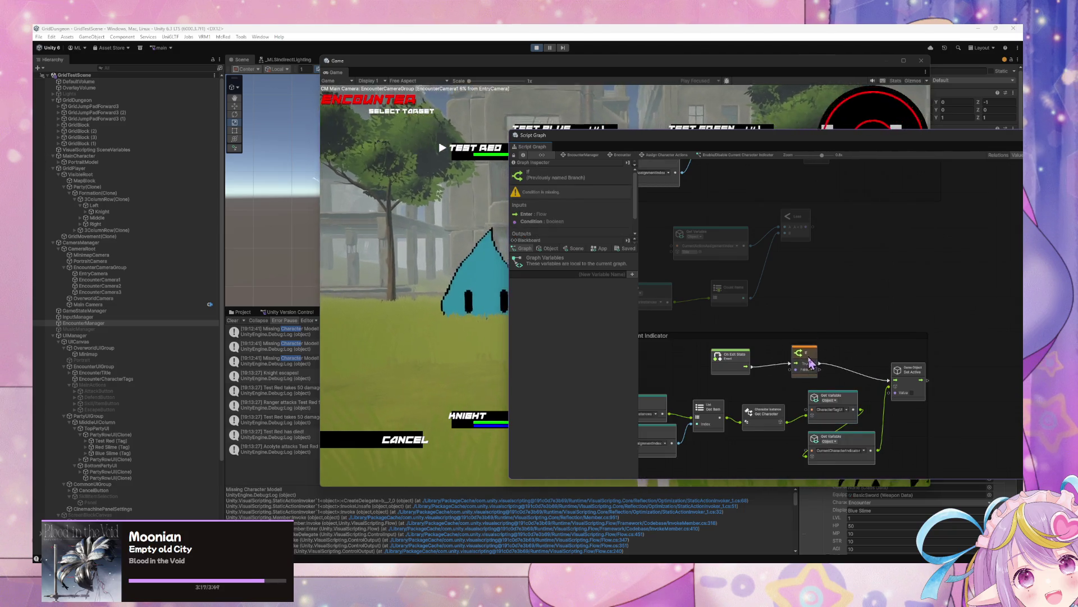
drag(854, 263, 851, 340)
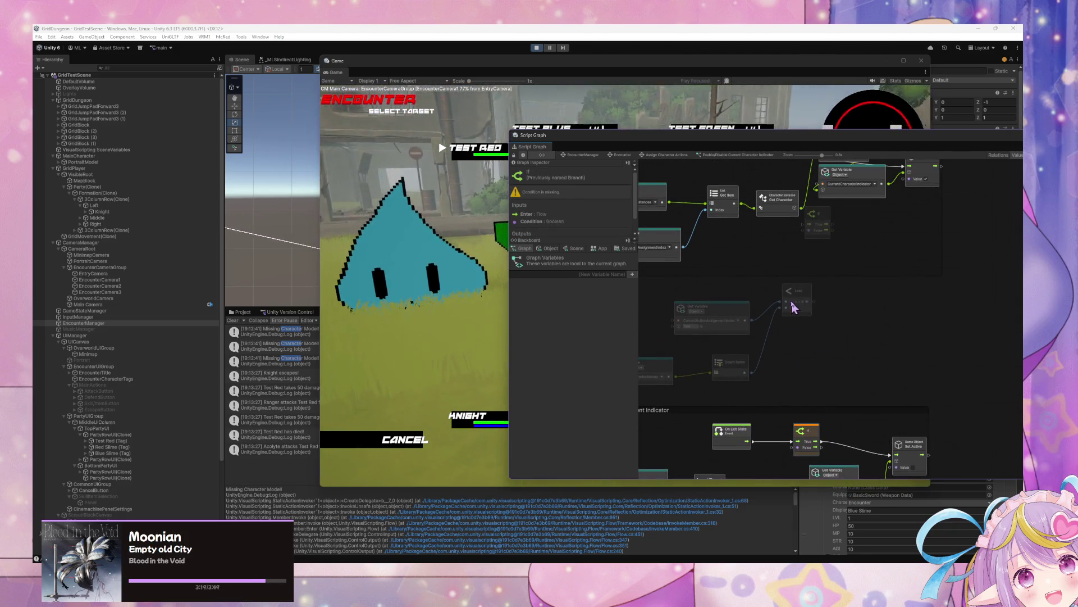
mouse_move(829, 223)
mouse_down()
mouse_move(789, 188)
mouse_move(792, 169)
mouse_move(802, 249)
mouse_move(782, 255)
mouse_move(946, 265)
mouse_move(937, 265)
mouse_up()
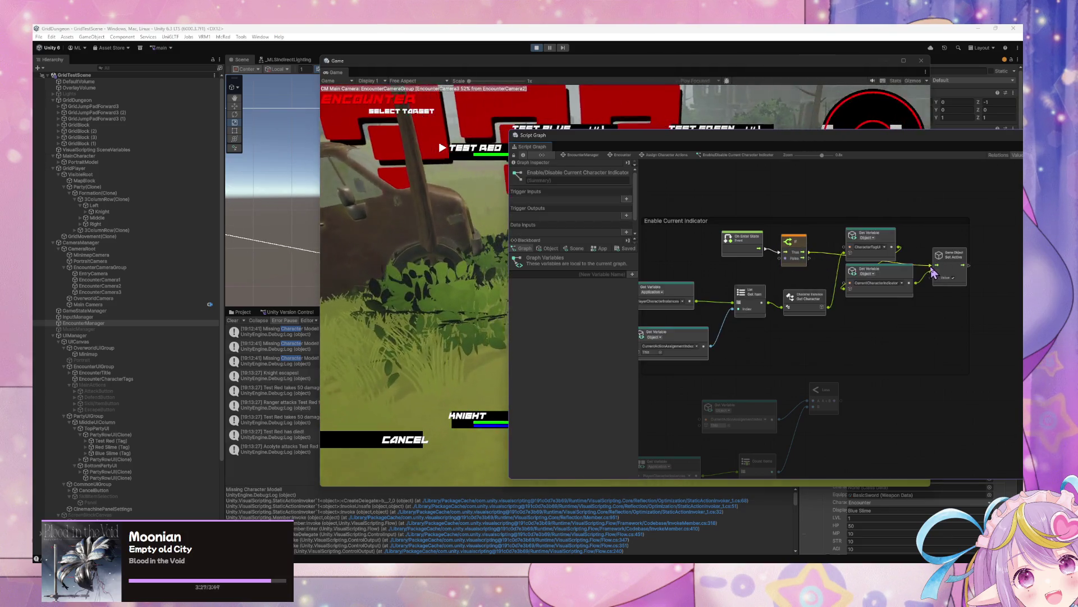
drag(835, 400, 785, 257)
- In the Game view, cancel target selection back to the battle action menu
drag(867, 338, 828, 213)
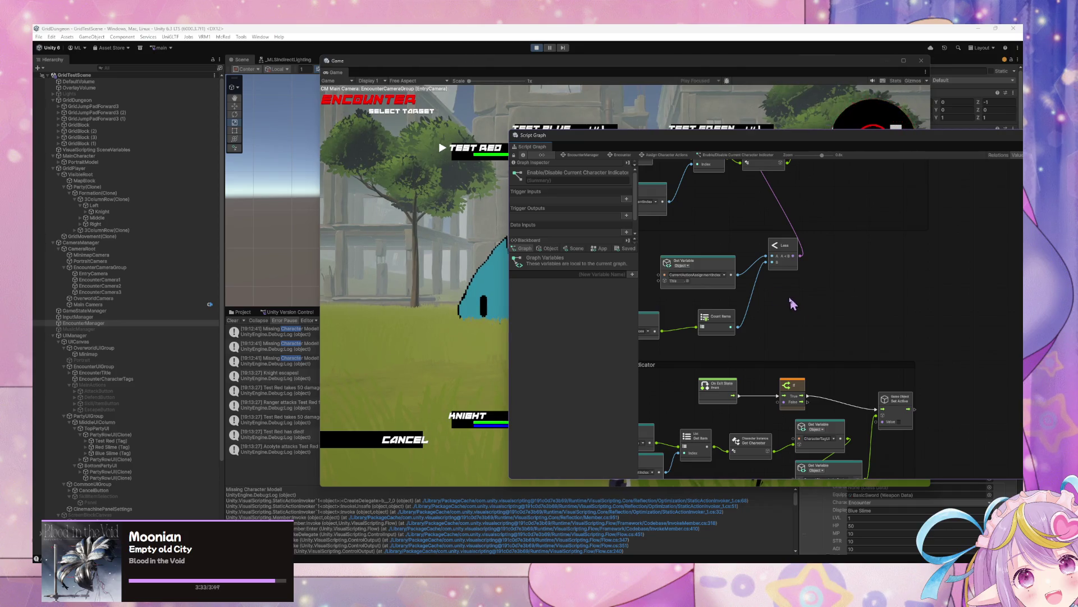
click(365, 310)
click(404, 443)
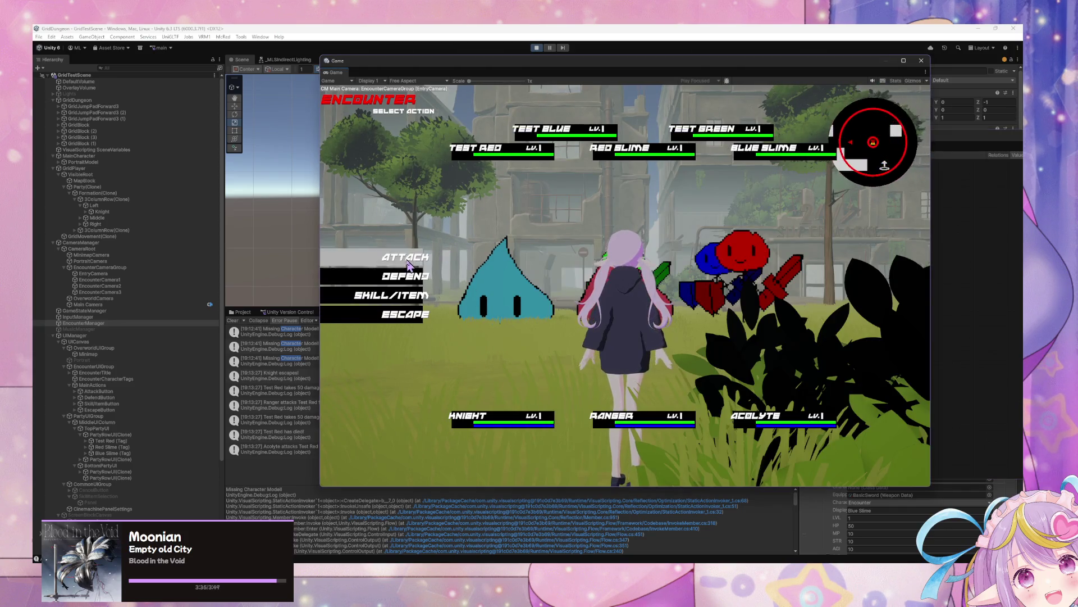
- Test the Attack option and its cancel in the battle menu, then check the Knight escapes! log entry
key(Return)
click(403, 439)
click(942, 316)
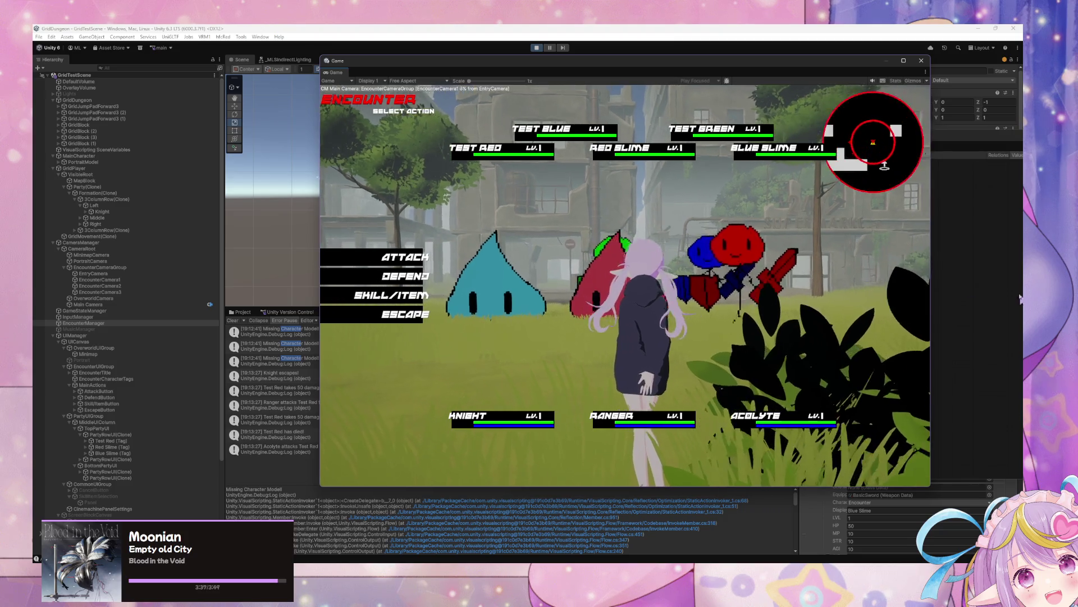
scroll(910, 273, left, 3)
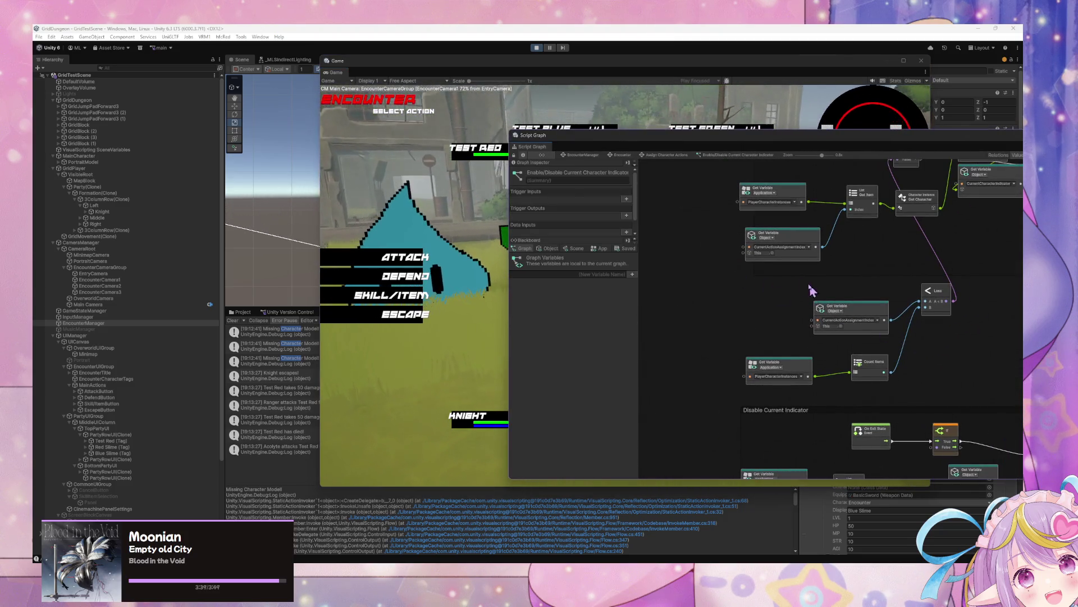
drag(725, 234, 781, 296)
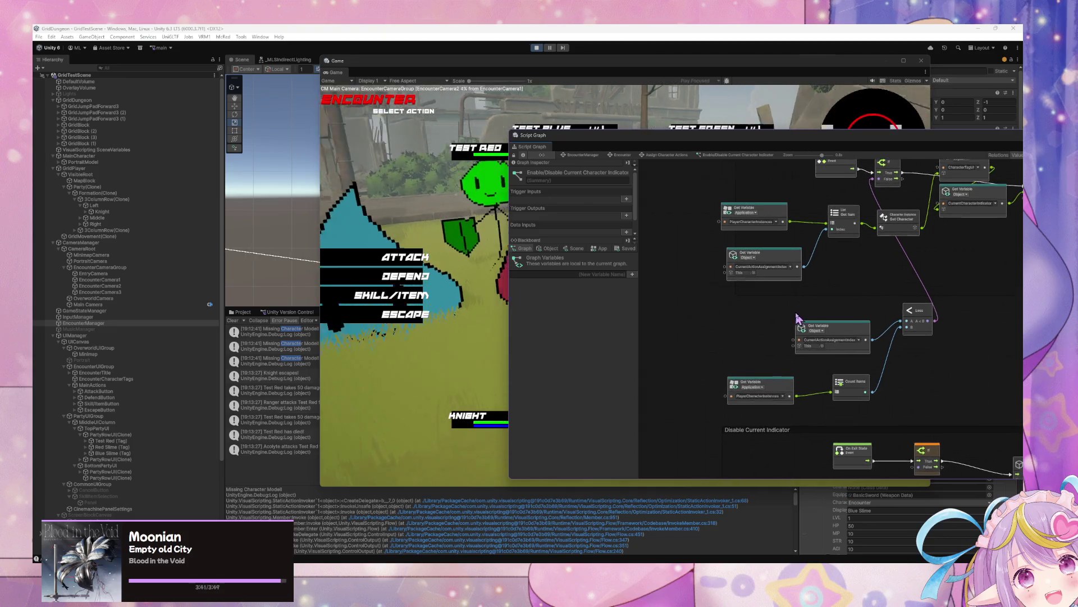
click(381, 324)
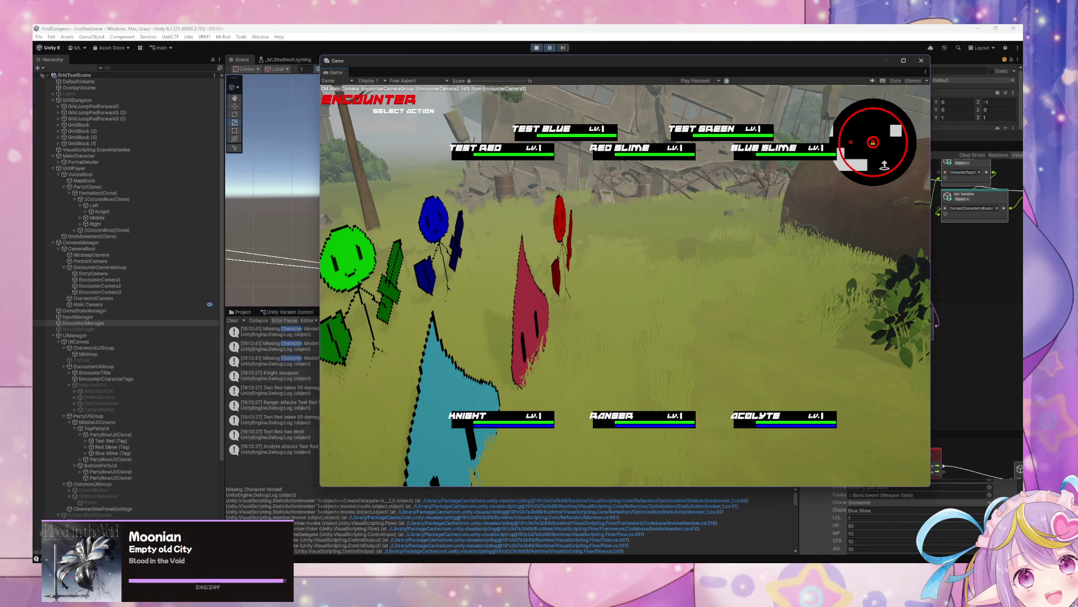
click(293, 381)
- Move the Game and Script Graph windows right and make the Console taller than the Scene view
click(436, 77)
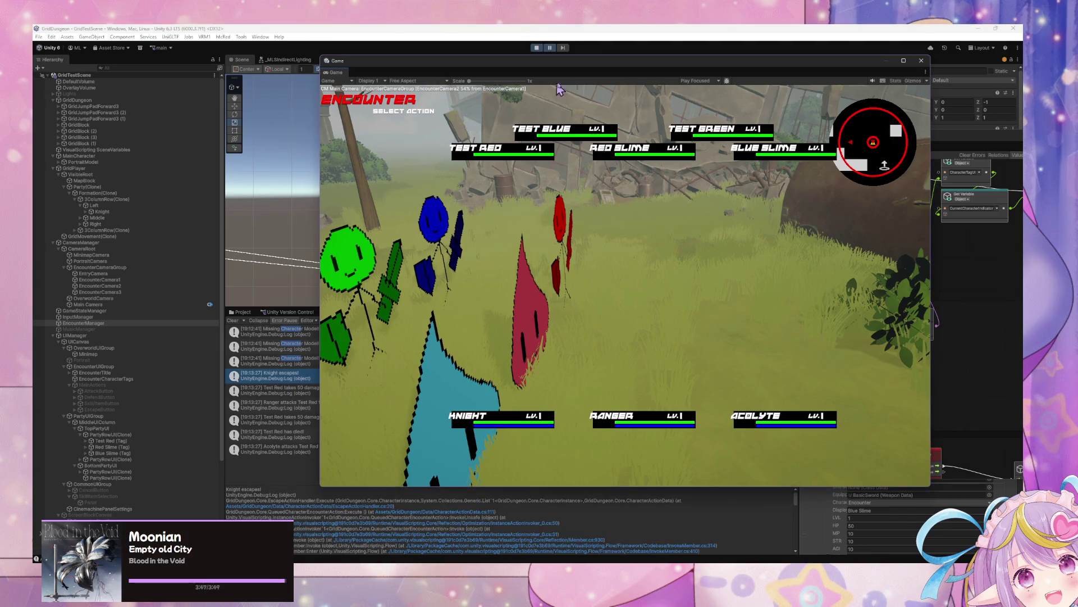
drag(514, 70, 831, 186)
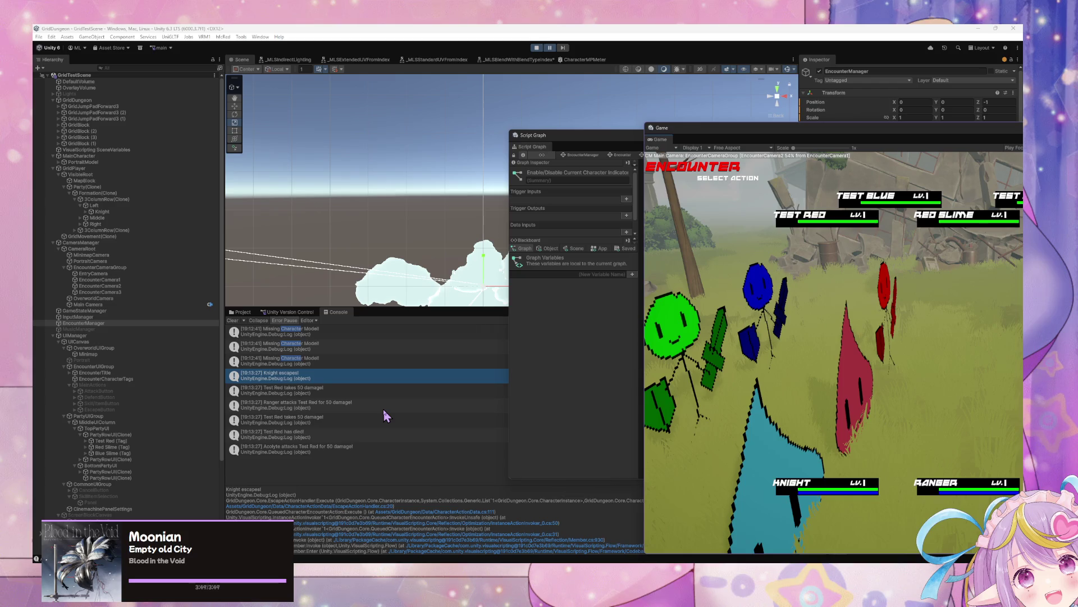
drag(543, 149, 756, 268)
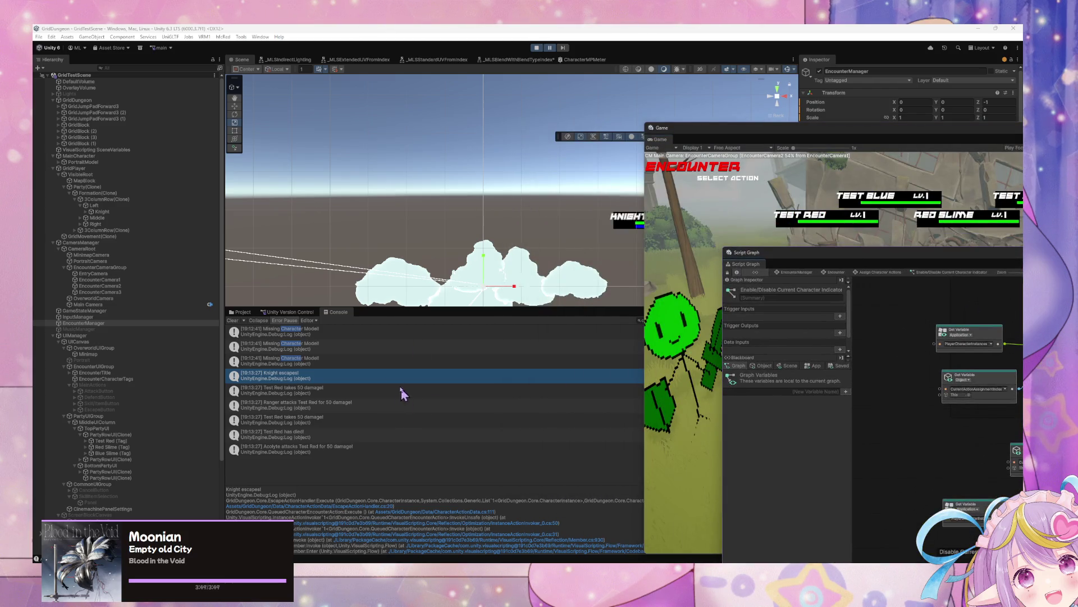
drag(387, 310, 390, 231)
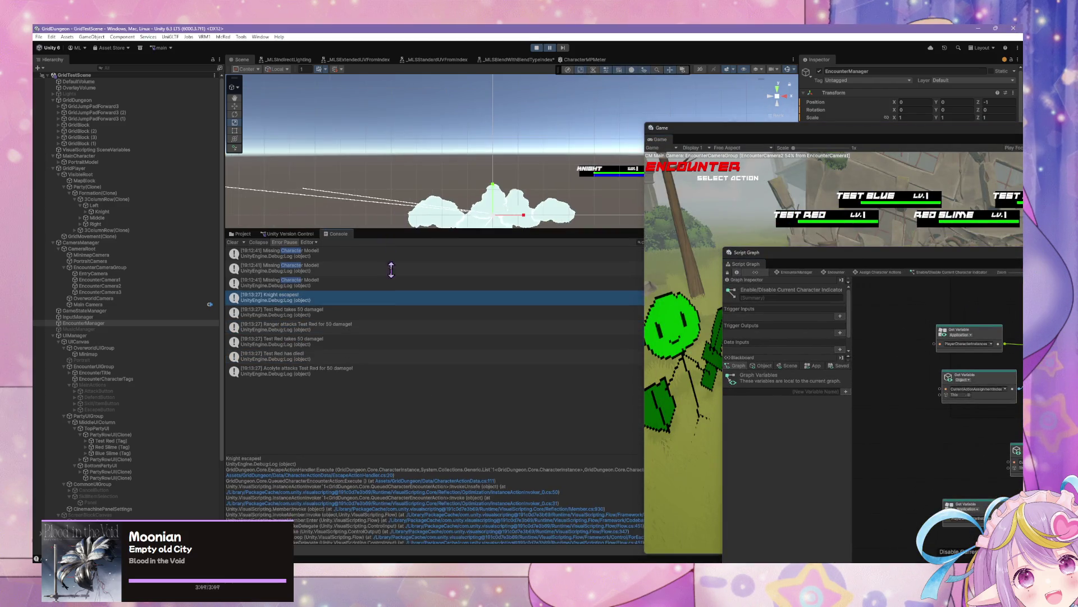
- Resume the paused game and shrink the Game window to uncover the Scene and Inspector
click(550, 49)
mouse_move(784, 138)
mouse_down()
mouse_move(428, 82)
mouse_move(698, 93)
mouse_up()
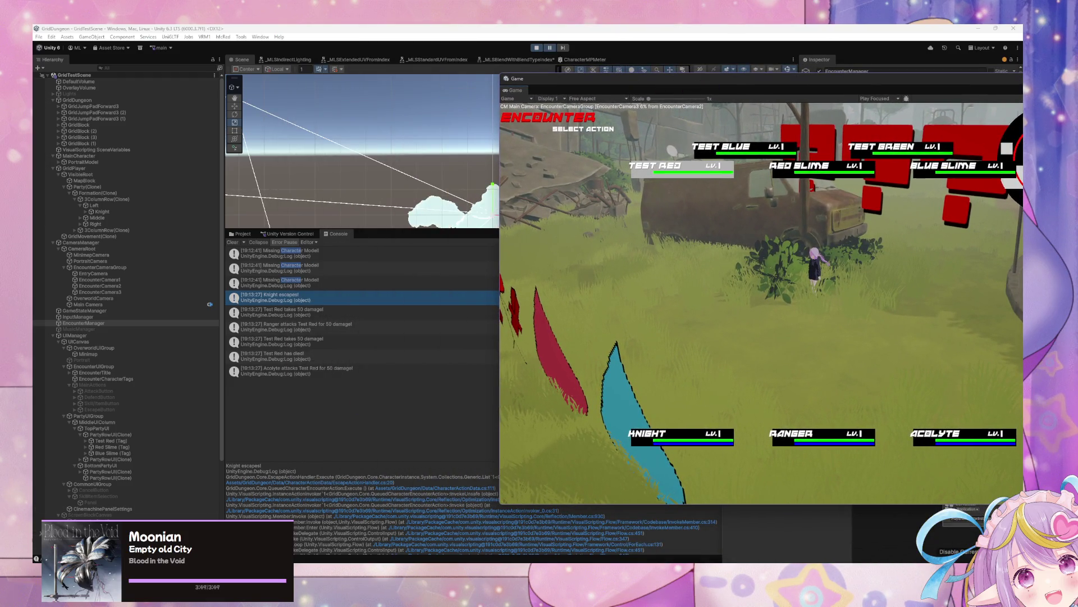
drag(628, 83, 644, 271)
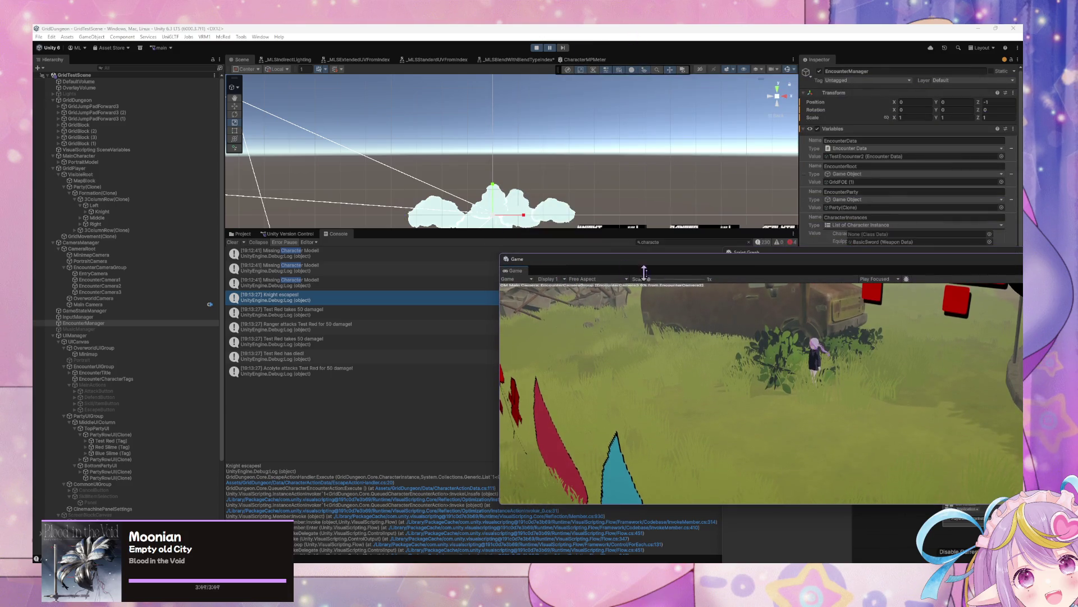
- Clear the Console search filter and read through the MissingReferenceException error's trace
click(748, 242)
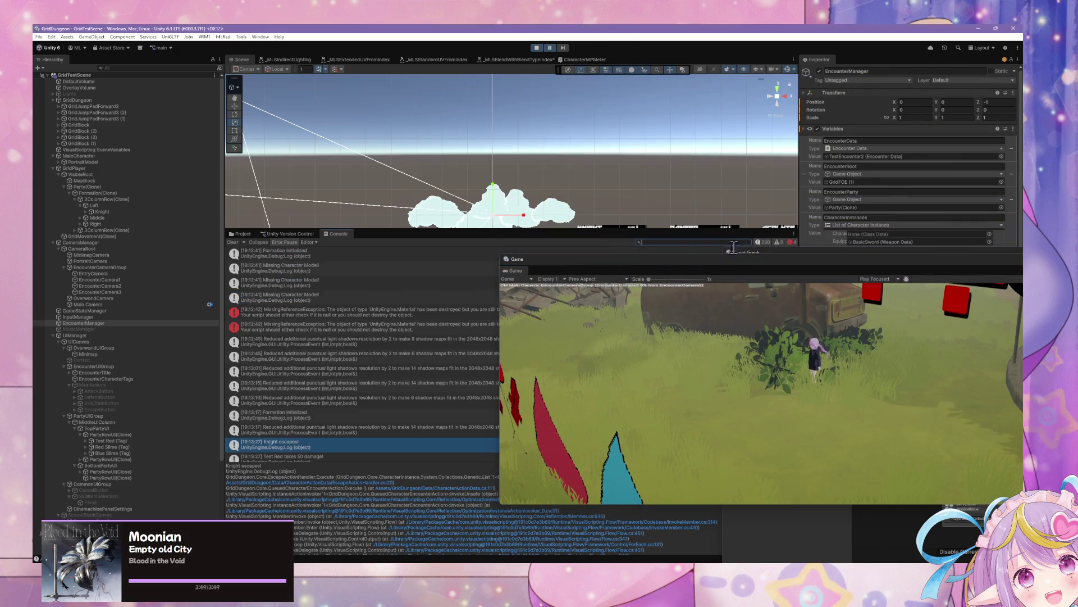
click(344, 331)
scroll(355, 348, down, 10)
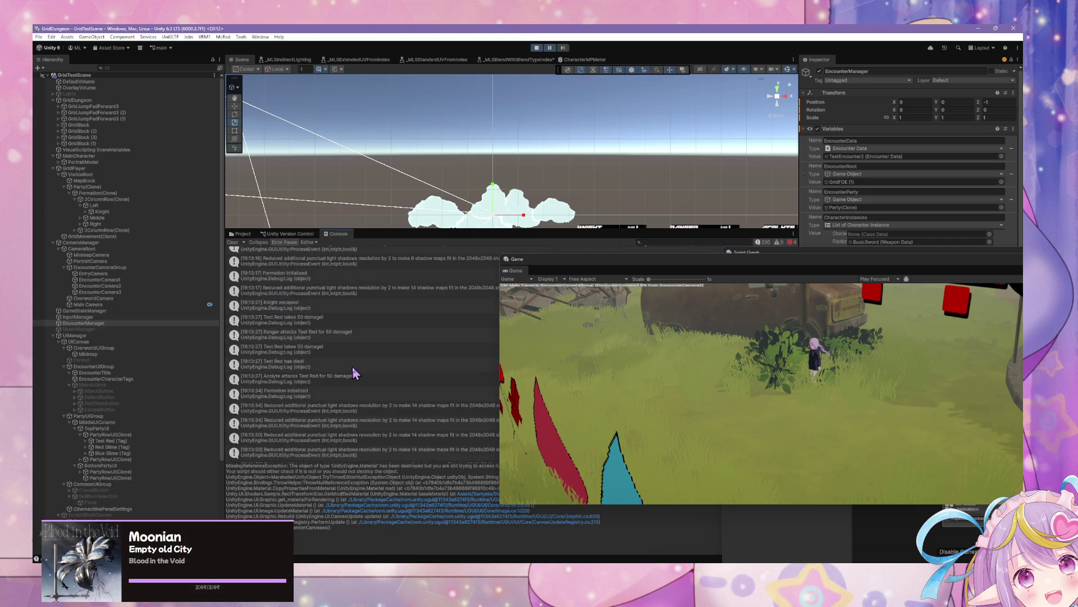
scroll(354, 368, down, 10)
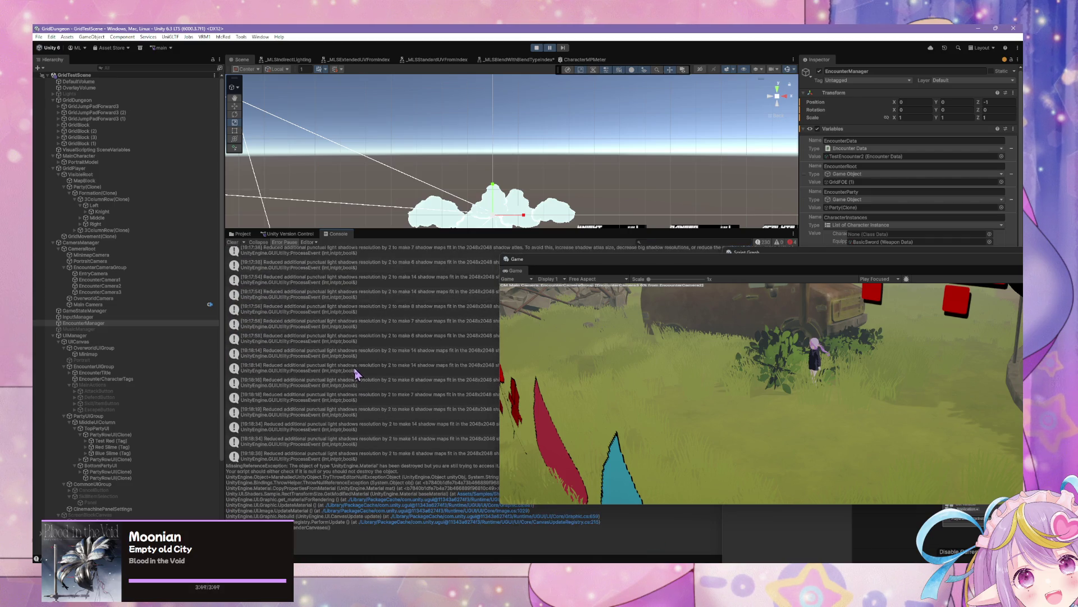
scroll(357, 368, down, 8)
mouse_move(568, 267)
mouse_down()
mouse_move(616, 431)
mouse_move(561, 355)
mouse_up()
- Show only errors, read the missing 'condition' MissingValuePortInputException traces, then stop play mode
click(771, 243)
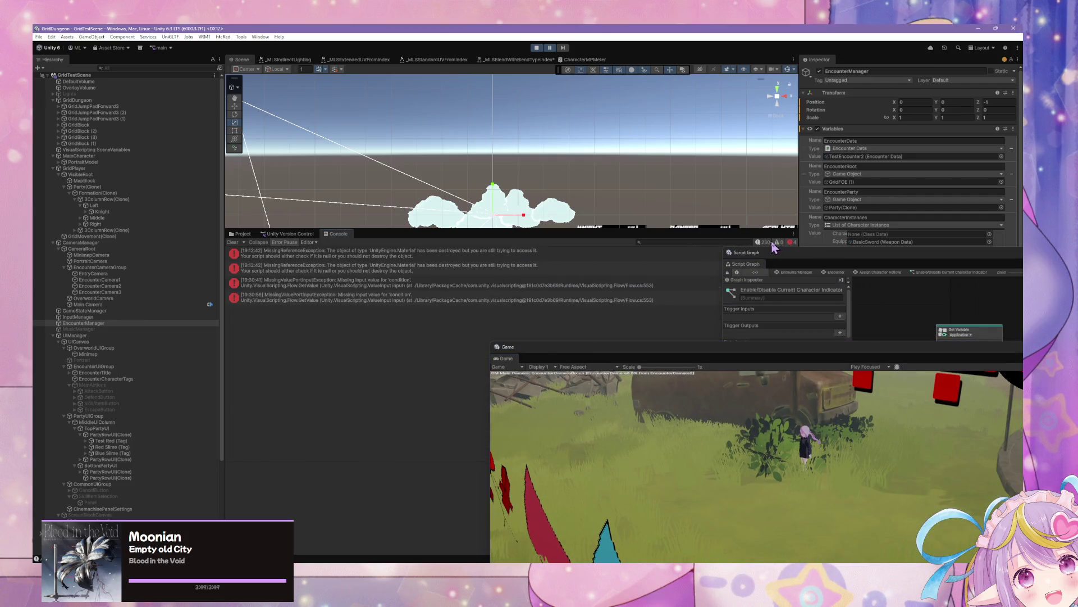
click(389, 300)
drag(584, 345, 564, 283)
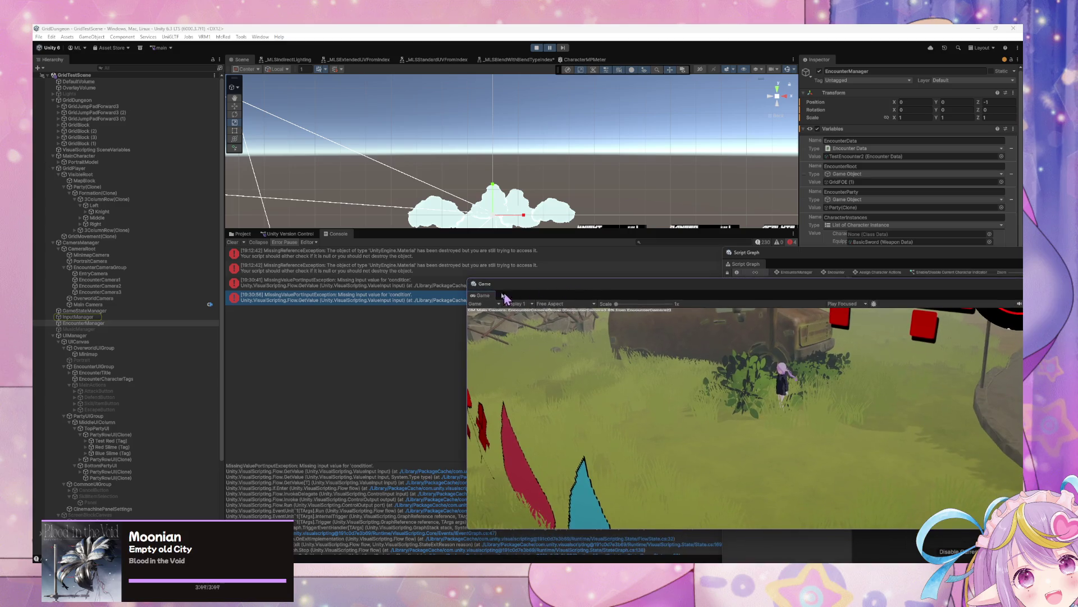
click(378, 269)
click(374, 282)
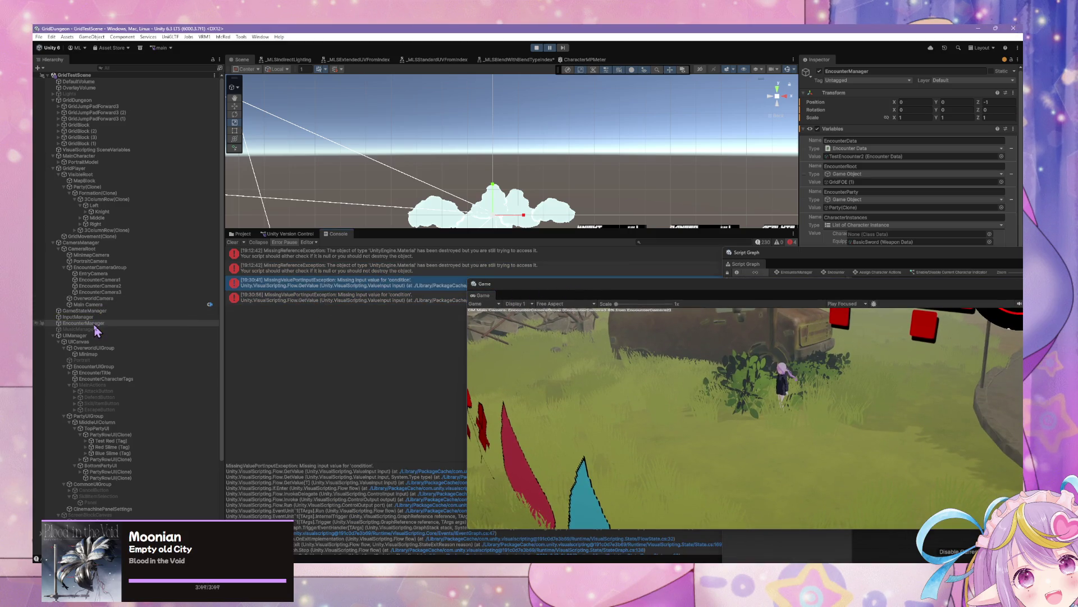
click(537, 49)
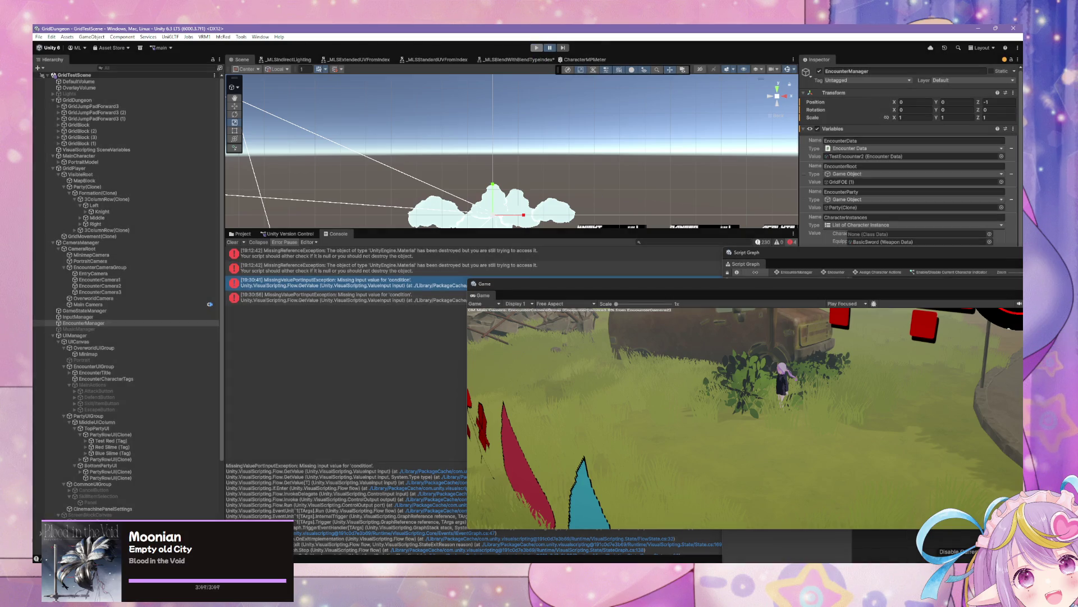
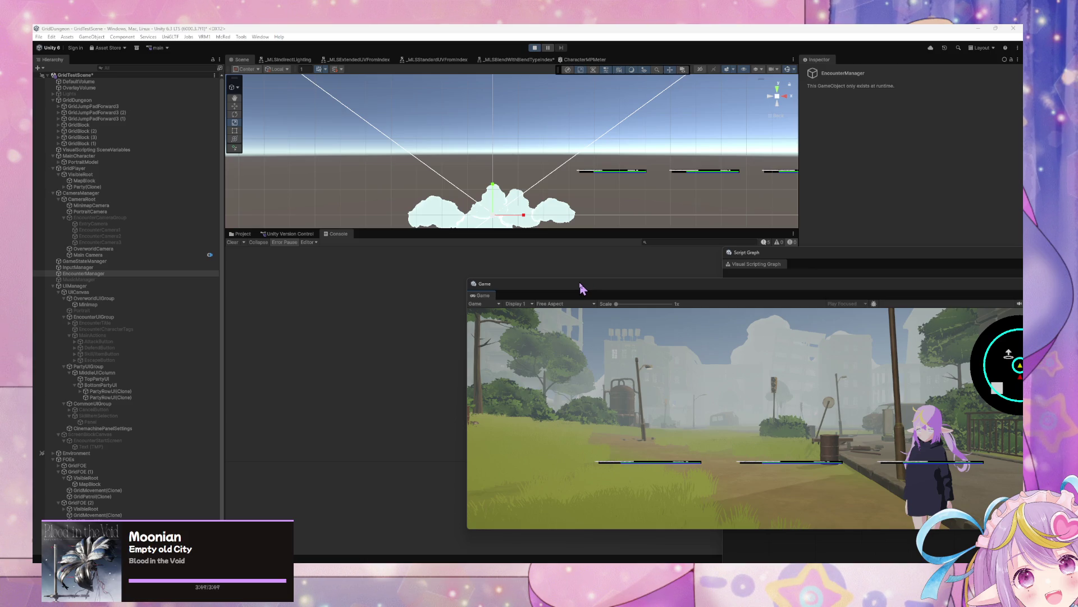
- Set the Game view to 16:9 Aspect and bring the indicator Script Graph forward
drag(581, 289, 508, 257)
click(444, 273)
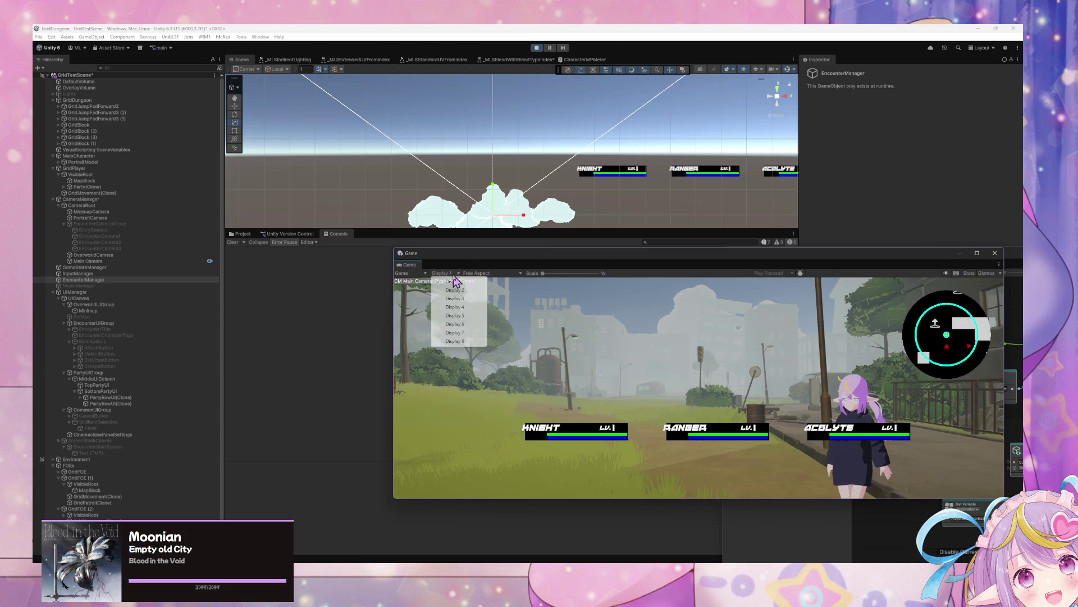
click(455, 282)
click(498, 273)
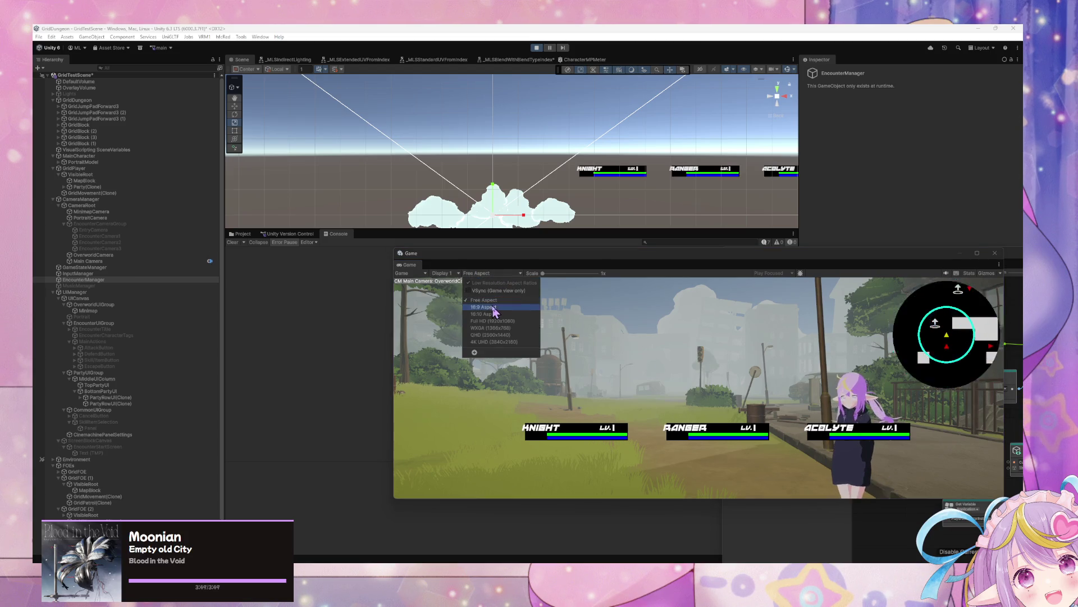
click(494, 320)
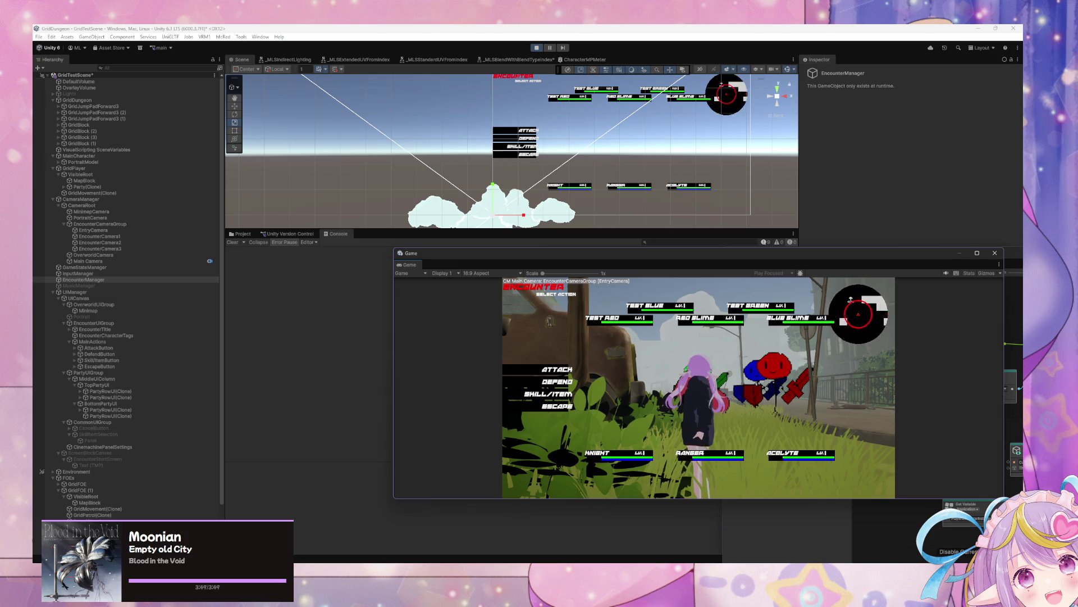
key(alt+Tab)
click(874, 249)
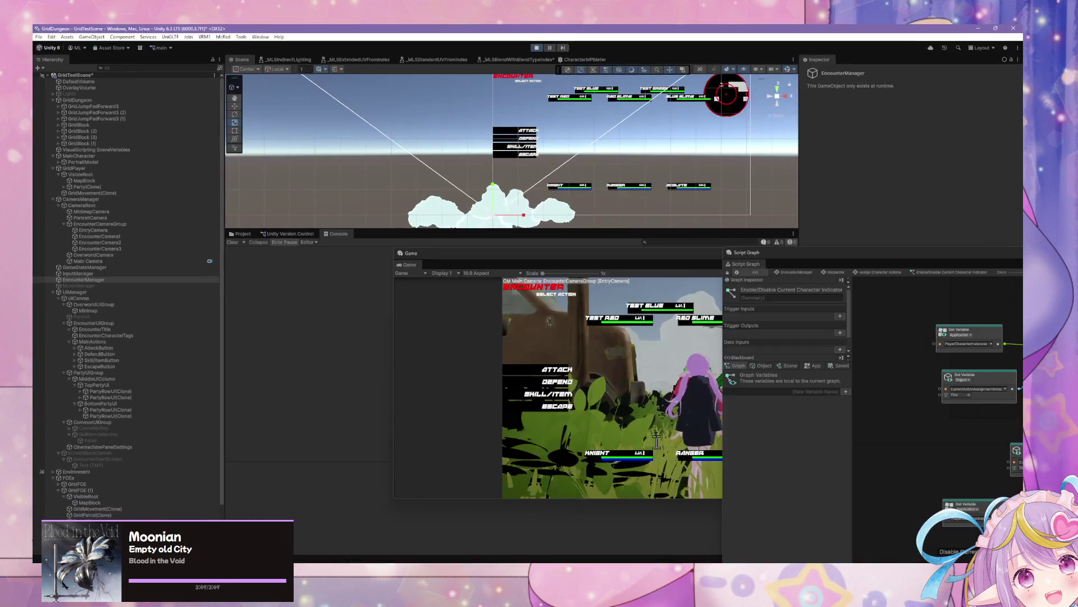
- In Assign Character Actions, mark the indicator state as a start state, then undo it
mouse_move(875, 249)
mouse_down()
mouse_move(520, 215)
mouse_move(411, 177)
mouse_up()
scroll(751, 288, down, 5)
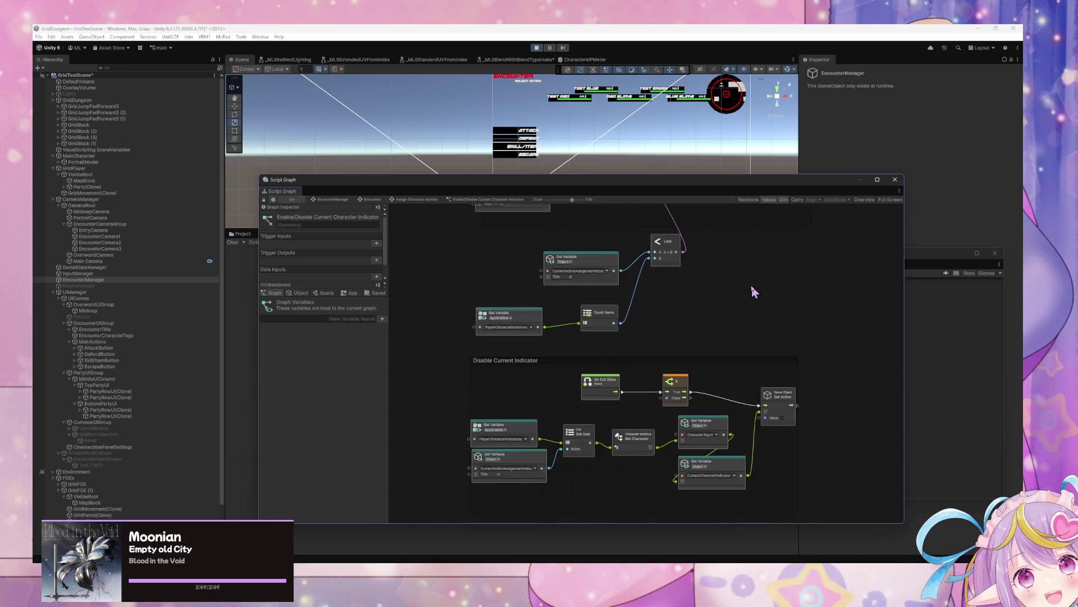
scroll(754, 298, up, 1)
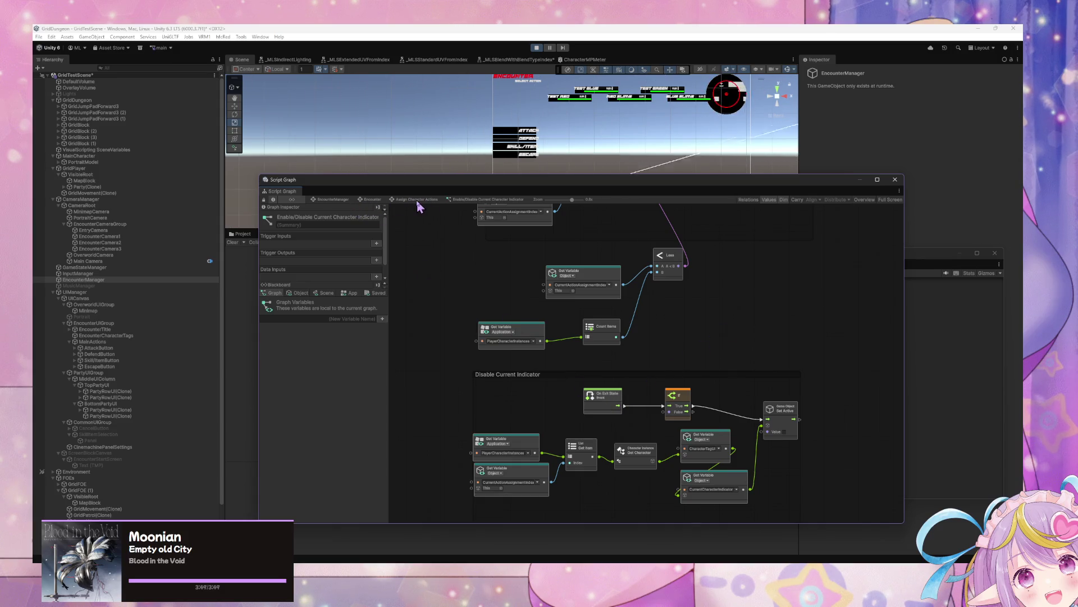
click(373, 199)
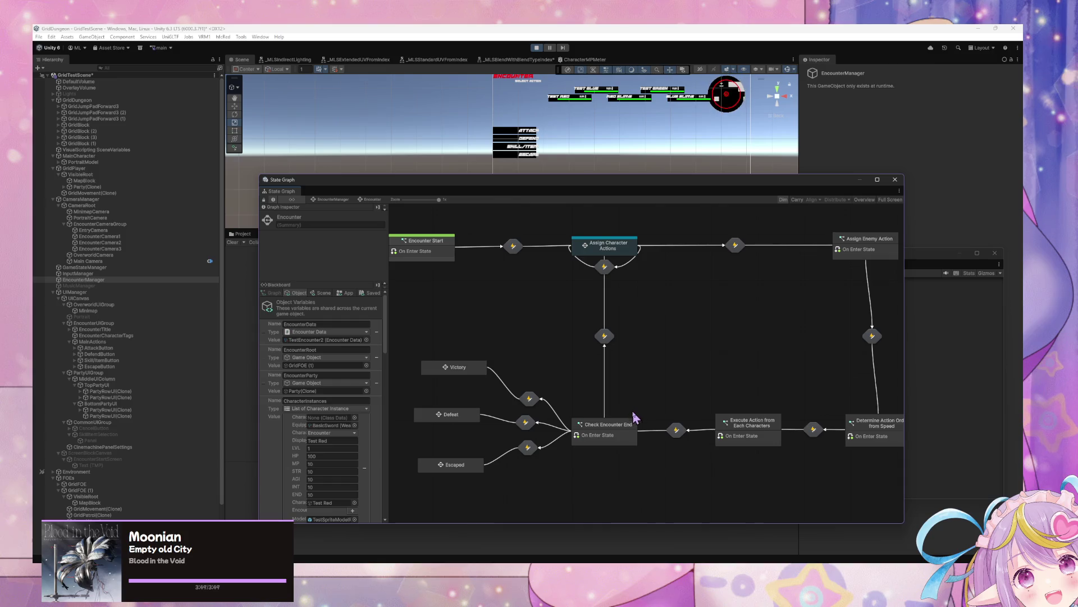
double_click(614, 251)
click(502, 419)
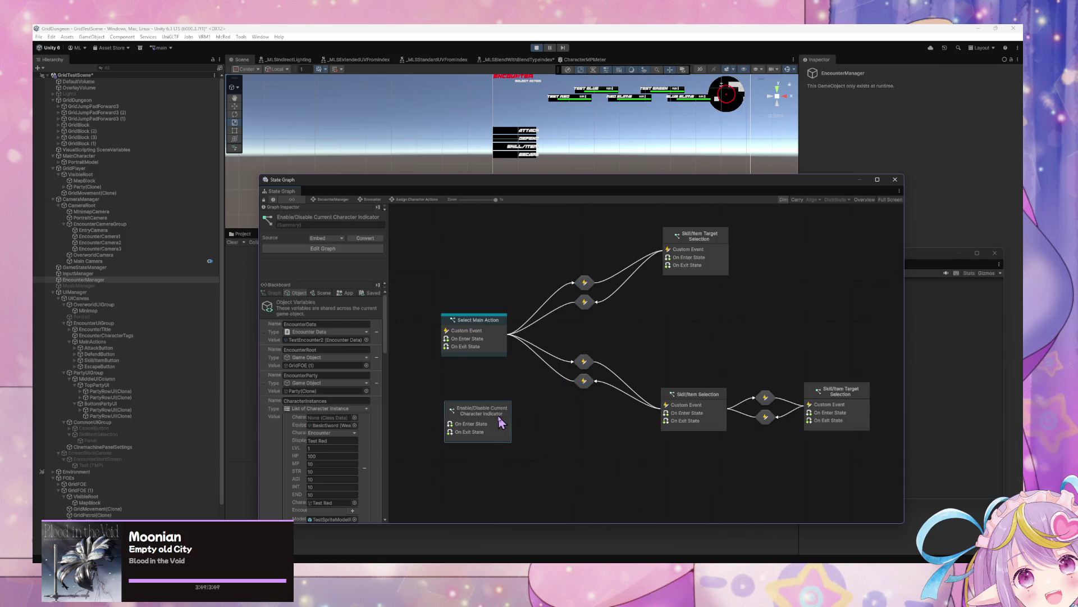
right_click(502, 418)
click(534, 454)
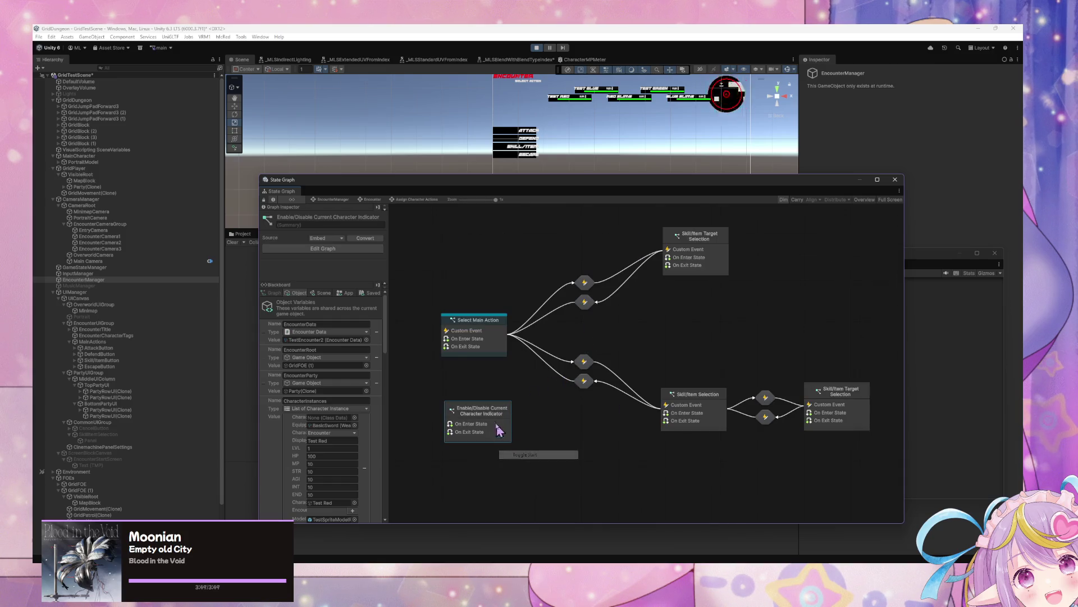
right_click(495, 419)
click(547, 440)
- Move the State Graph aside, then reposition and enlarge the Game window
mouse_move(528, 182)
mouse_down()
mouse_move(758, 316)
mouse_move(762, 406)
mouse_move(545, 467)
mouse_move(671, 205)
mouse_move(717, 315)
mouse_up()
drag(630, 256, 459, 127)
drag(833, 365, 944, 505)
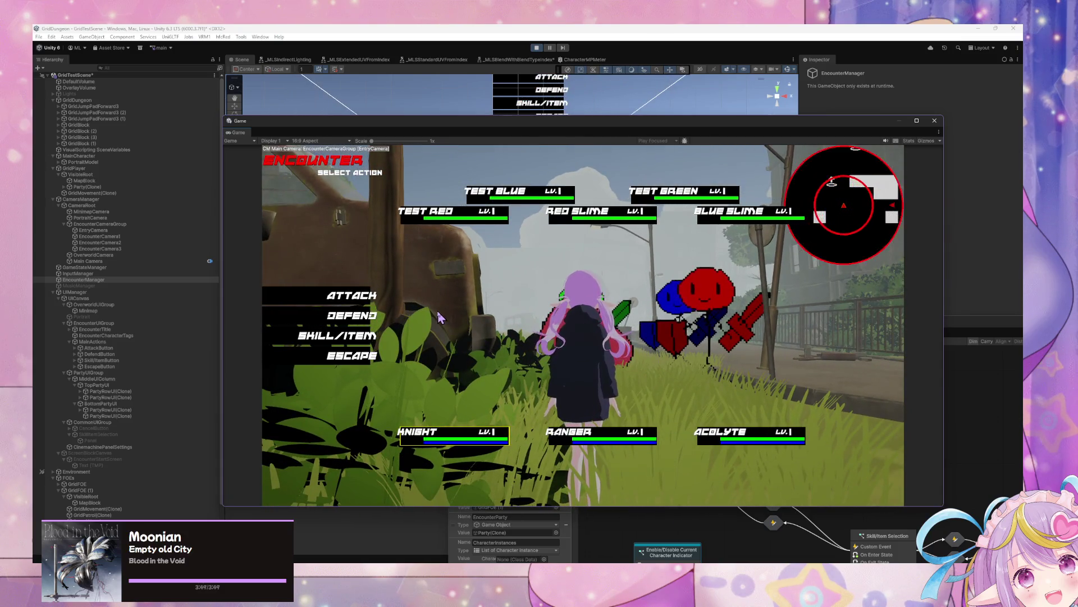
- Choose DEFEND, then connect the Less result to the If Condition in the indicator graph
click(344, 319)
click(693, 551)
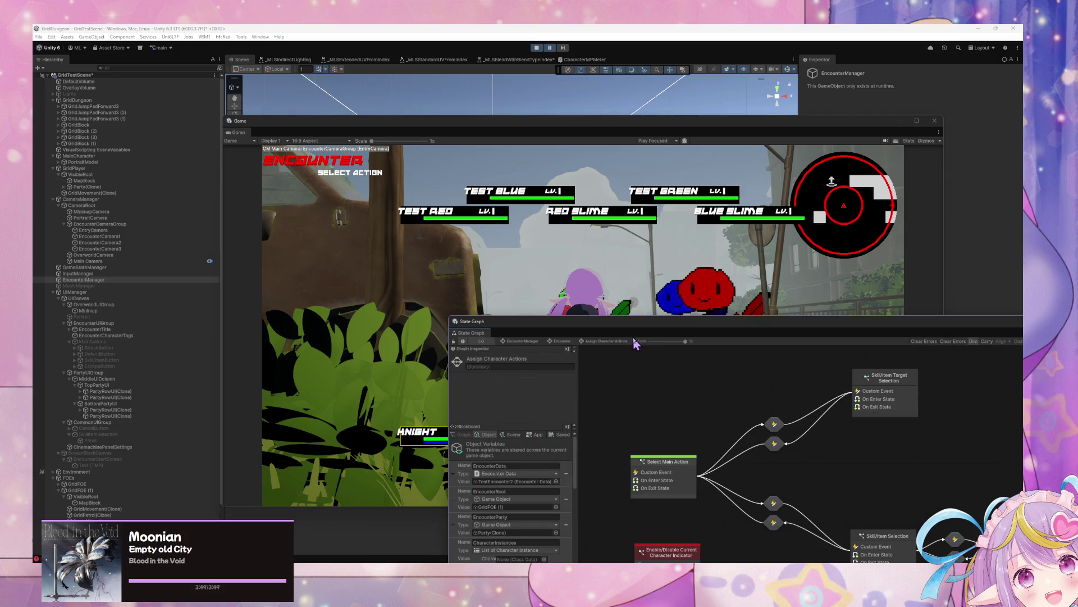
drag(659, 350, 576, 230)
double_click(584, 387)
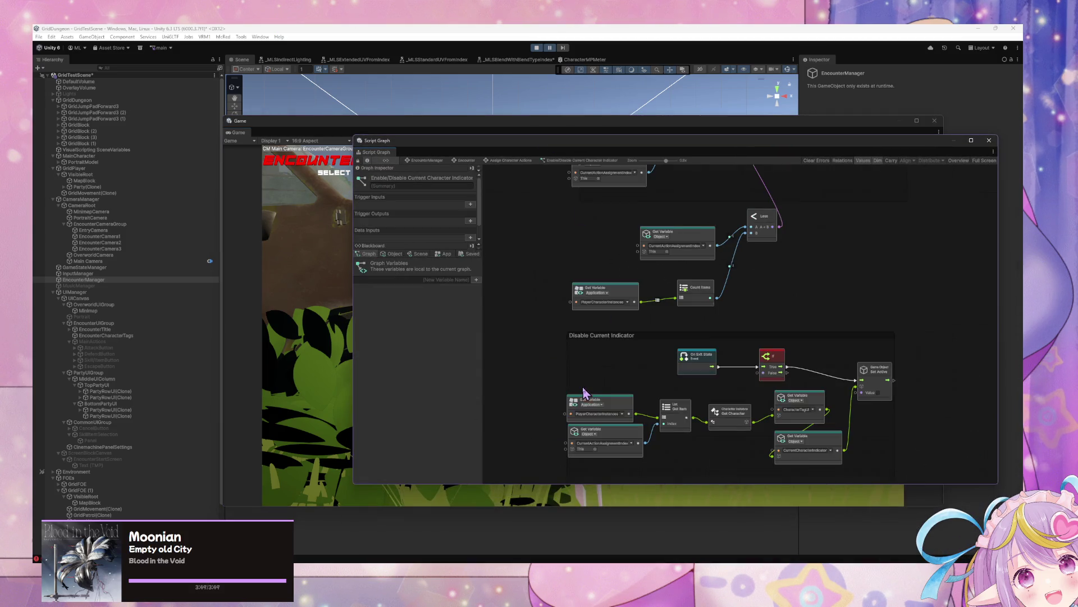
click(773, 365)
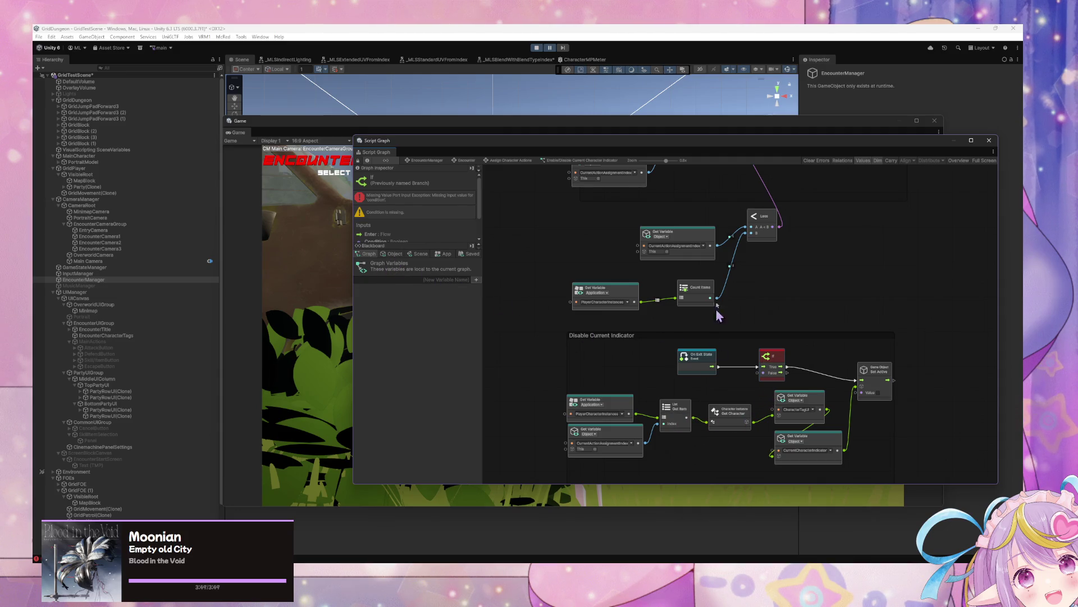
drag(780, 227, 758, 372)
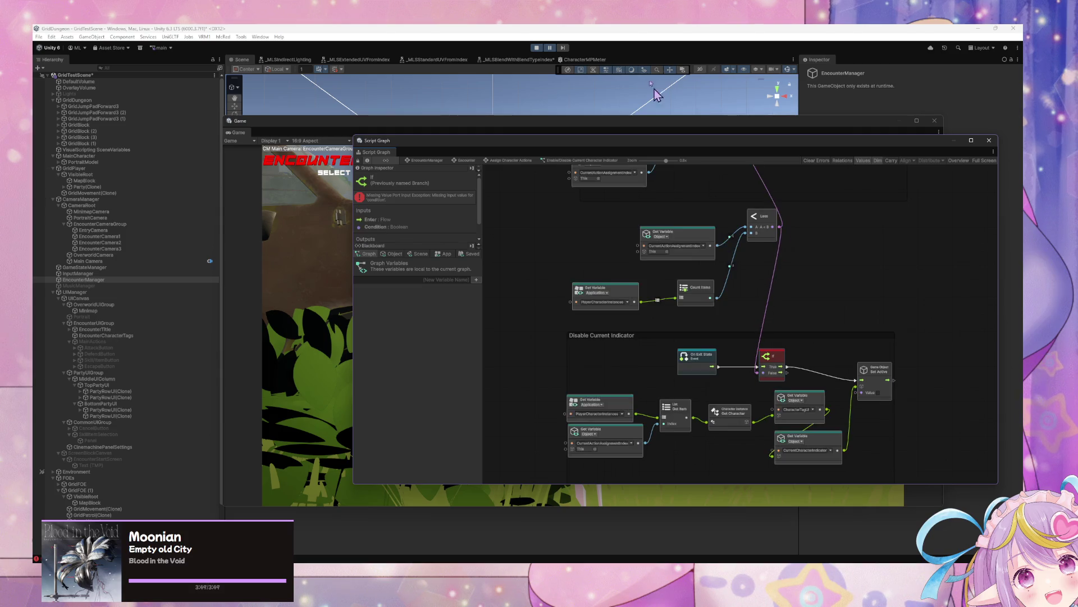
- Resume the game, choose DEFEND, escape the encounter, and return to the Script Graph
click(550, 49)
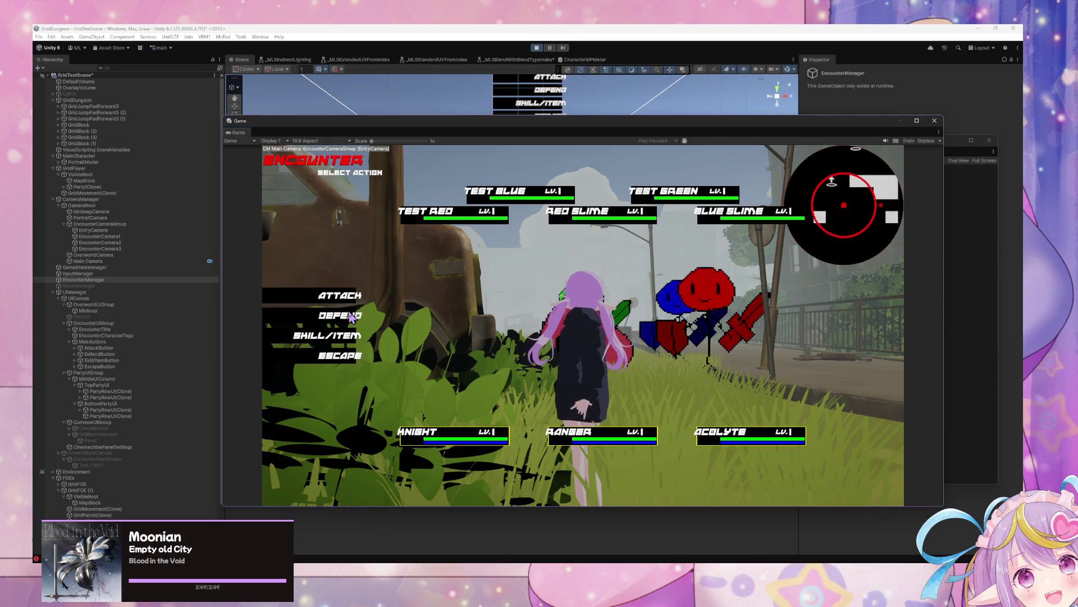
click(356, 362)
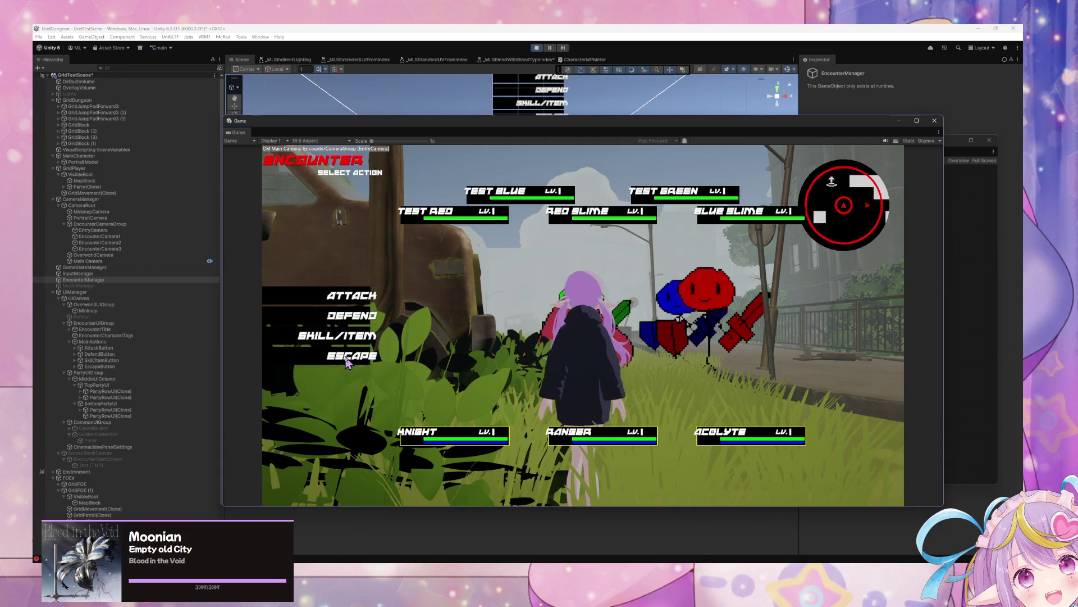
click(346, 362)
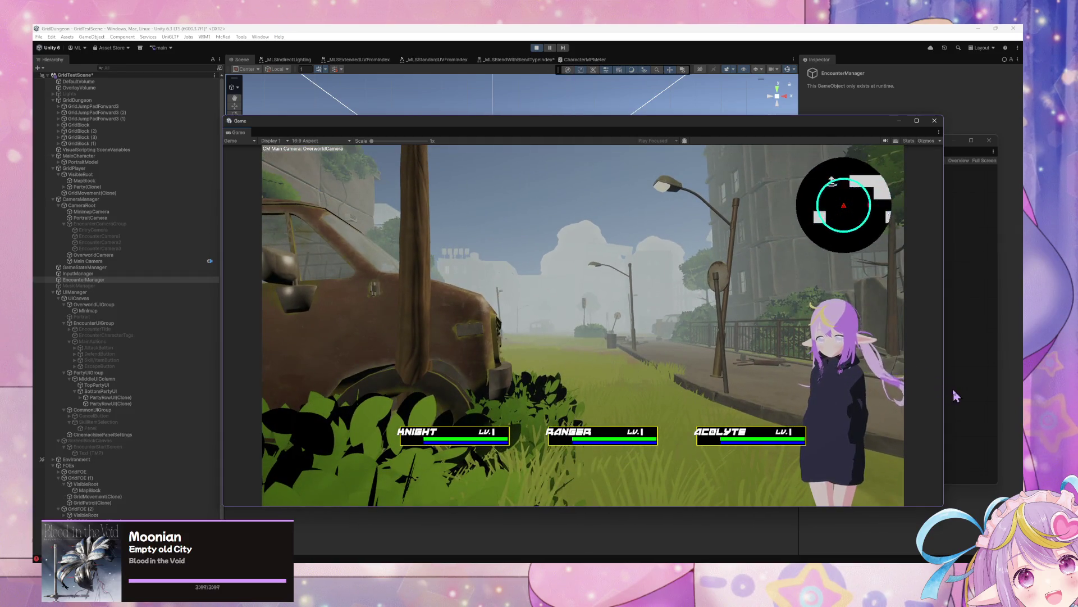
click(759, 348)
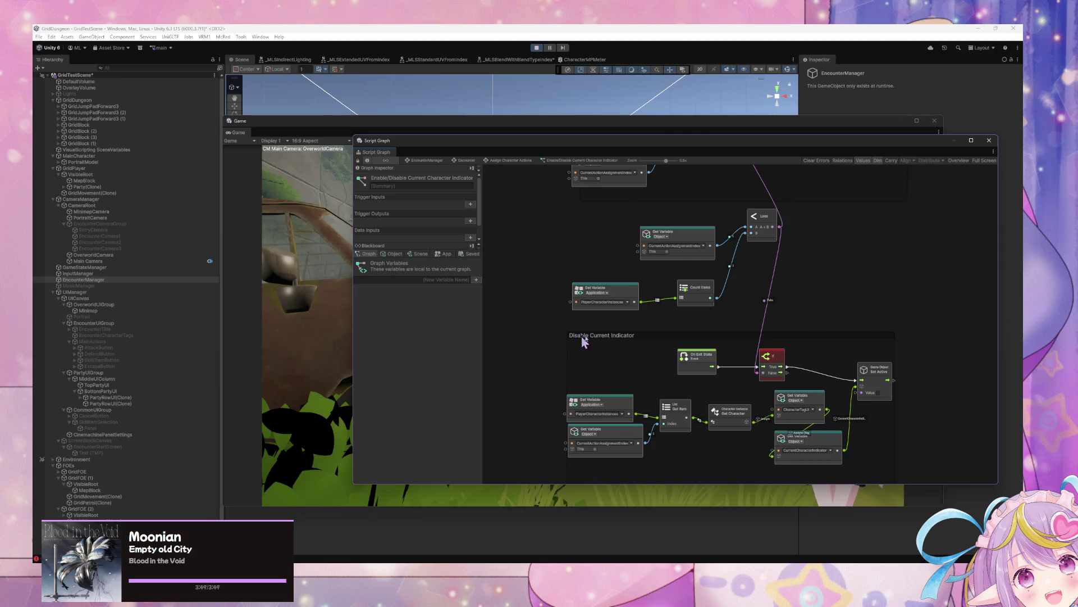
- Show the Blackboard object variables, nudge On Exit State up-left, and restart play mode
click(393, 254)
scroll(458, 306, down, 5)
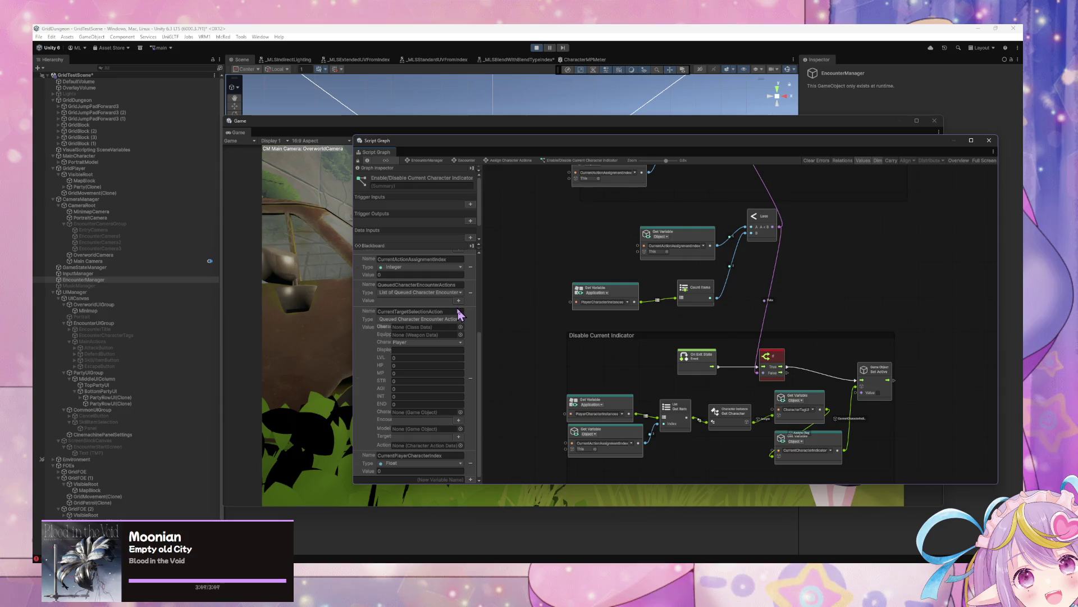
drag(705, 366, 671, 361)
click(537, 48)
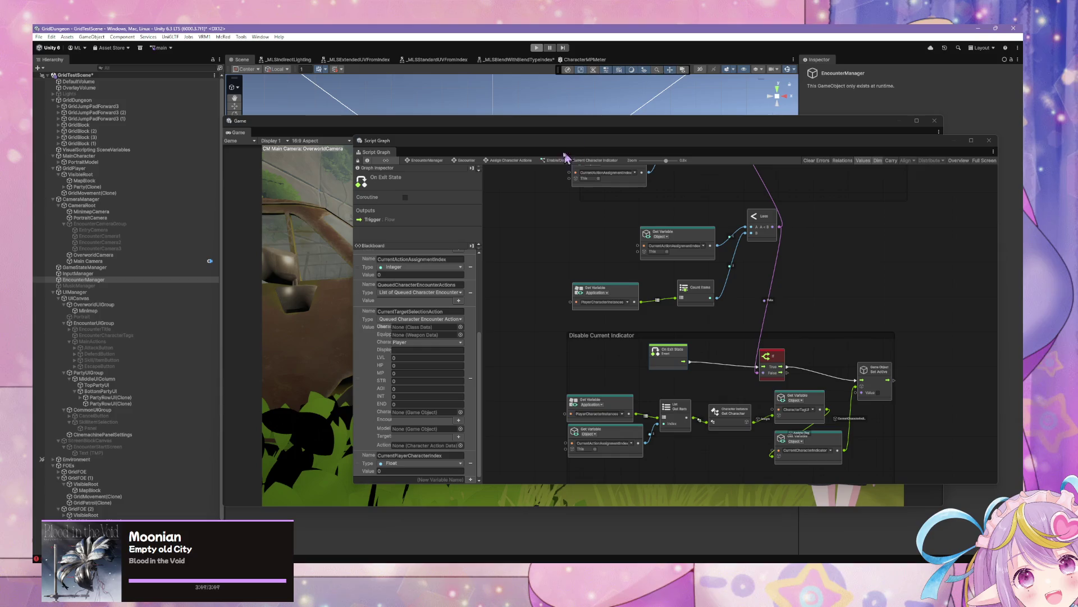
key(ctrl+p)
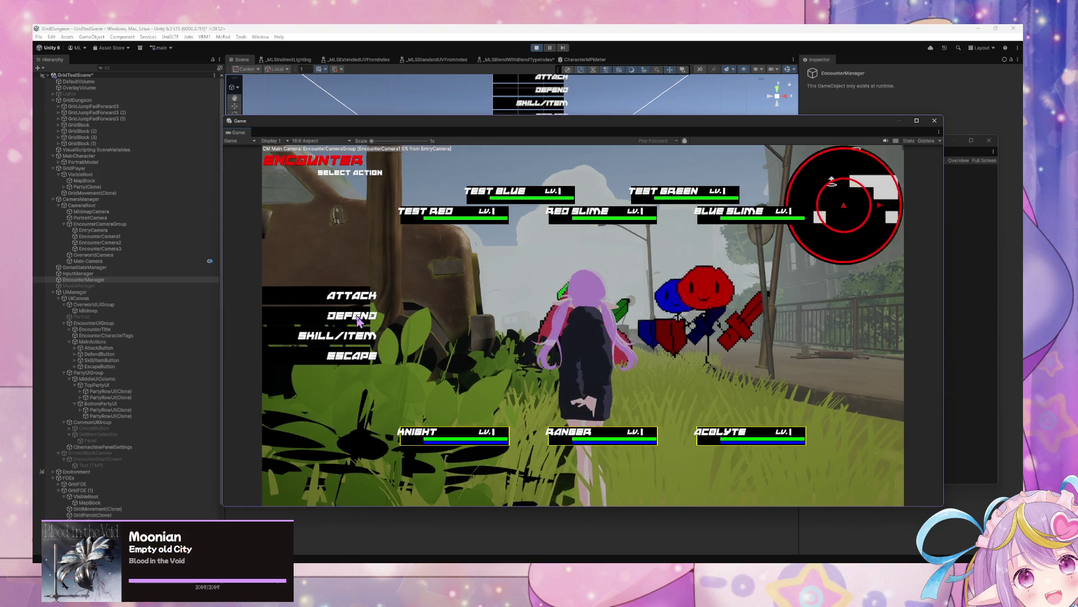
- Choose ESCAPE in the encounter, then show the Script Graph's Object variables
click(351, 362)
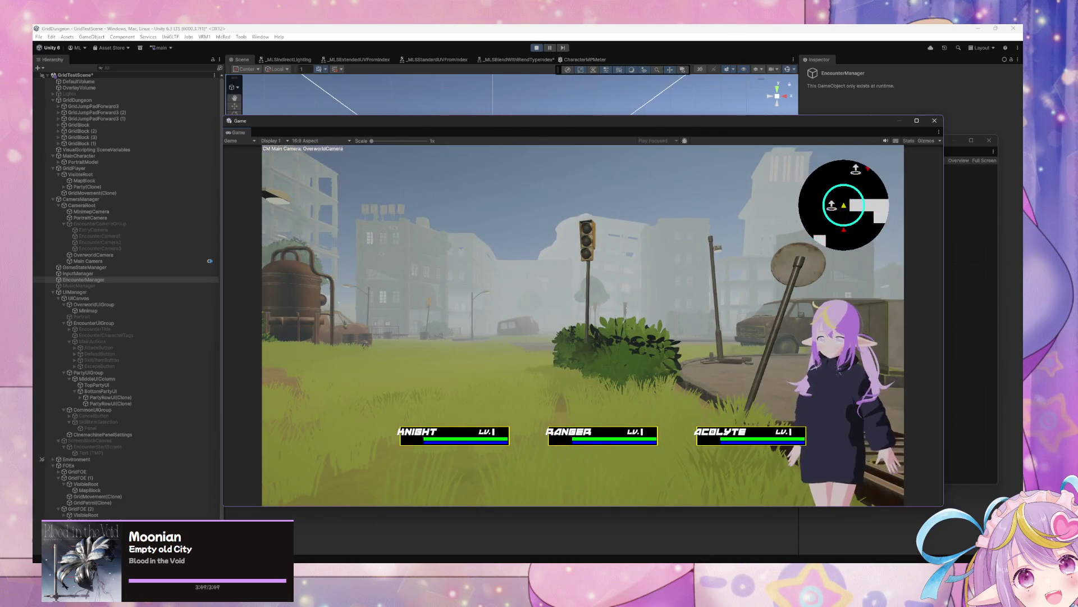
key(alt+Tab)
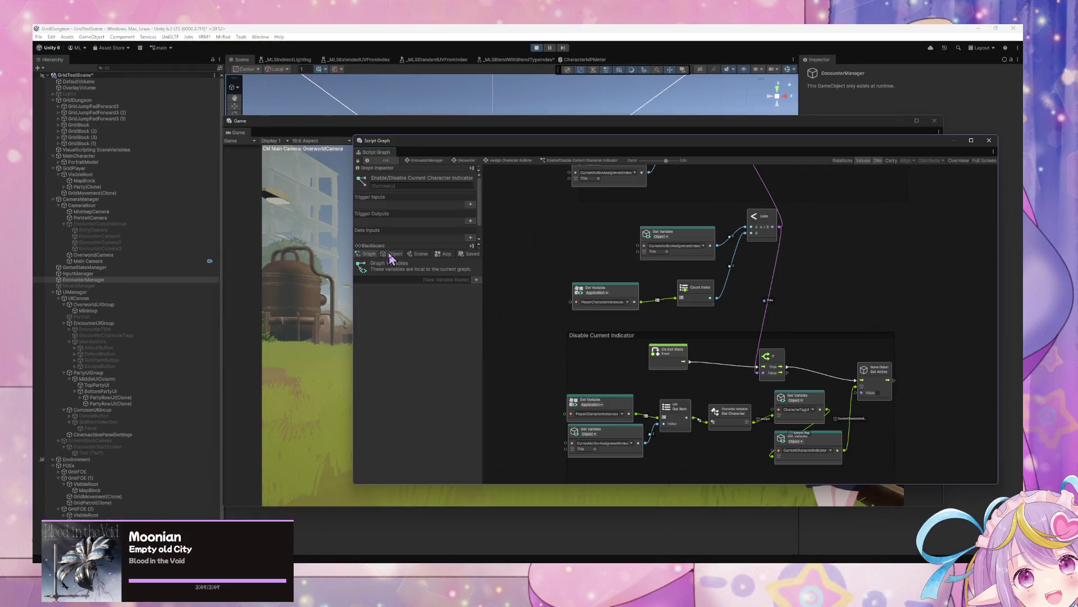
click(391, 254)
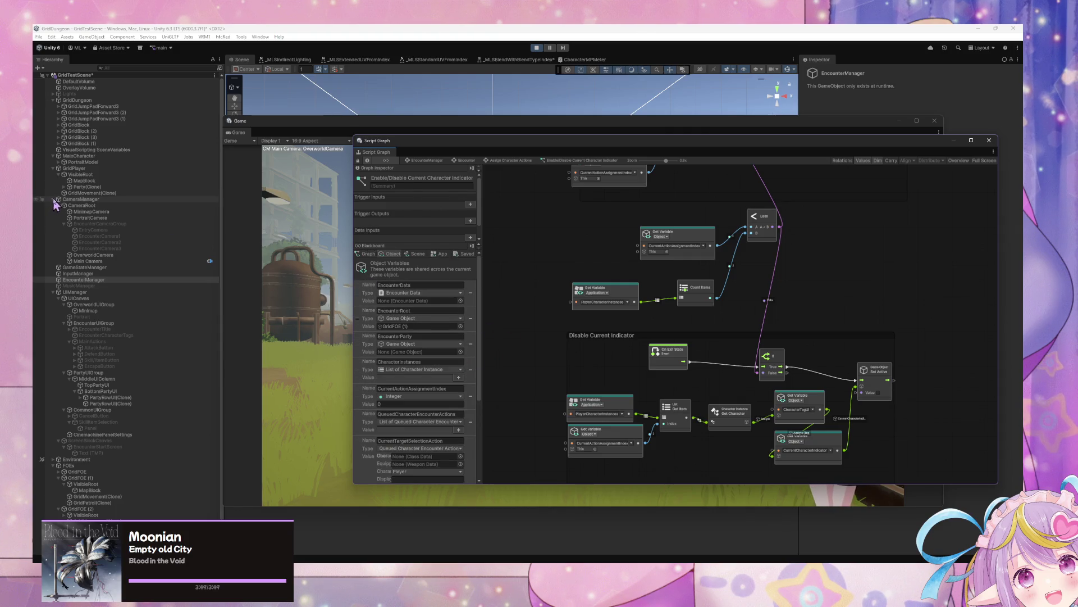
- Browse the Party, GridPlayer and Formation objects' graphs in the Hierarchy, ending on Party
click(58, 163)
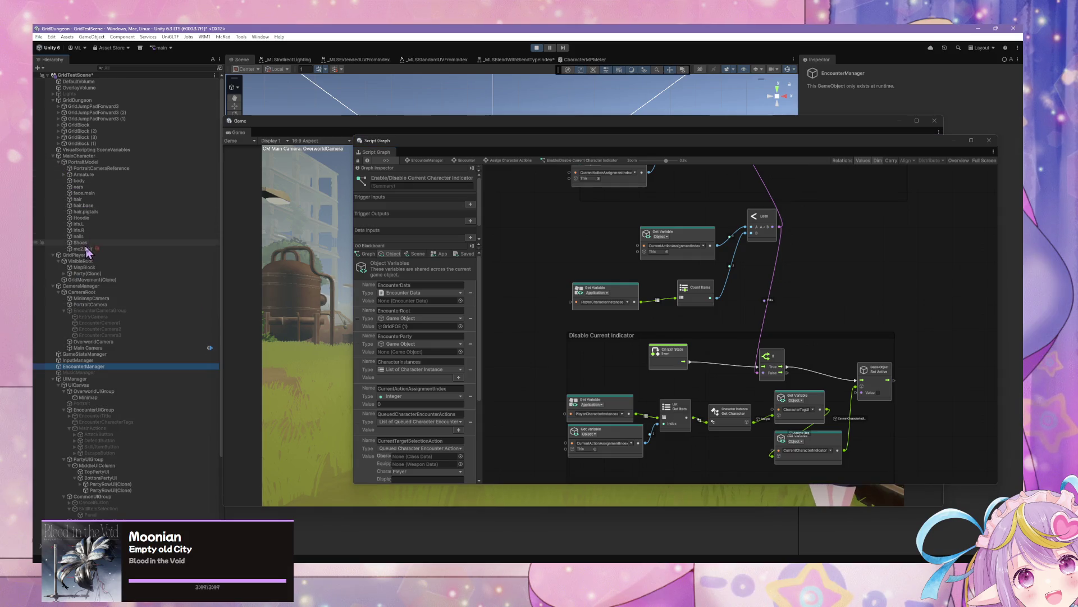
click(64, 273)
click(78, 274)
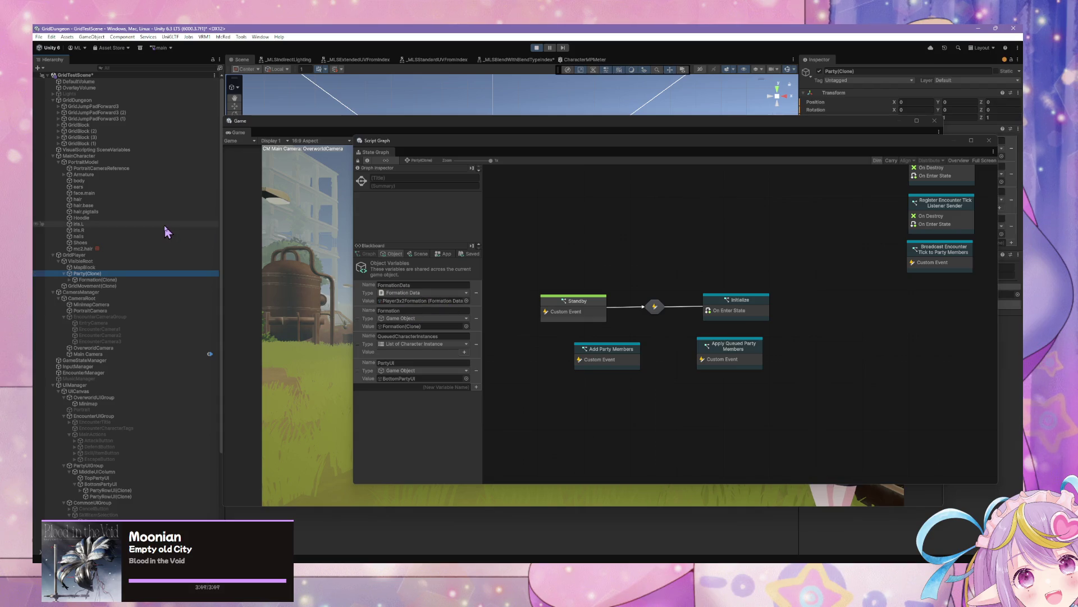
click(114, 256)
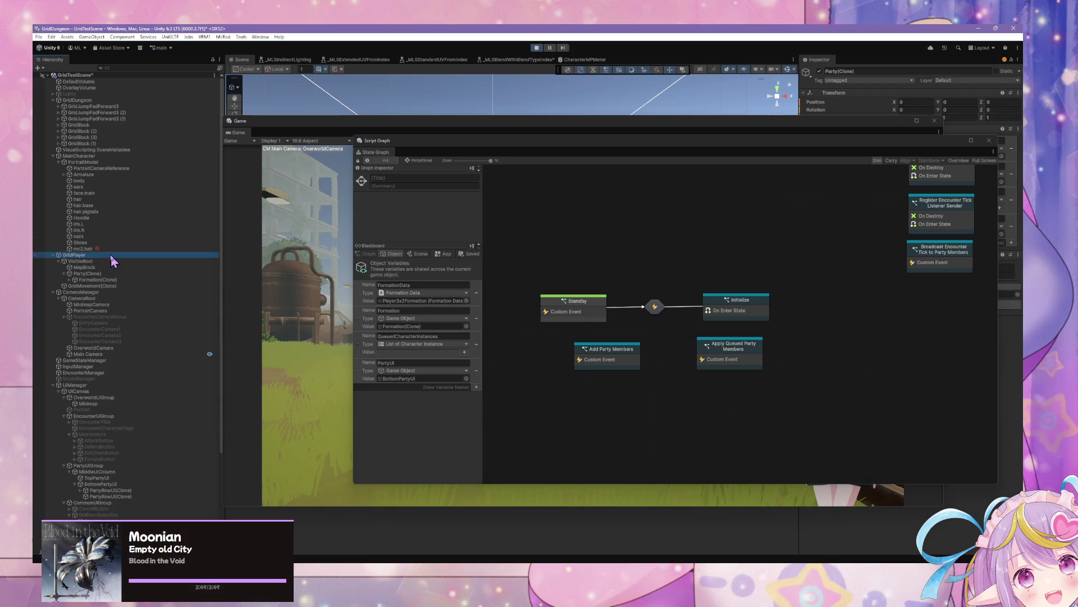
click(95, 280)
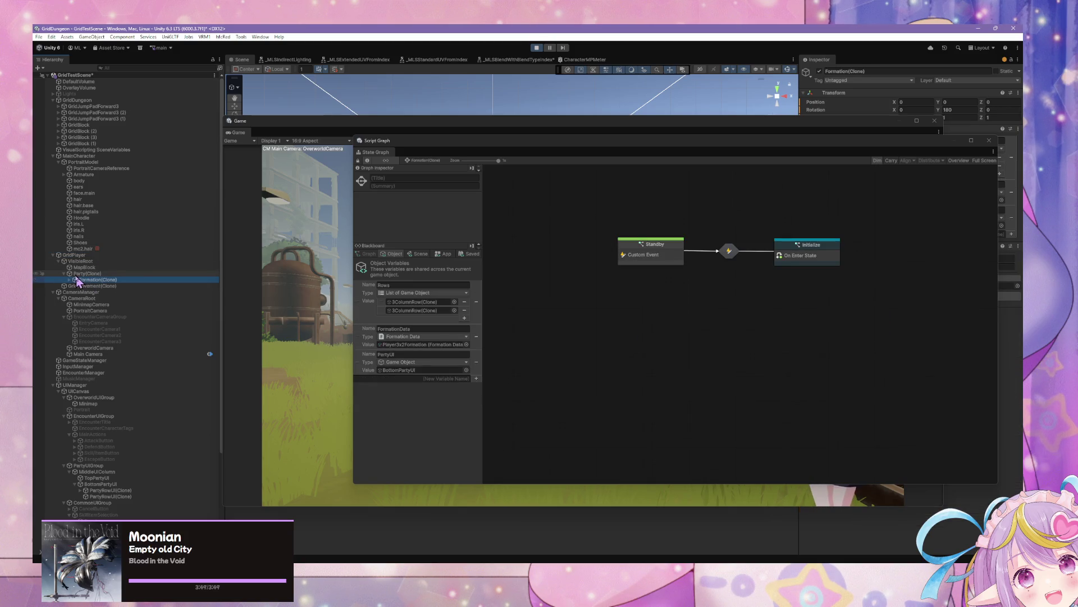
click(74, 274)
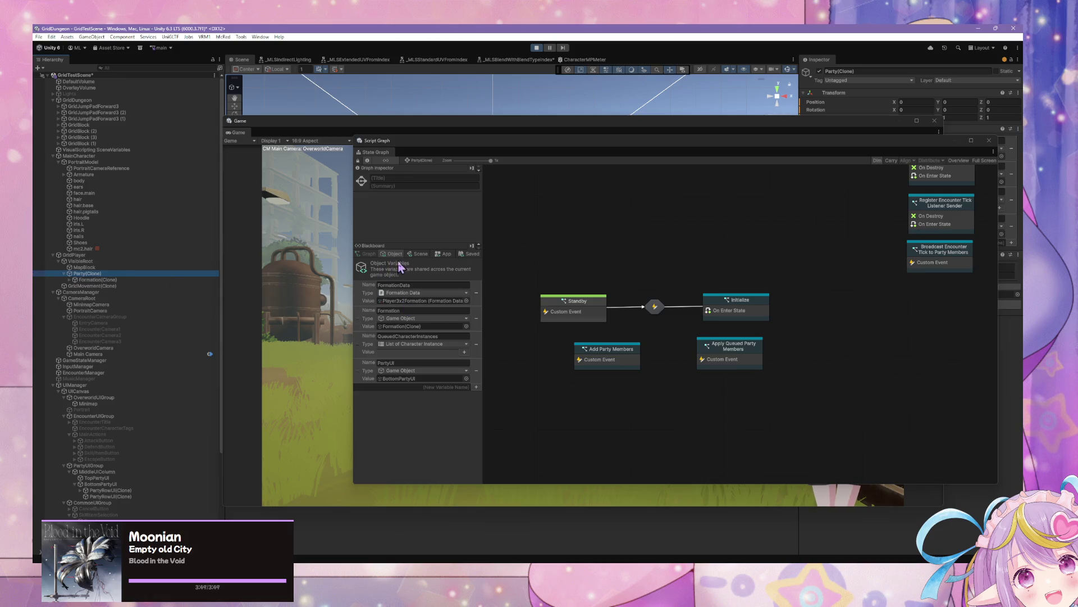
click(70, 280)
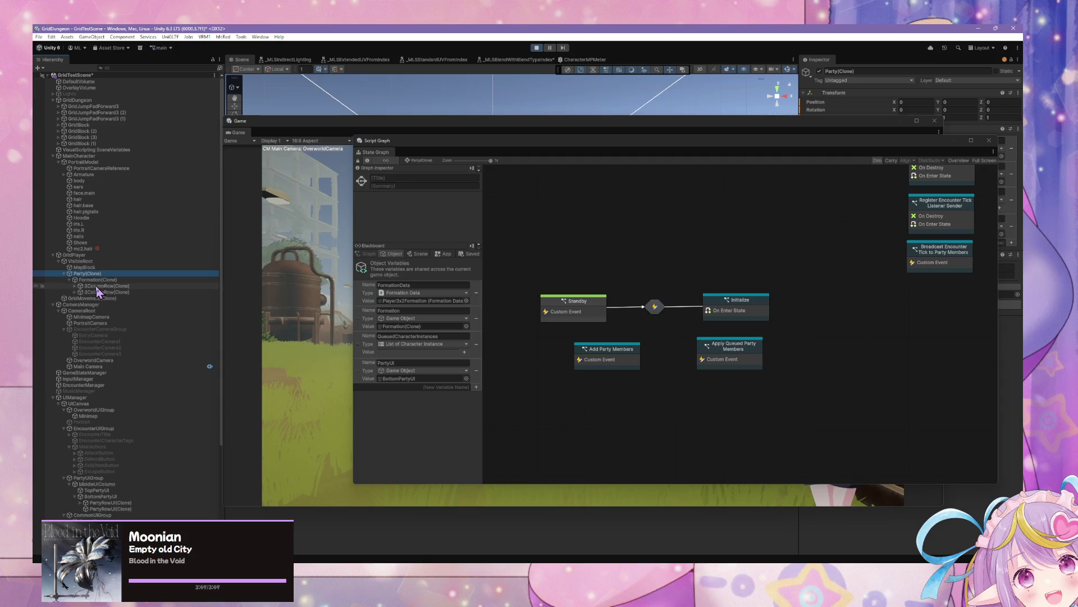
click(96, 286)
click(94, 281)
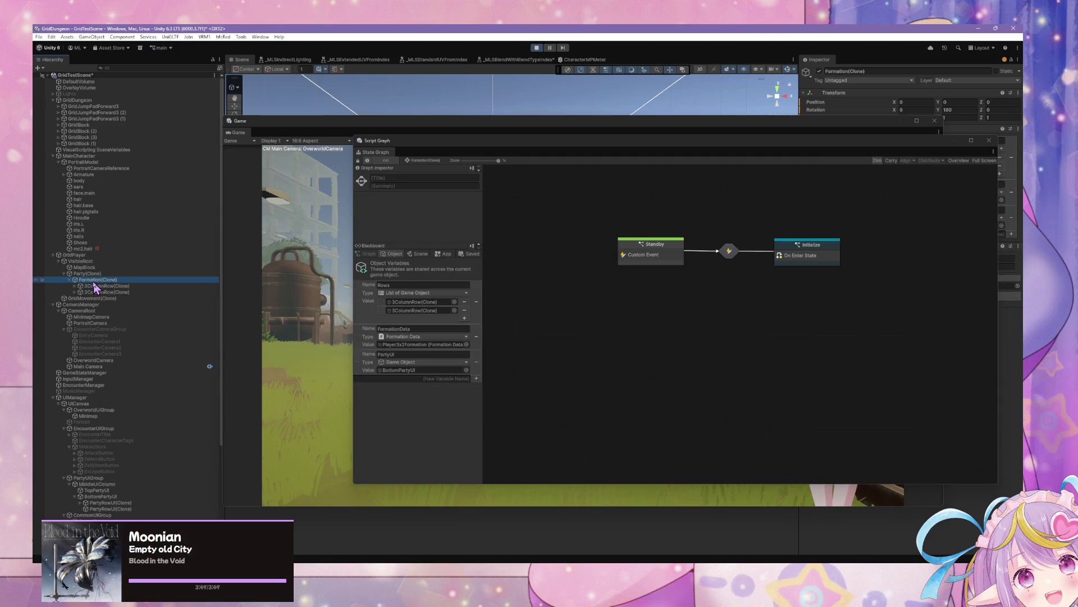
key(Up)
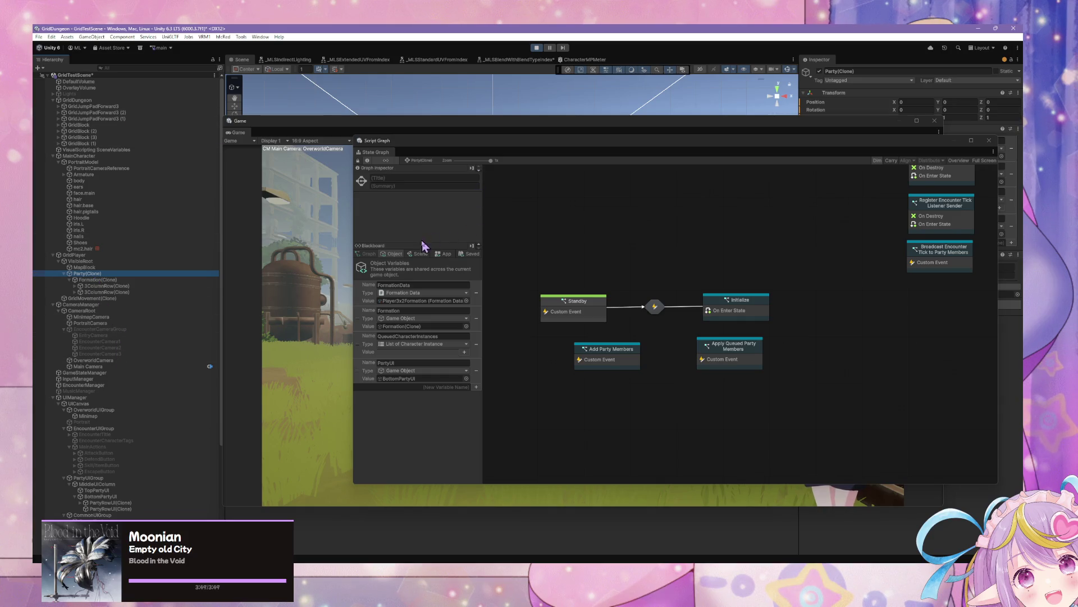
- Show the App variables and view the Initialize state's script graph before returning to Party
click(442, 255)
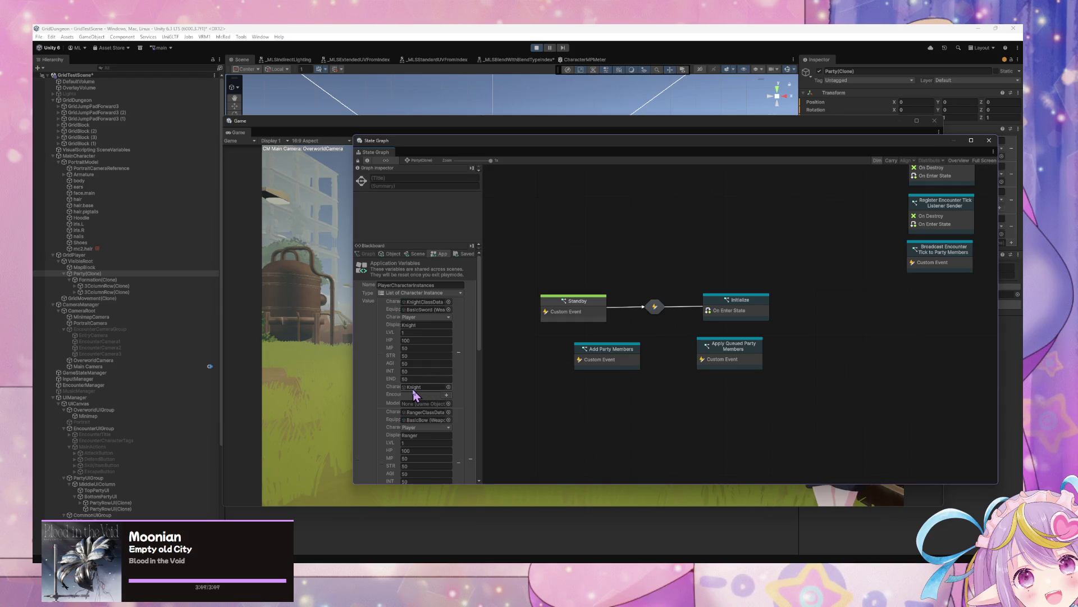
double_click(748, 306)
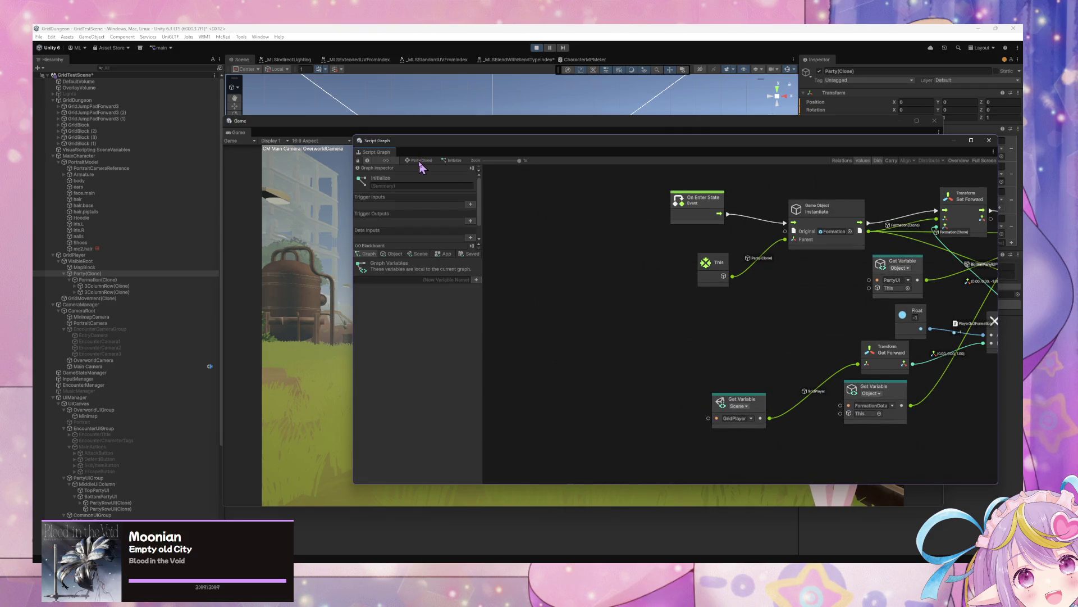
click(419, 161)
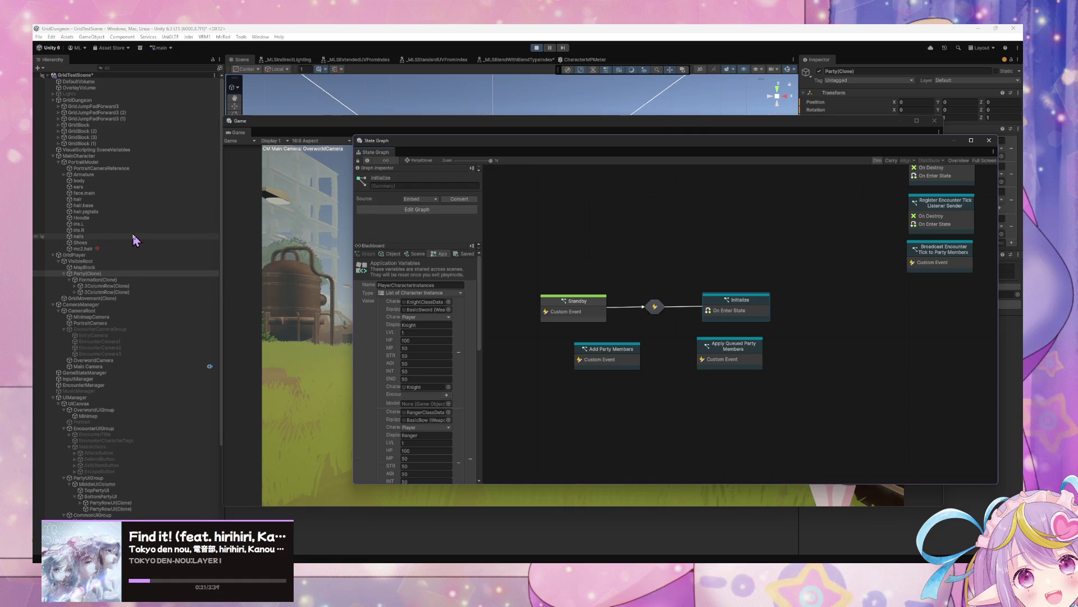
scroll(135, 240, down, 6)
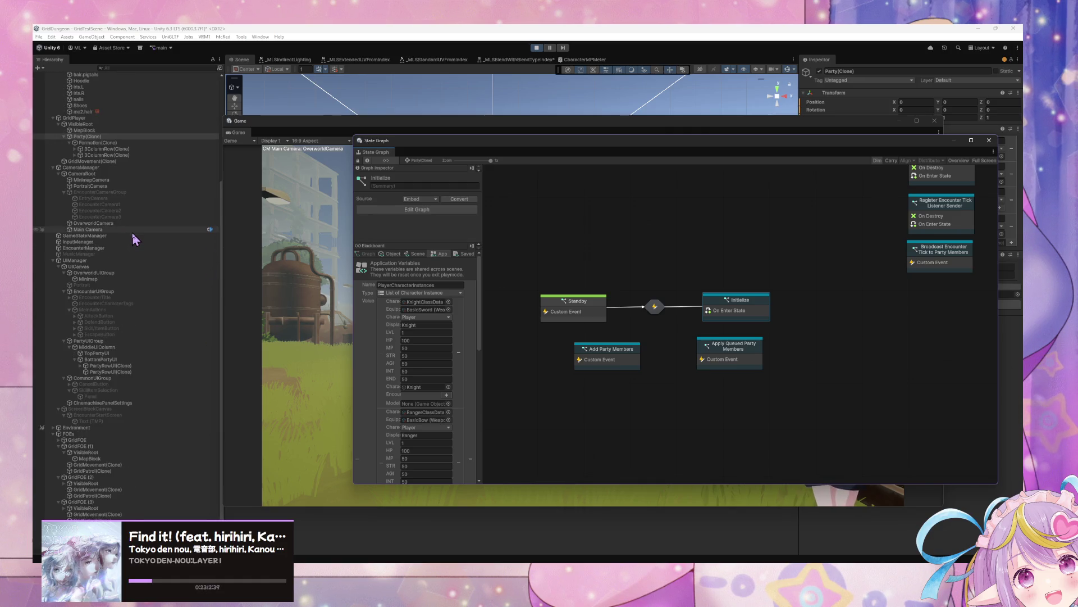
scroll(135, 240, up, 5)
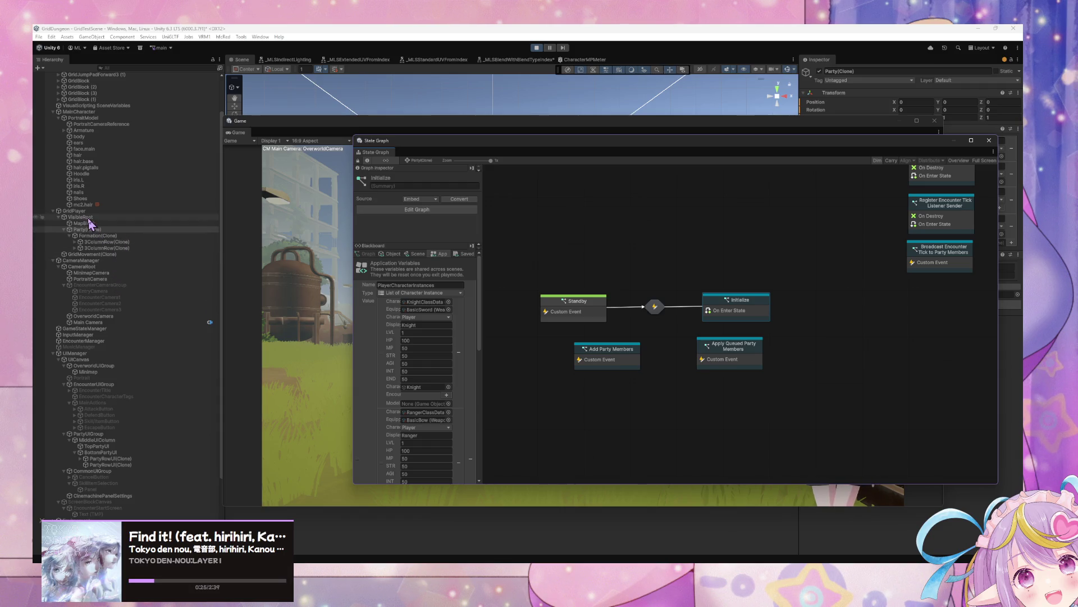
scroll(79, 210, up, 1)
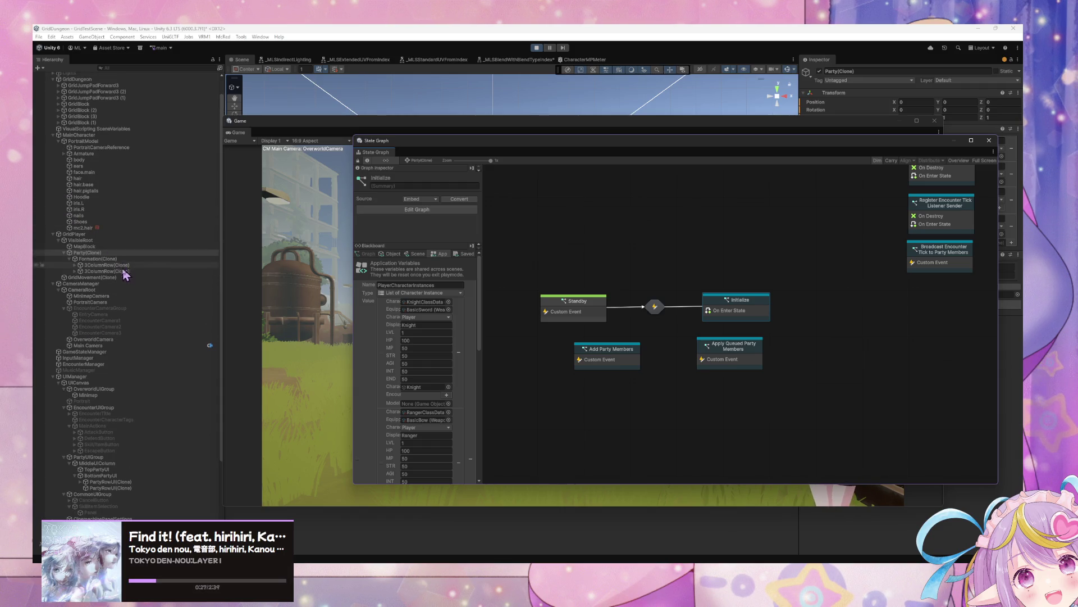
click(111, 365)
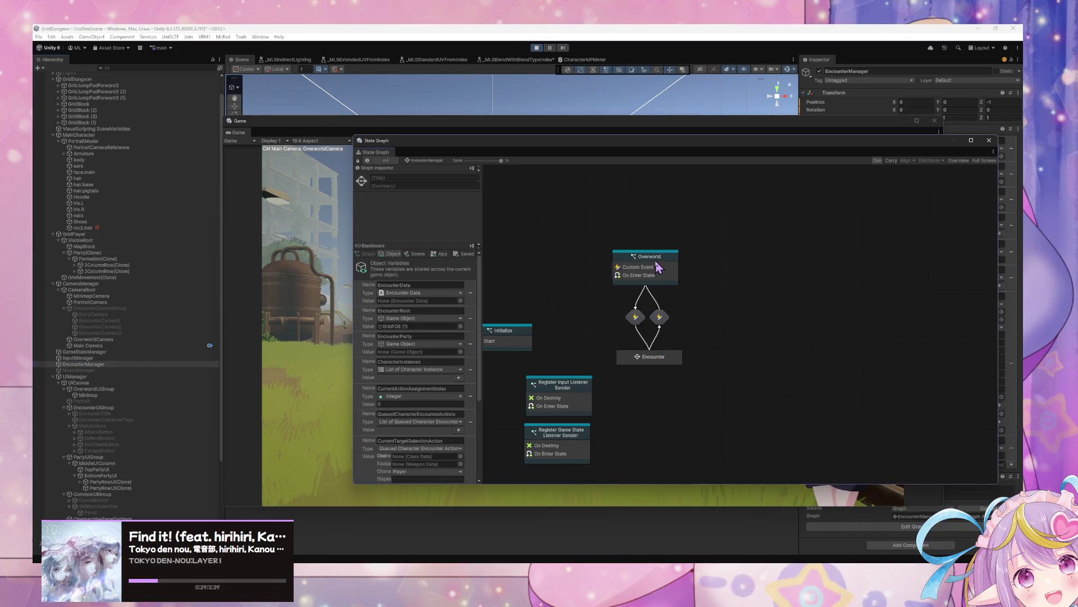
- View the Overworld state's graph, then open Encounter and its Assign Character Actions state
double_click(674, 308)
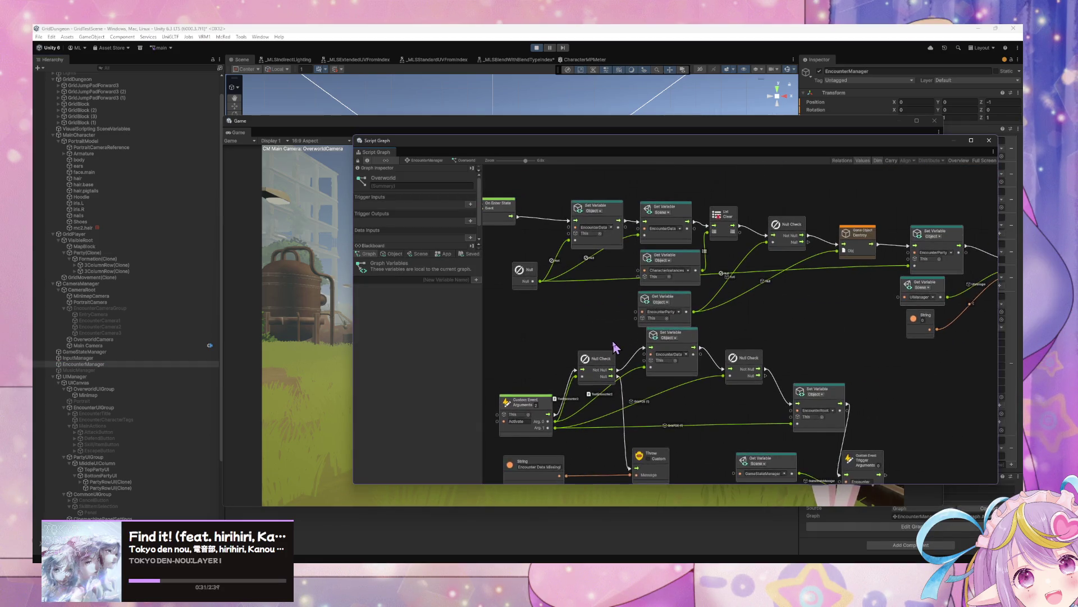
click(418, 161)
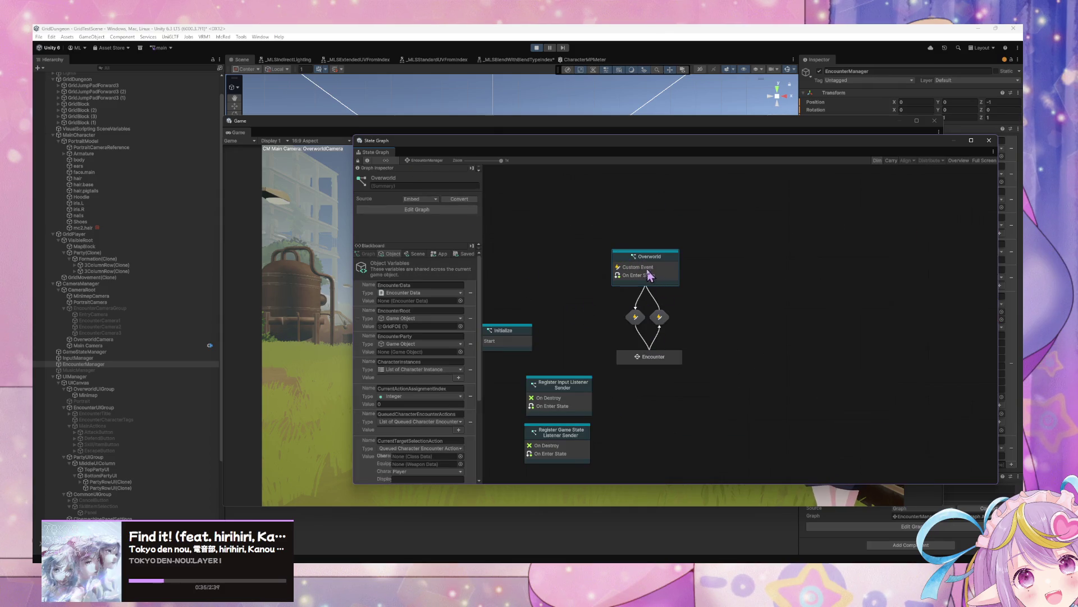
double_click(650, 355)
double_click(706, 213)
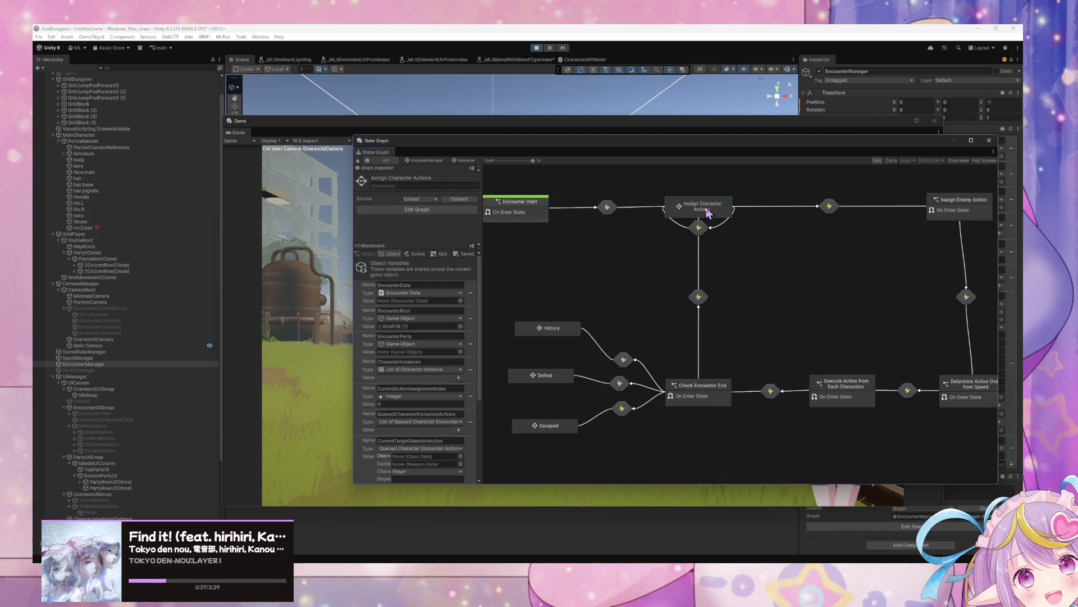
- Open the indicator graph, shift the Disable Current Indicator group, and delete the two Get Variable nodes
double_click(572, 375)
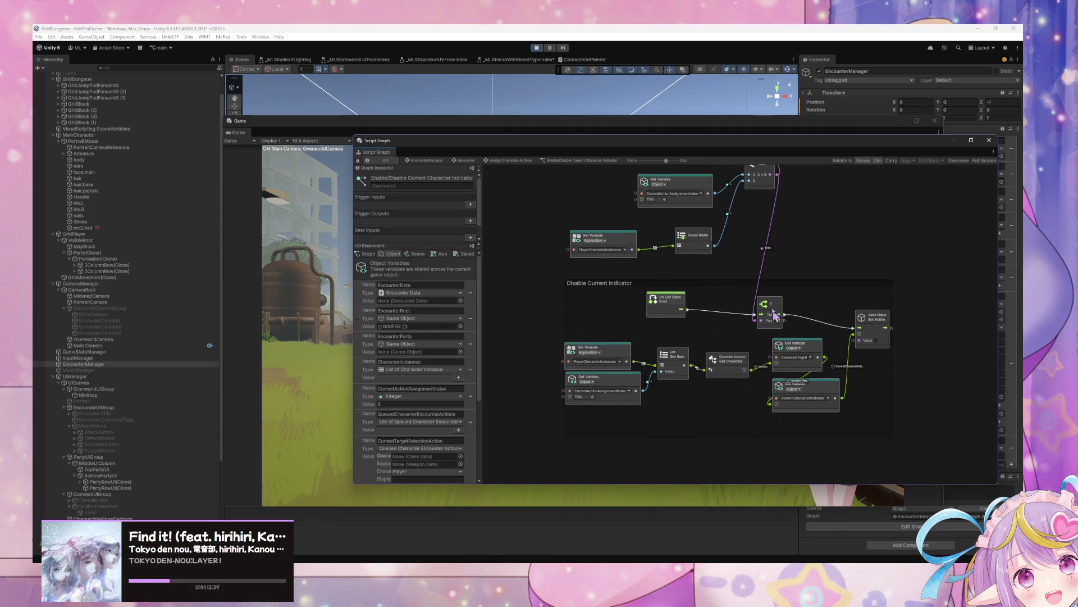
drag(702, 286, 701, 301)
mouse_move(875, 437)
mouse_down()
mouse_move(564, 355)
mouse_move(860, 406)
mouse_up()
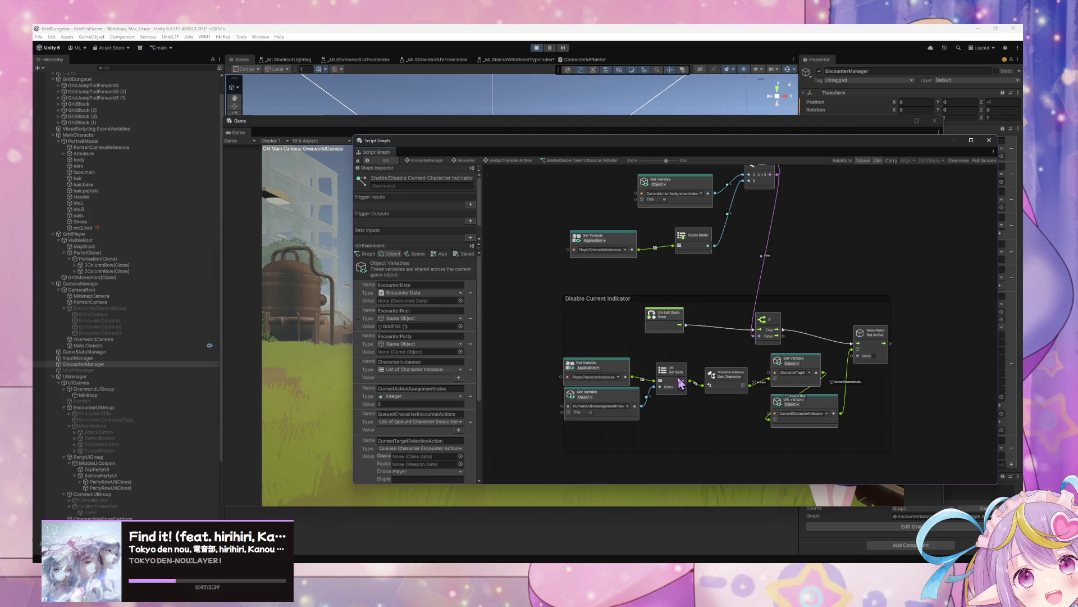
key(Delete)
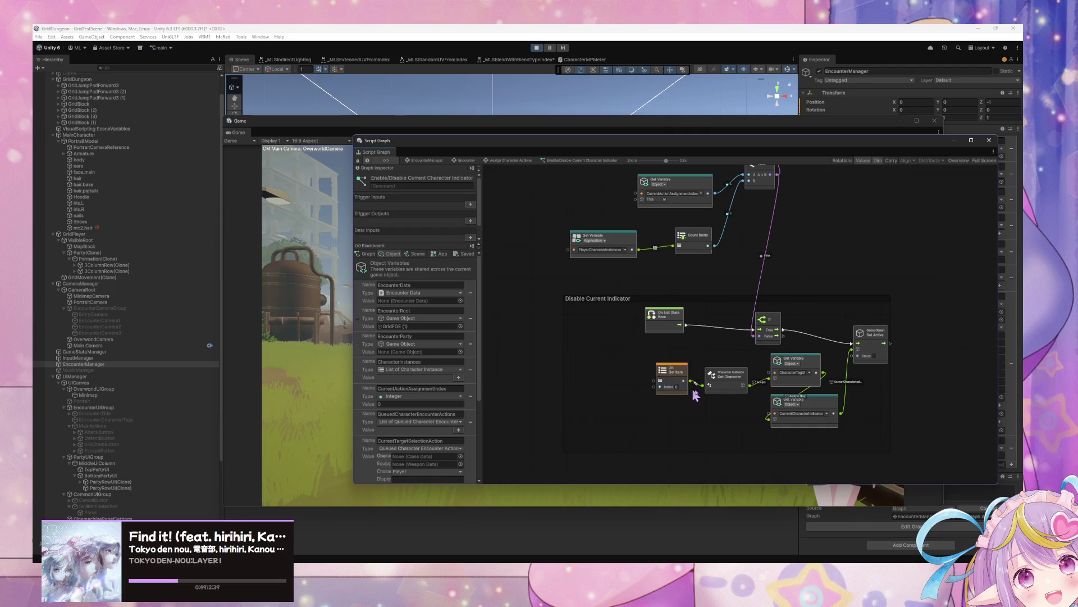
mouse_move(856, 434)
mouse_down()
mouse_move(773, 376)
mouse_move(841, 439)
mouse_up()
click(741, 379)
- Add an App PlayerCharacterInstances variable node and delete the Get Item node
click(416, 254)
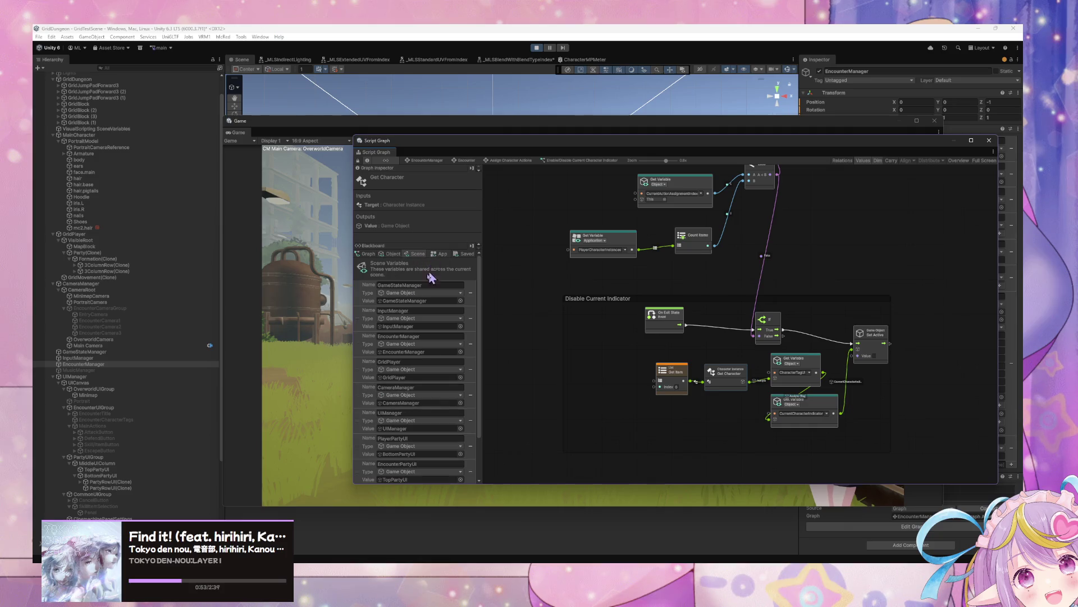
click(442, 255)
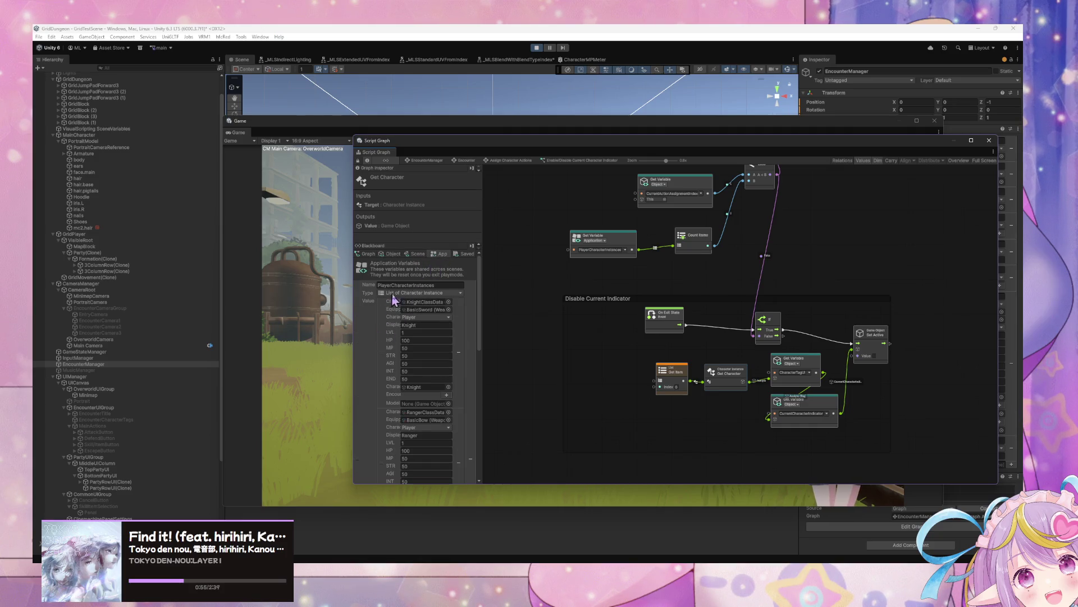
mouse_move(372, 402)
mouse_down()
mouse_move(589, 374)
mouse_move(650, 400)
mouse_move(564, 383)
mouse_move(632, 367)
mouse_up()
click(662, 382)
key(Delete)
- Move On Exit State left and delete the If node
drag(673, 319, 621, 317)
right_click(663, 324)
click(730, 298)
click(774, 327)
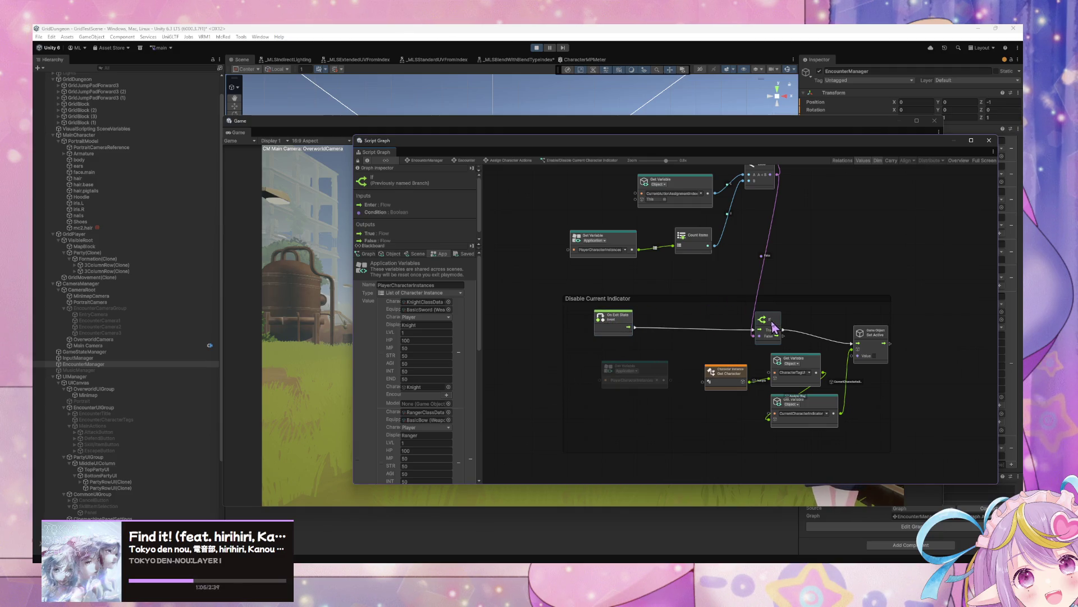
key(Delete)
right_click(743, 339)
text(for each)
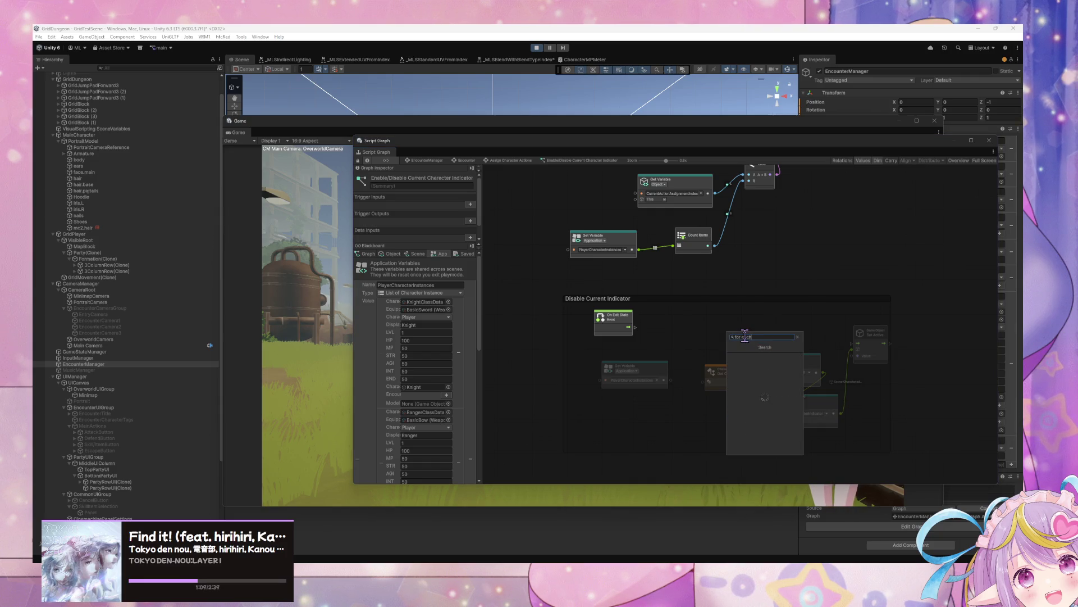
- Add a For Each Loop after On Exit State, wiring Body to Set Active and Item to Get Character
key(Return)
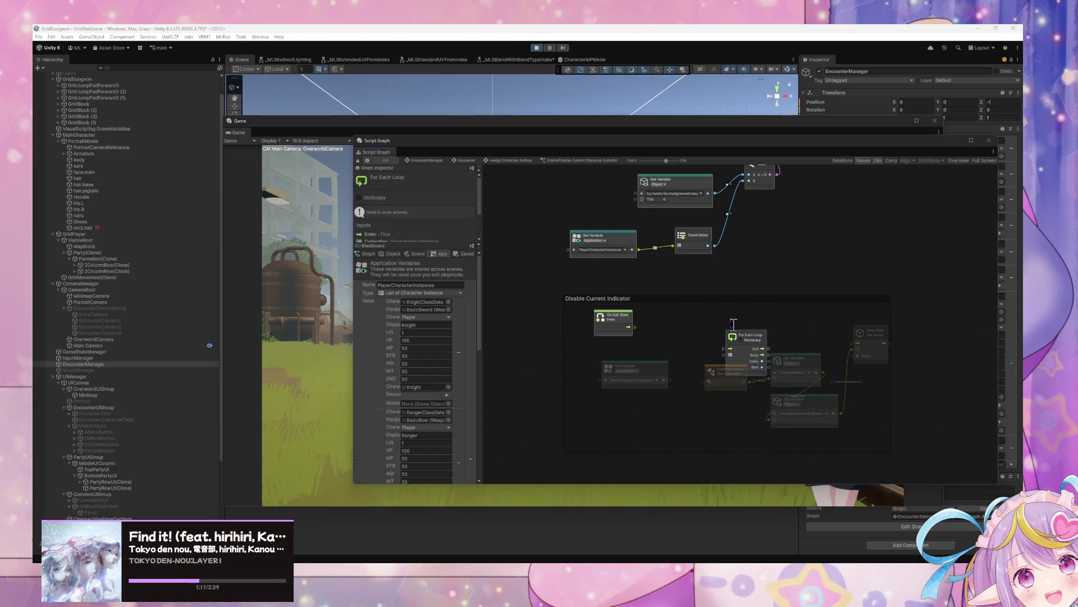
mouse_move(724, 332)
mouse_down()
mouse_move(675, 308)
mouse_move(653, 331)
mouse_move(664, 380)
mouse_up()
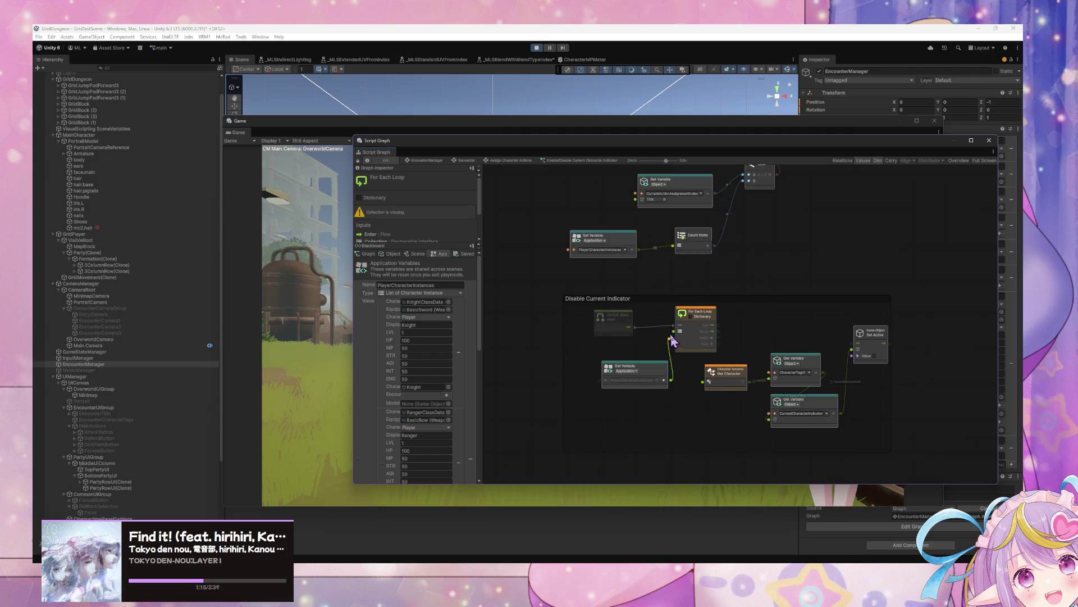
drag(739, 340, 857, 343)
mouse_move(719, 344)
mouse_down()
mouse_move(855, 356)
mouse_move(741, 359)
mouse_move(698, 387)
mouse_move(746, 387)
mouse_up()
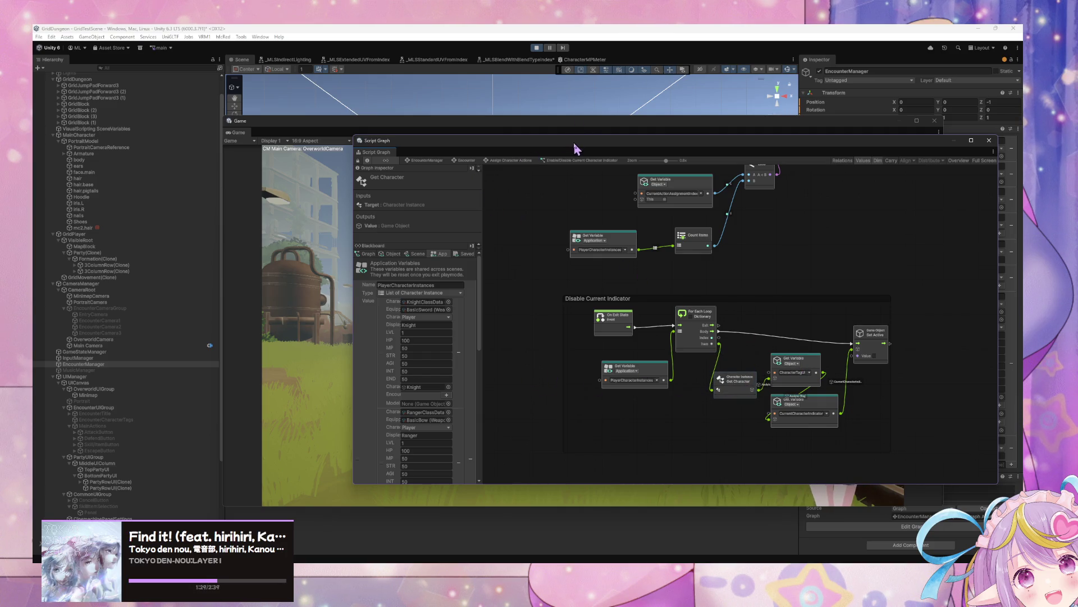
drag(577, 148, 615, 321)
click(612, 235)
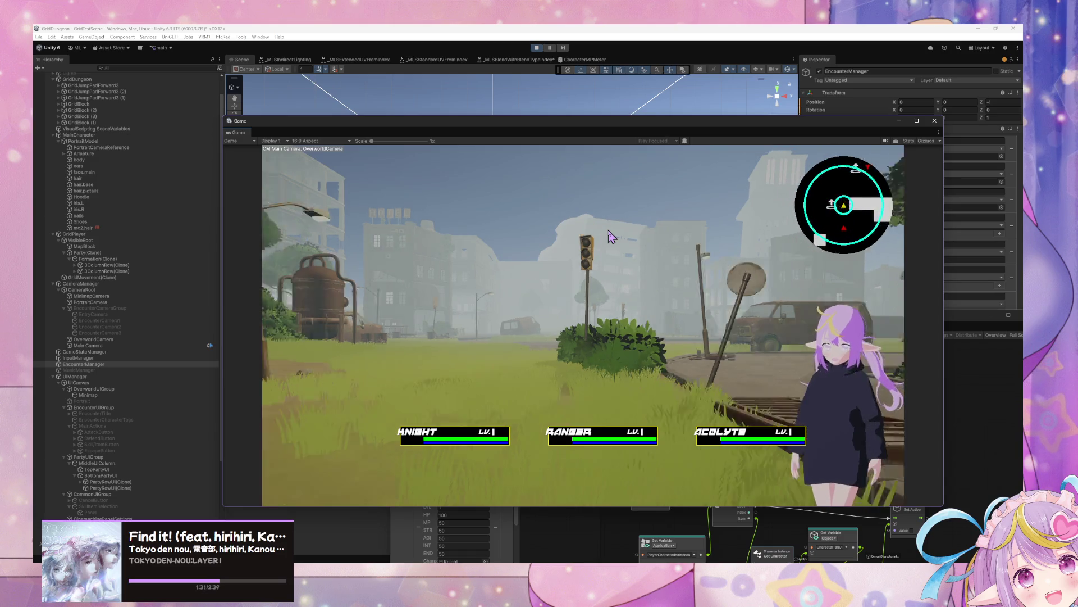
- Walk into an encounter and pick attacks and targets for the KNIGHT, RANGER and ACOLYTE
key(w)
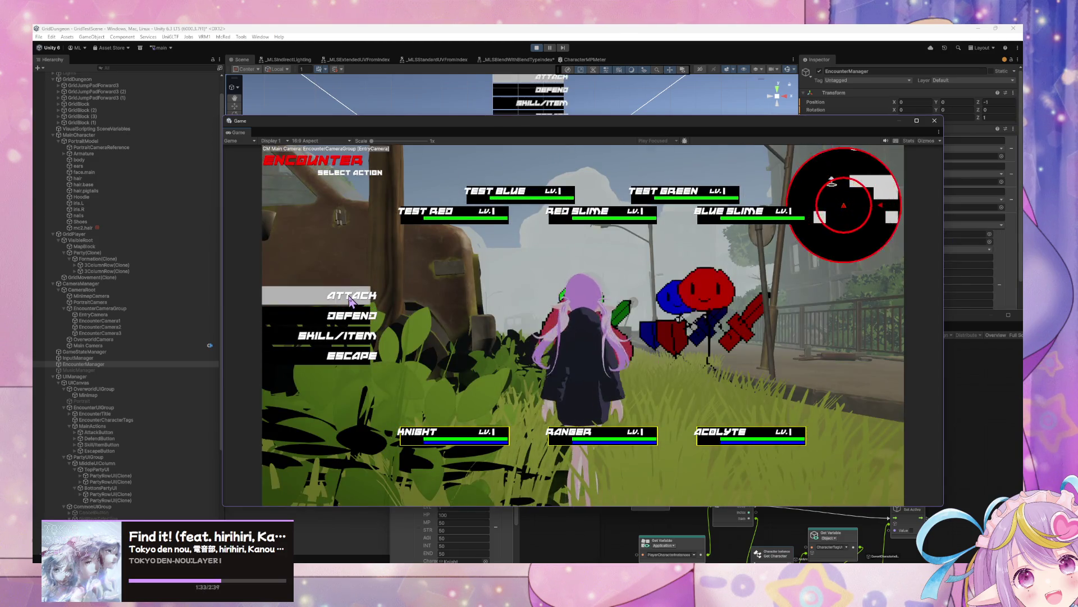
click(350, 302)
click(489, 209)
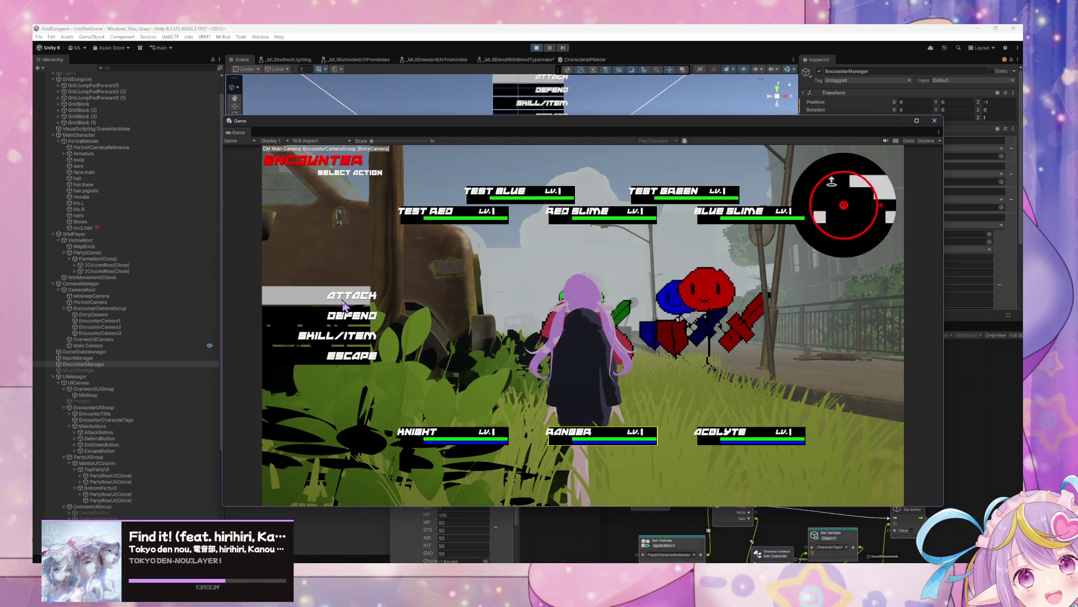
click(344, 305)
click(725, 214)
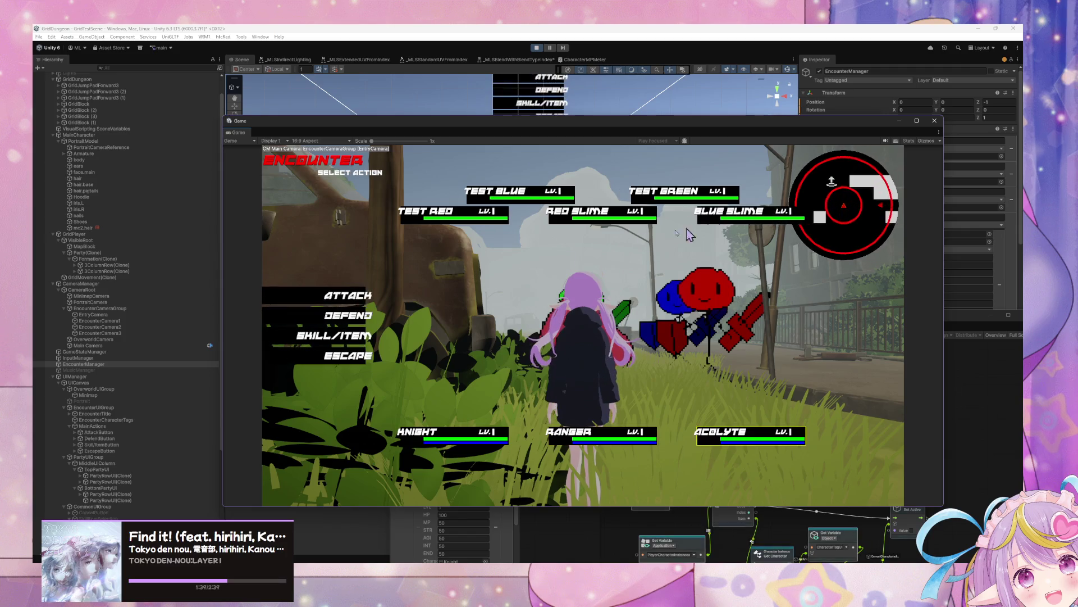
click(344, 302)
click(681, 216)
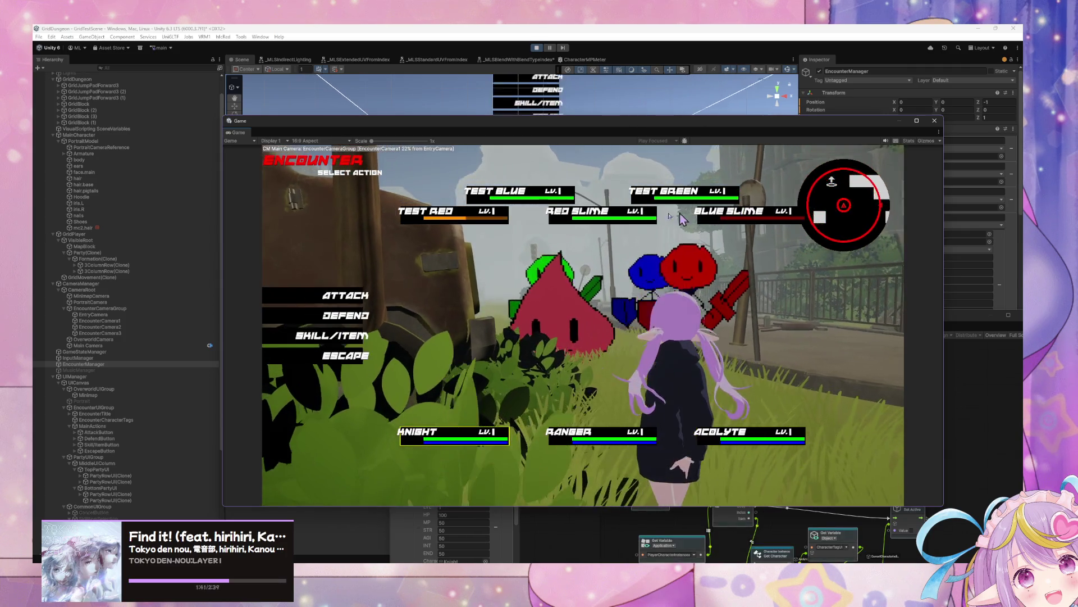
click(331, 294)
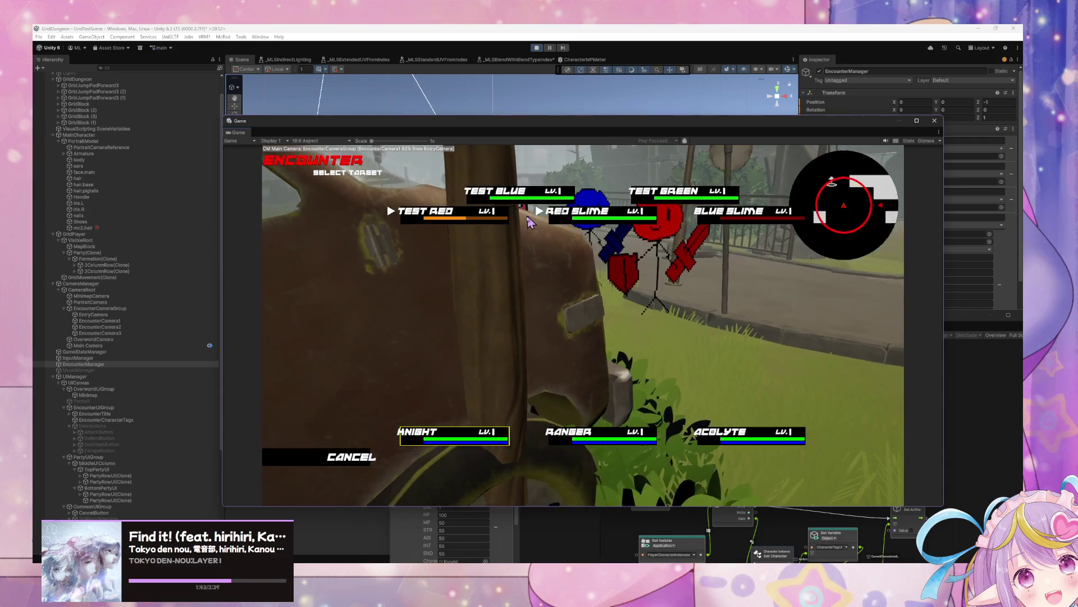
key(Escape)
- Escape the encounter, walk the party forward, and bring the Script Graph back up
click(338, 360)
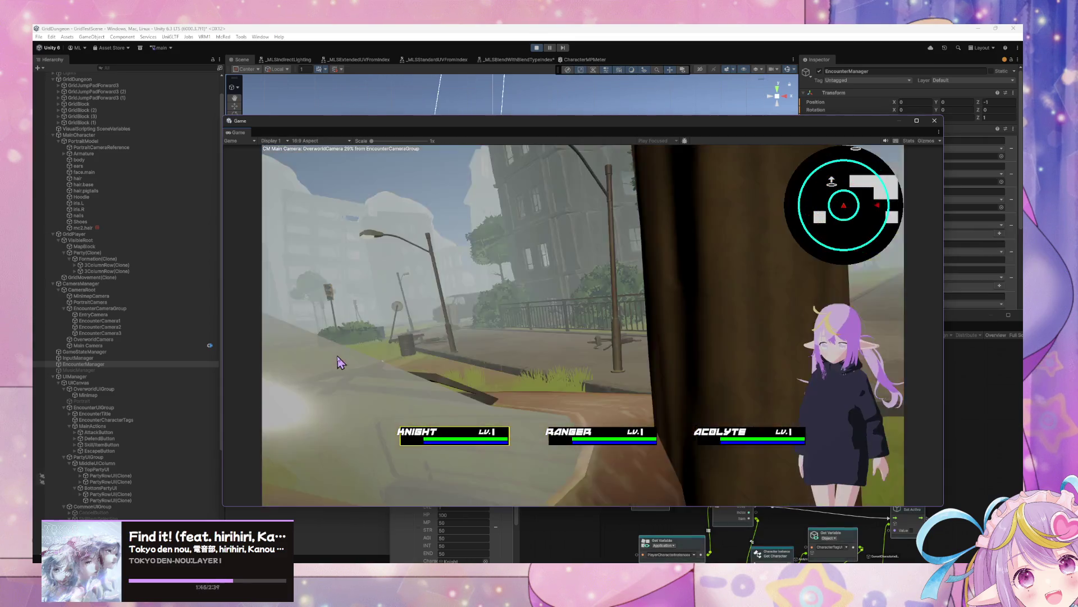
key(w)
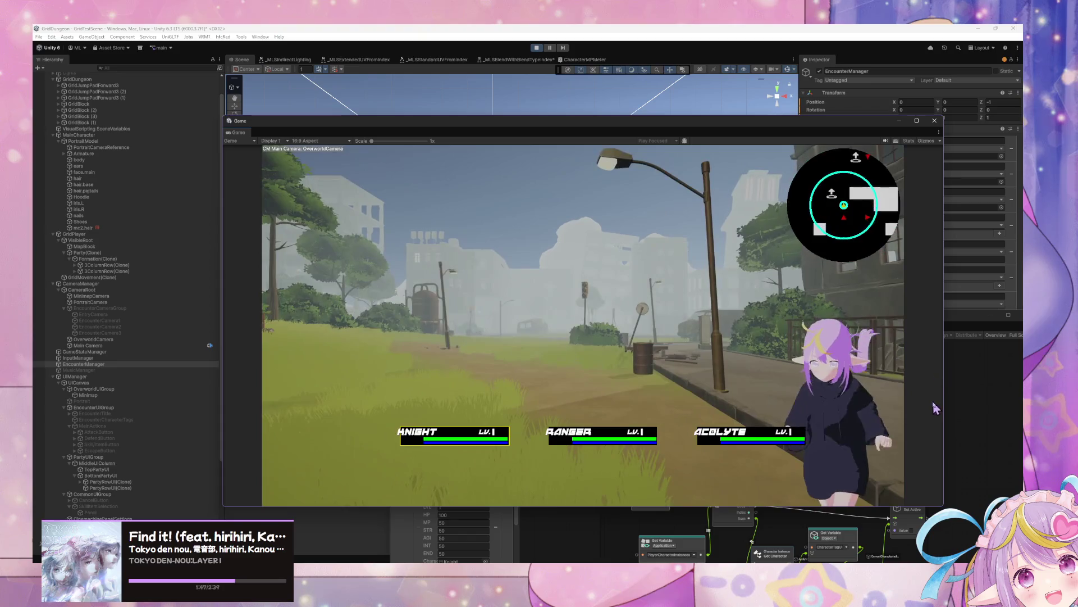
click(970, 414)
drag(710, 322, 606, 158)
- Reframe the graph around the Disable and Enable Current Indicator groups and shift On Enter State further left
mouse_move(478, 276)
mouse_down()
mouse_move(892, 462)
mouse_move(887, 473)
mouse_up()
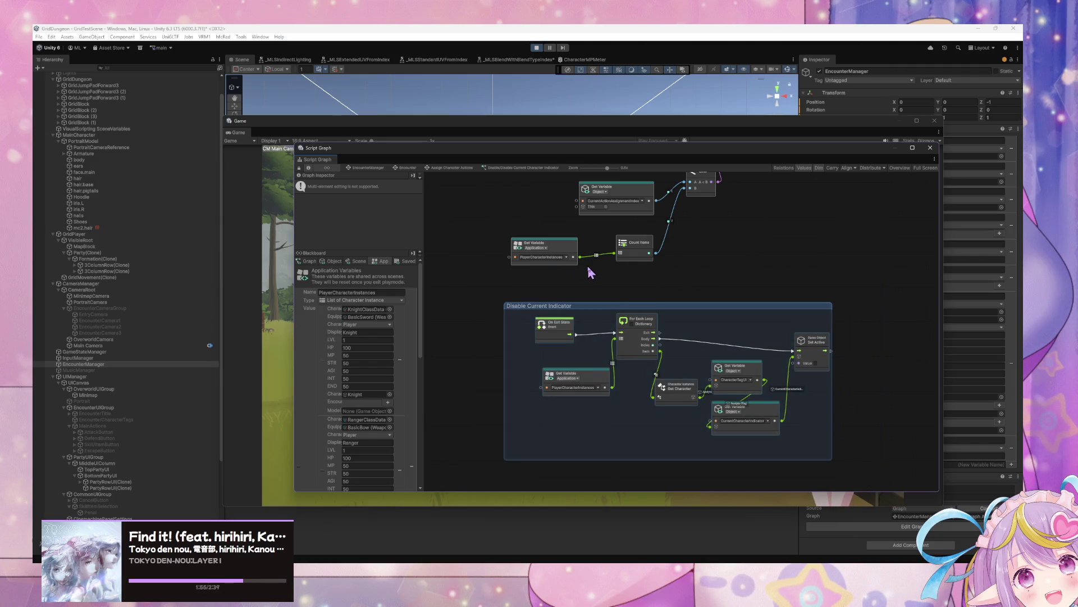
drag(578, 238, 629, 270)
click(551, 270)
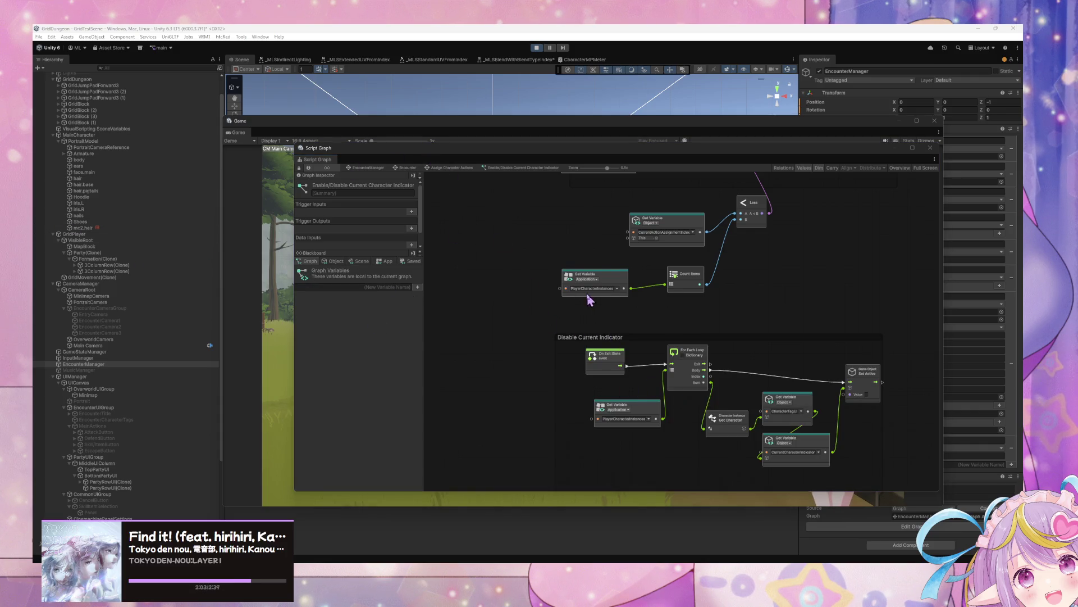
scroll(589, 300, down, 1)
mouse_move(536, 302)
mouse_down()
mouse_move(857, 478)
mouse_move(844, 441)
mouse_up()
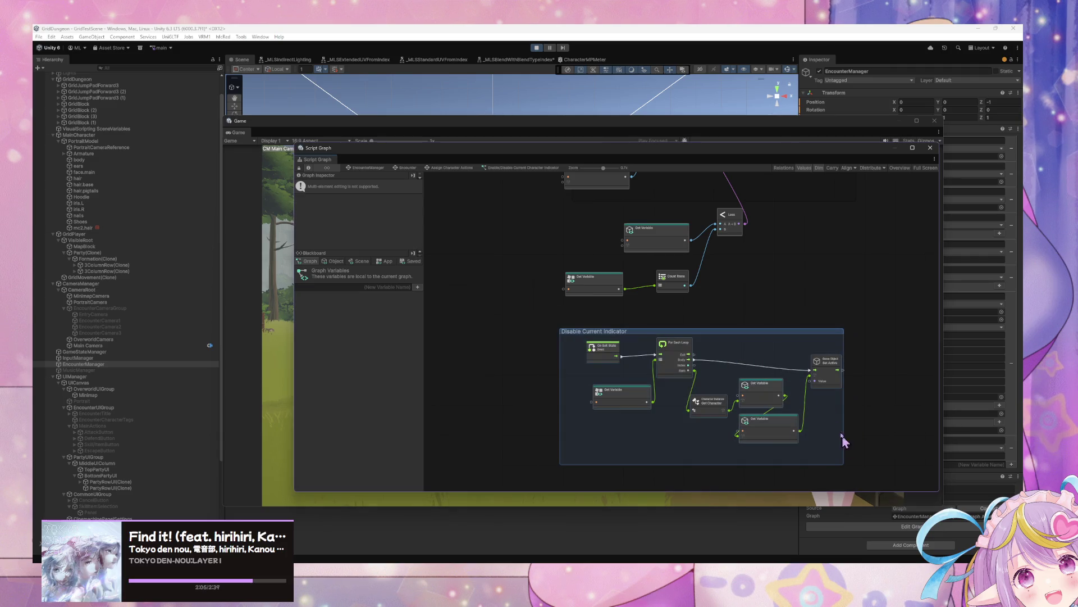
scroll(802, 372, up, 1)
scroll(803, 374, down, 2)
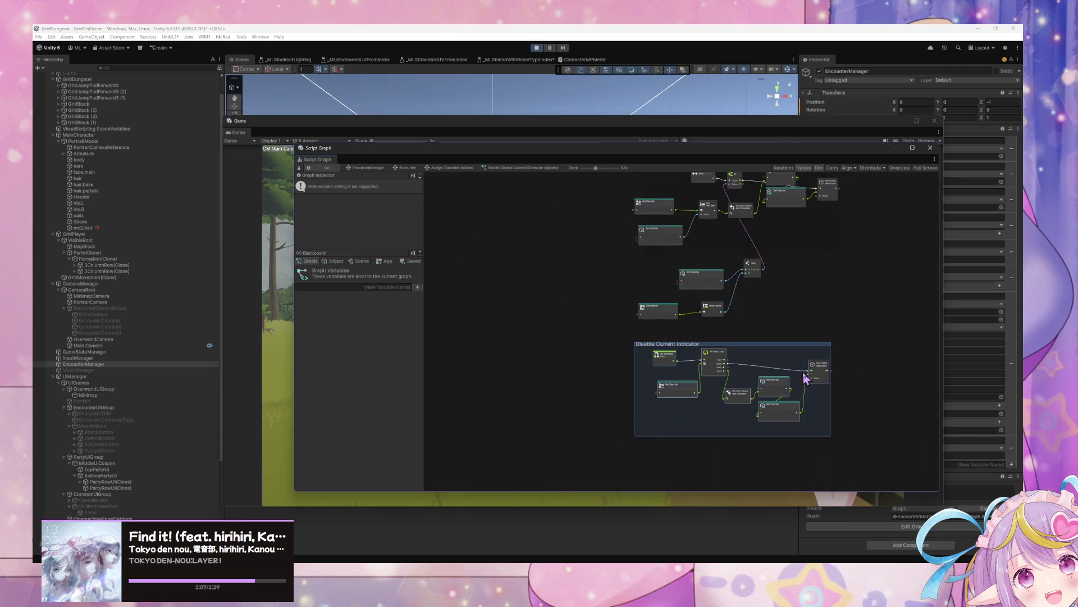
scroll(805, 378, up, 2)
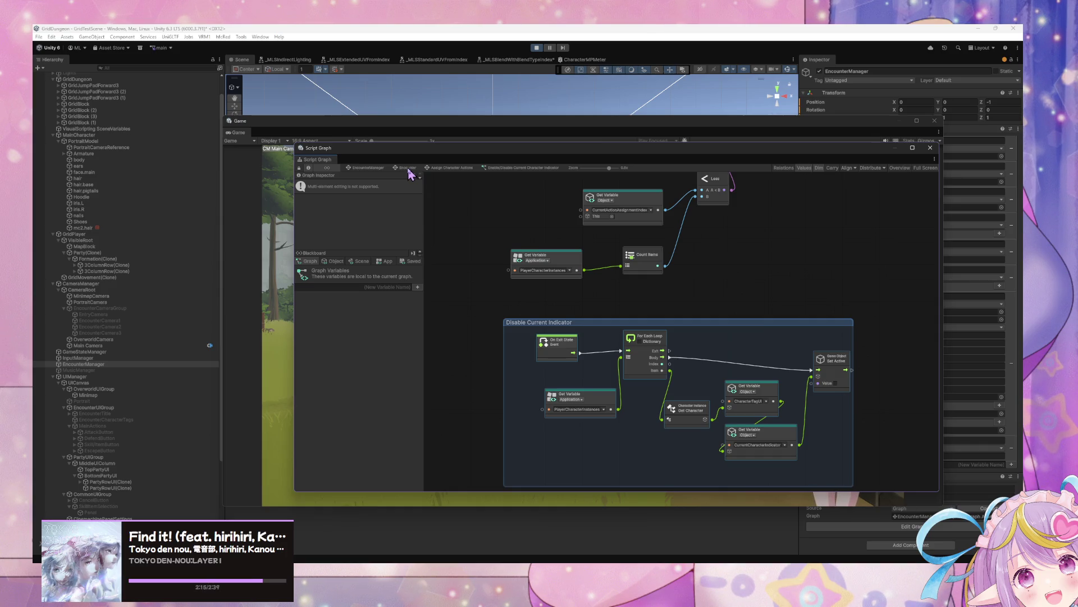
scroll(640, 270, up, 5)
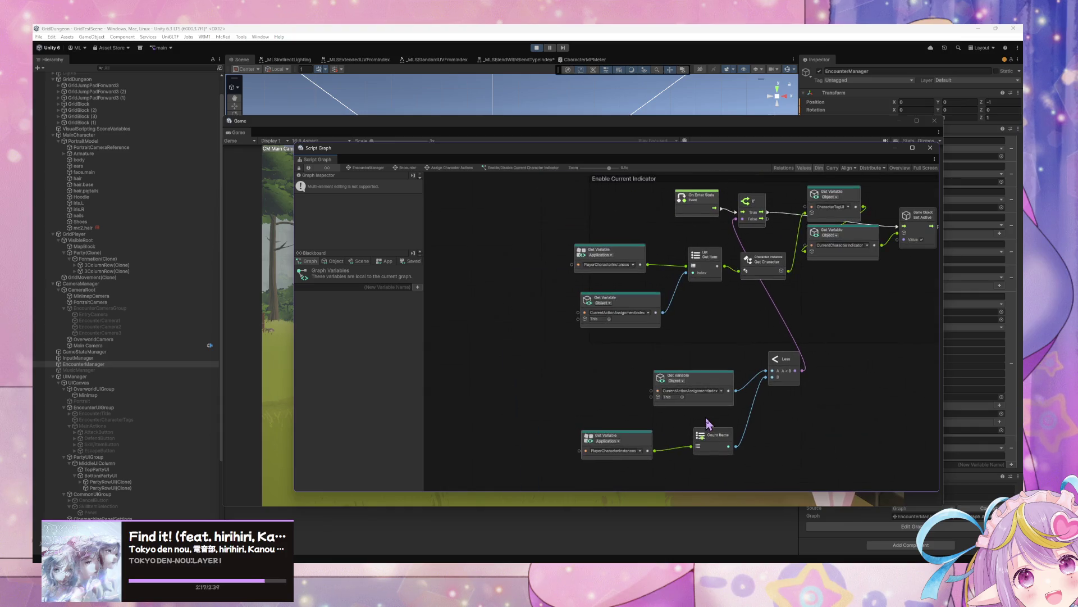
mouse_move(629, 429)
mouse_down()
mouse_move(558, 298)
mouse_move(681, 308)
mouse_move(578, 421)
mouse_move(698, 306)
mouse_move(652, 241)
mouse_move(668, 207)
mouse_move(618, 261)
mouse_up()
scroll(618, 261, up, 5)
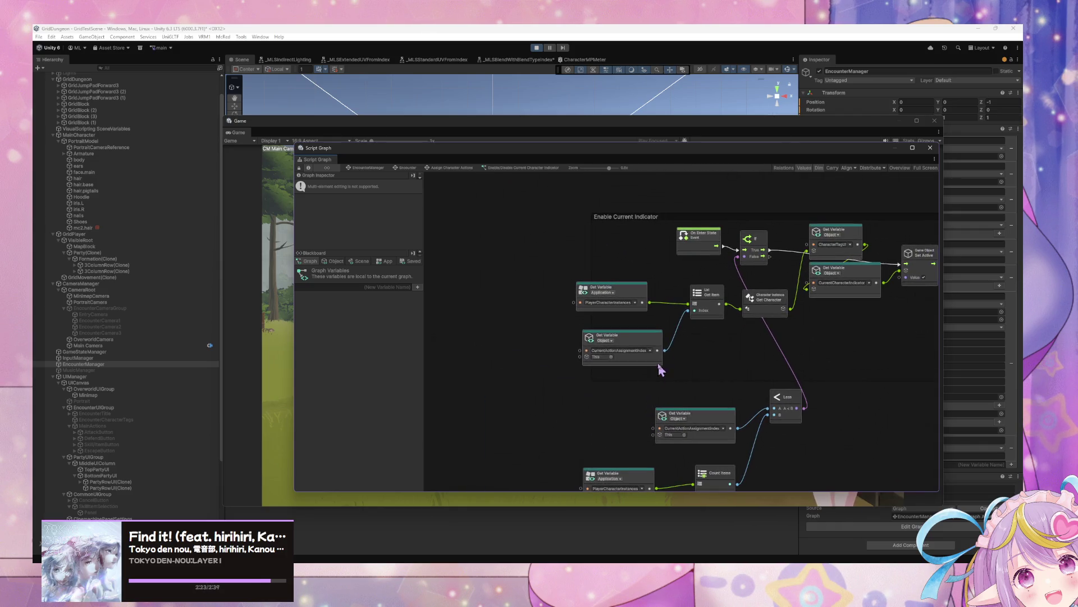
mouse_move(702, 204)
mouse_down()
mouse_move(597, 208)
mouse_move(605, 219)
mouse_up()
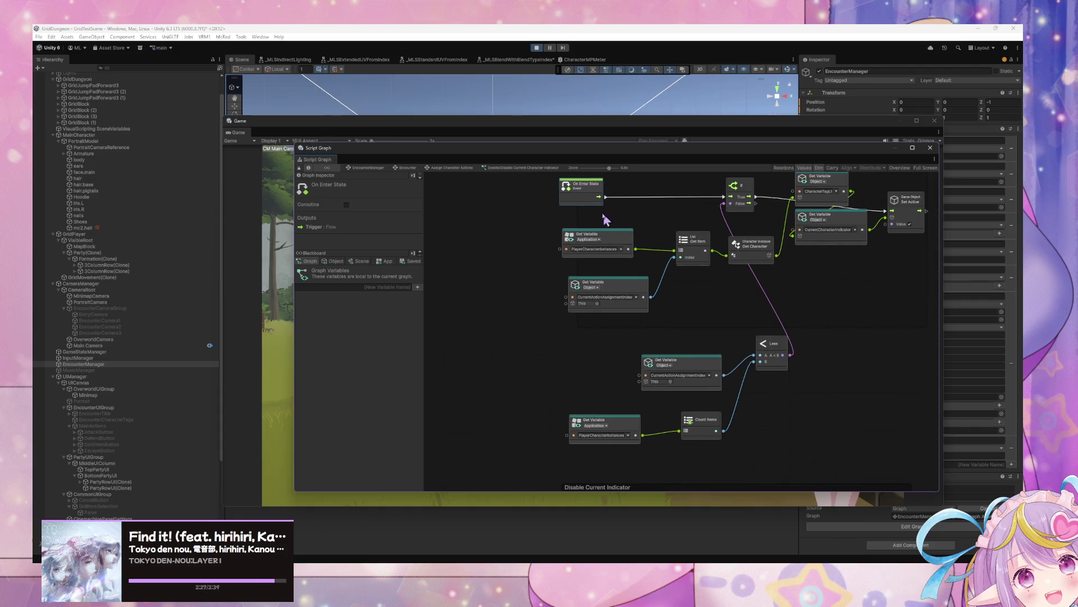
- Wire On Enter State into the disable For Each Loop, and its Set Active into the enable If
scroll(638, 267, down, 5)
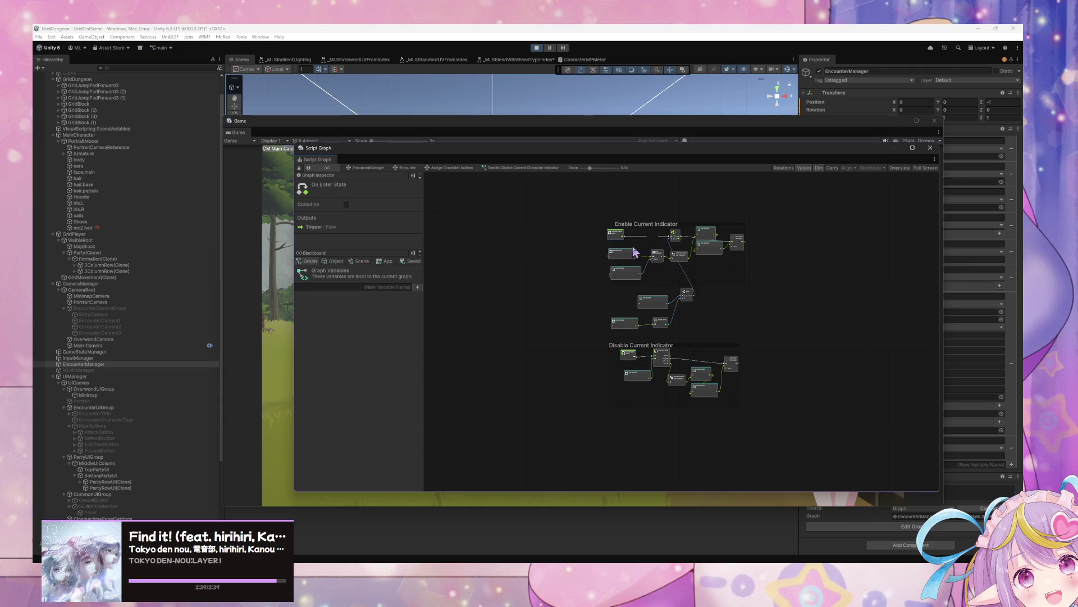
scroll(646, 272, up, 5)
drag(594, 193, 653, 436)
drag(826, 453, 683, 193)
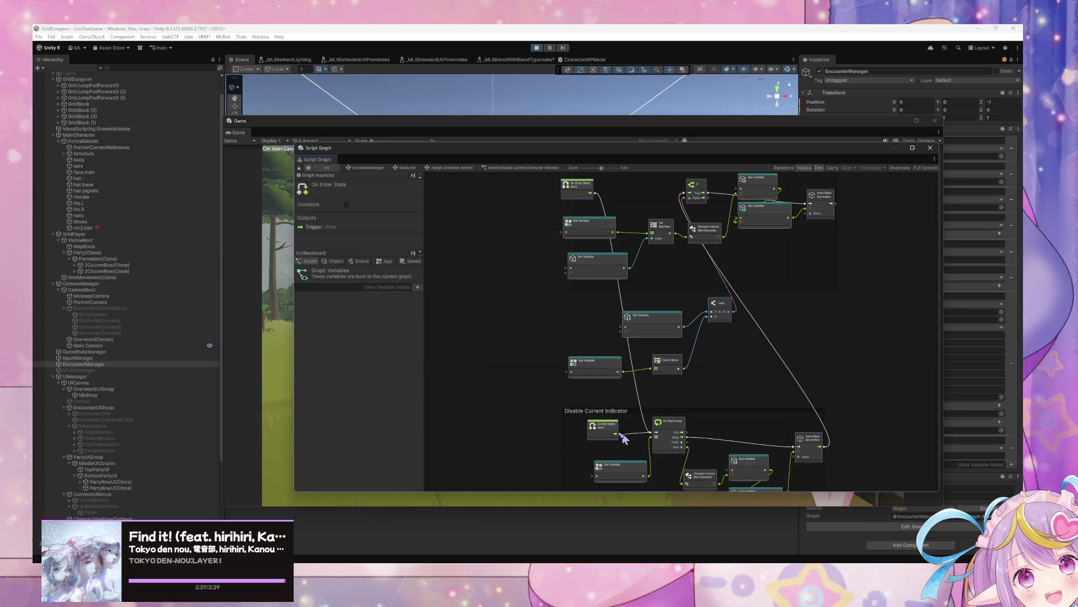
- Place the Disable group before the Enable group, with On Enter State at the far left
click(598, 385)
scroll(603, 393, up, 4)
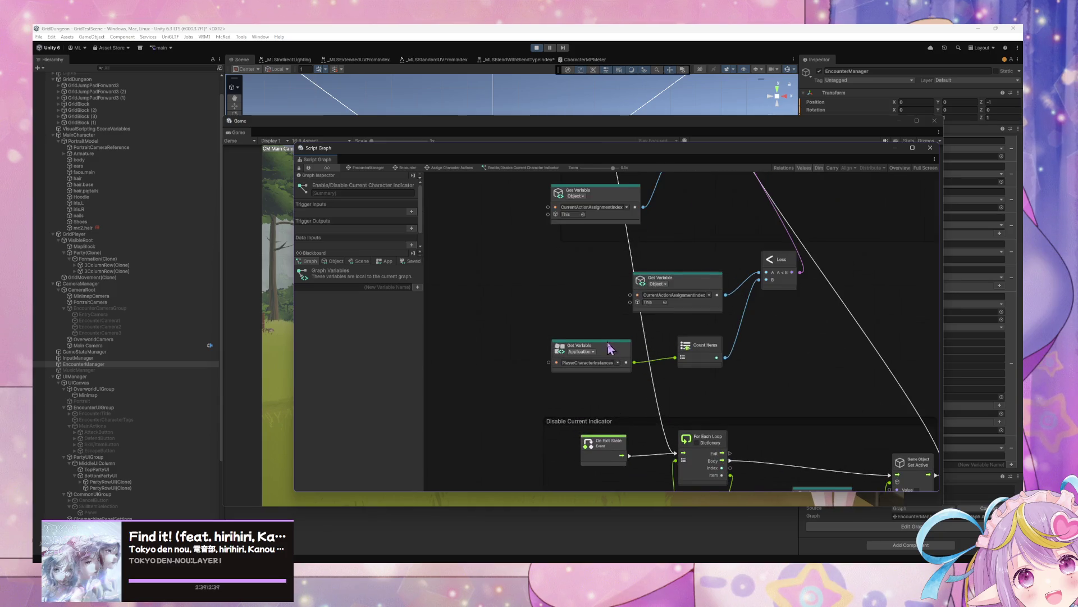
scroll(611, 346, down, 4)
mouse_move(681, 376)
mouse_down()
mouse_move(775, 351)
mouse_move(618, 345)
mouse_move(514, 227)
mouse_up()
mouse_move(594, 230)
mouse_down()
mouse_move(537, 248)
mouse_move(427, 239)
mouse_move(448, 246)
mouse_up()
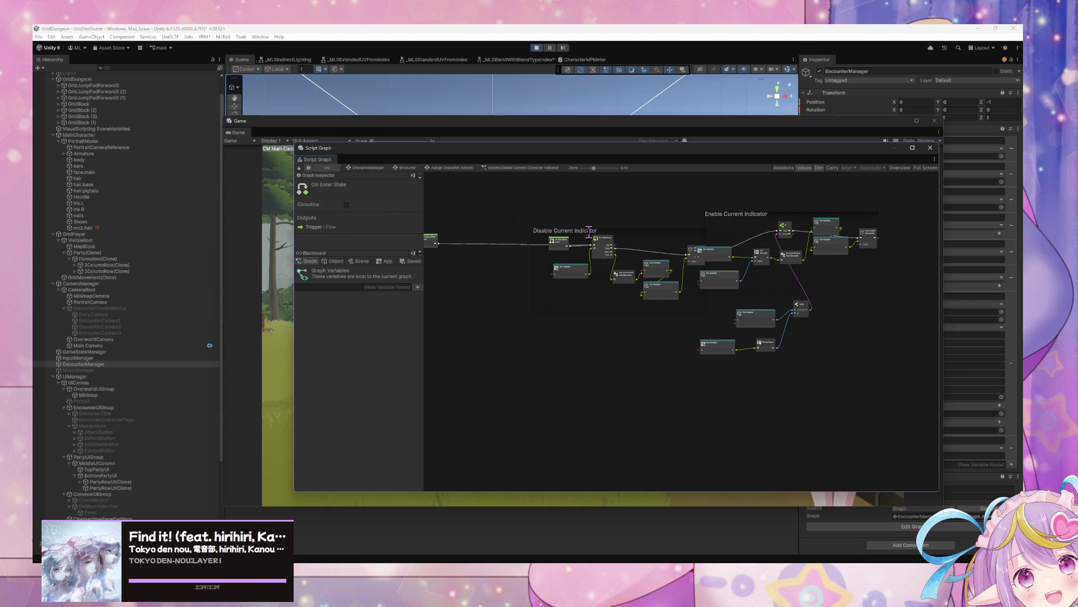
mouse_move(658, 231)
mouse_down()
mouse_move(621, 219)
mouse_move(631, 219)
mouse_up()
- Retitle the Disable Current Indicator group to Clear All Indicators
double_click(556, 214)
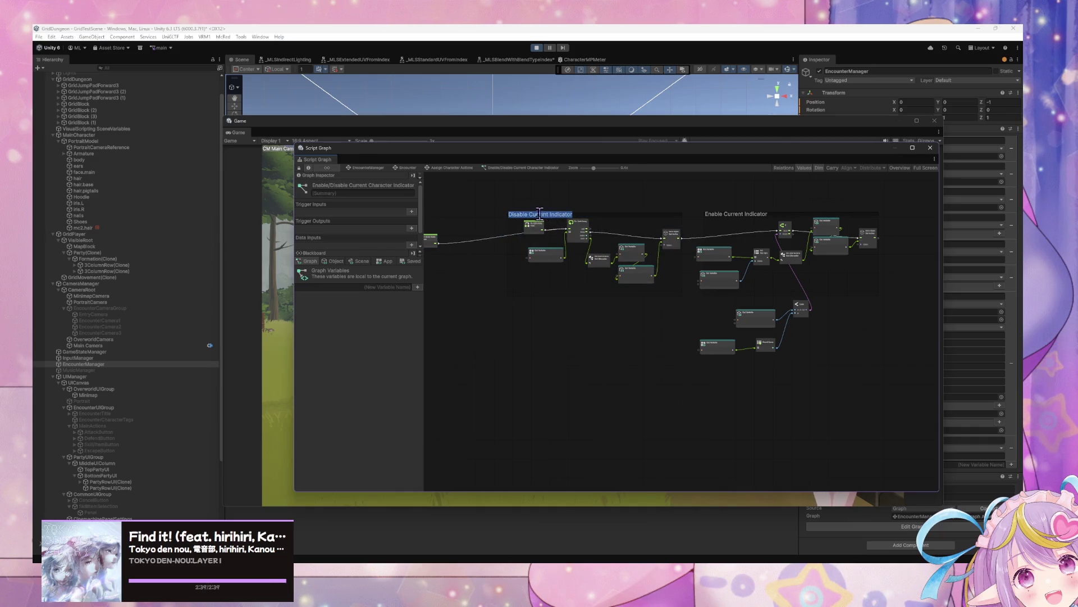
scroll(536, 216, up, 5)
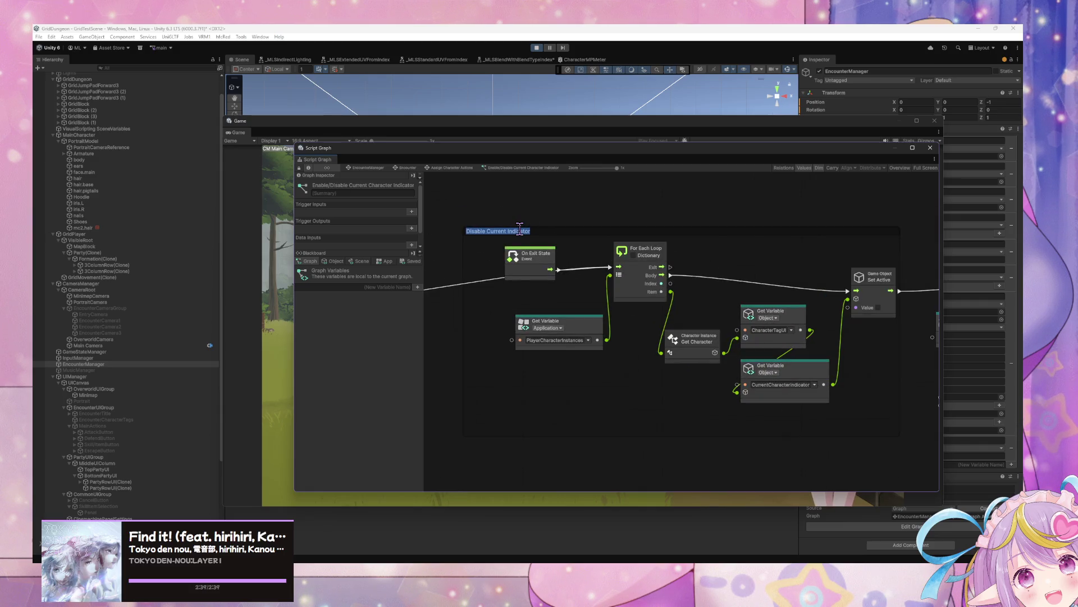
text(Clear)
mouse_move(563, 122)
mouse_down()
mouse_move(666, 150)
mouse_move(586, 100)
mouse_up()
- Start an encounter with W, attack an enemy, escape, then bring the script graph back in front
key(w)
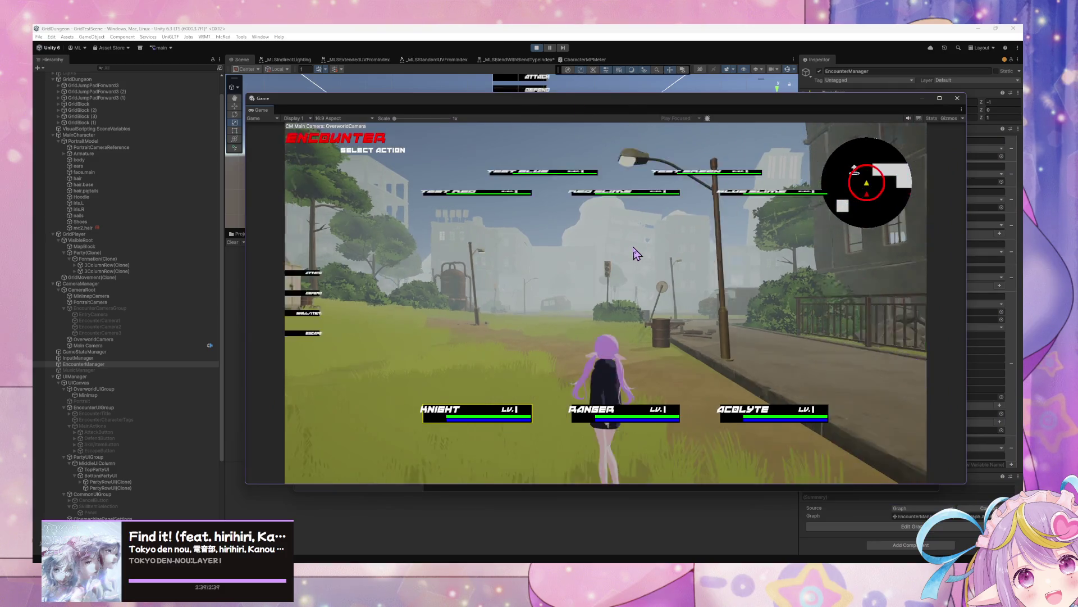
key(Return)
click(368, 276)
key(Return)
click(362, 272)
key(Return)
click(369, 336)
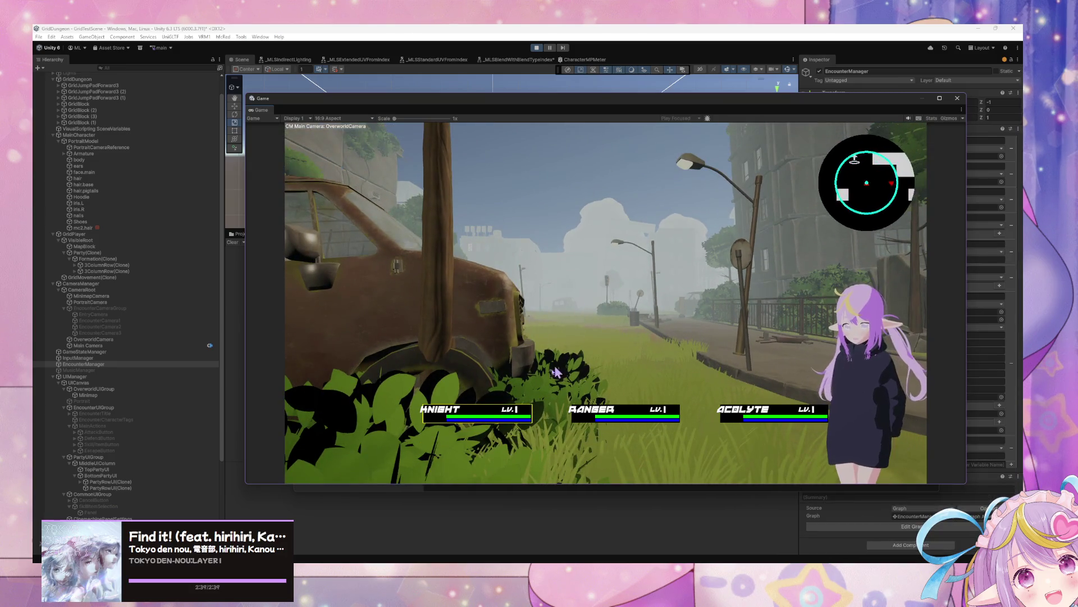
drag(811, 117, 508, 118)
click(834, 222)
- Add a Custom Event node to the graph via the 'cus' node search
scroll(665, 313, down, 5)
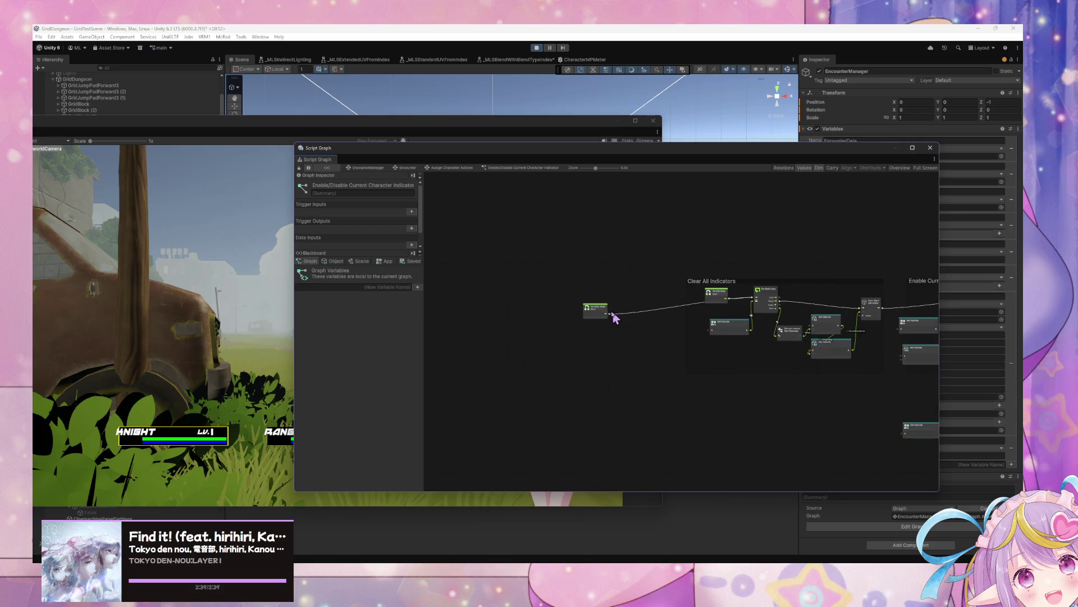
drag(605, 313, 608, 310)
drag(744, 303, 587, 315)
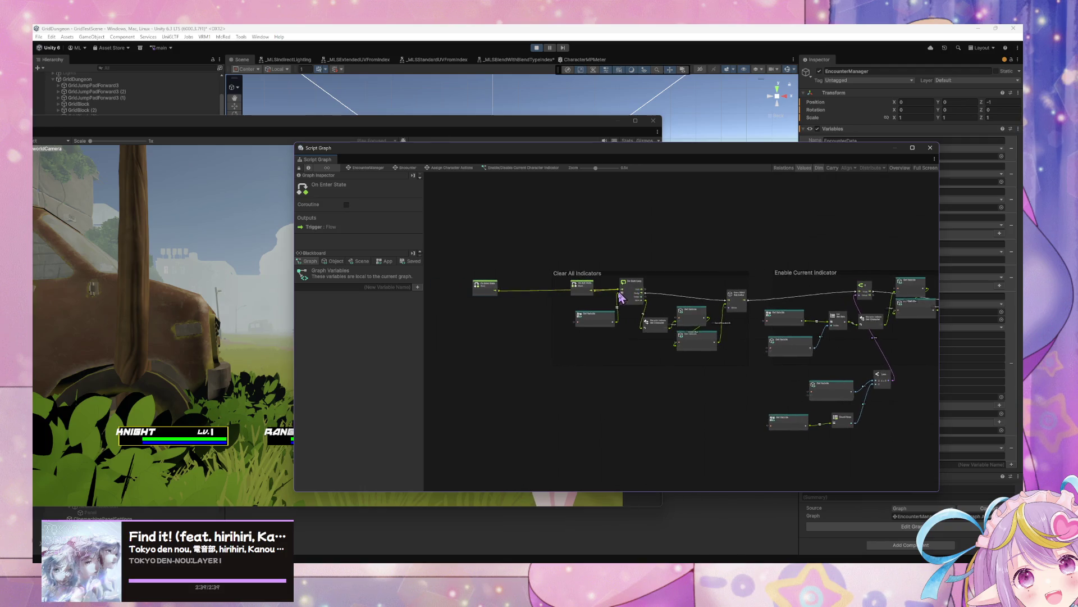
drag(556, 274, 772, 423)
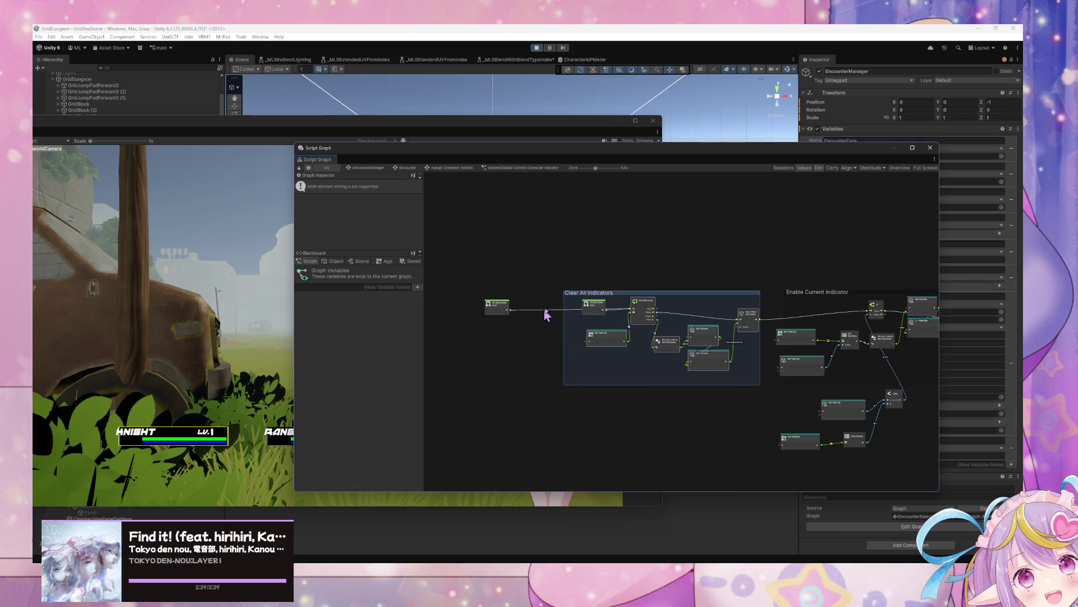
right_click(574, 224)
click(590, 229)
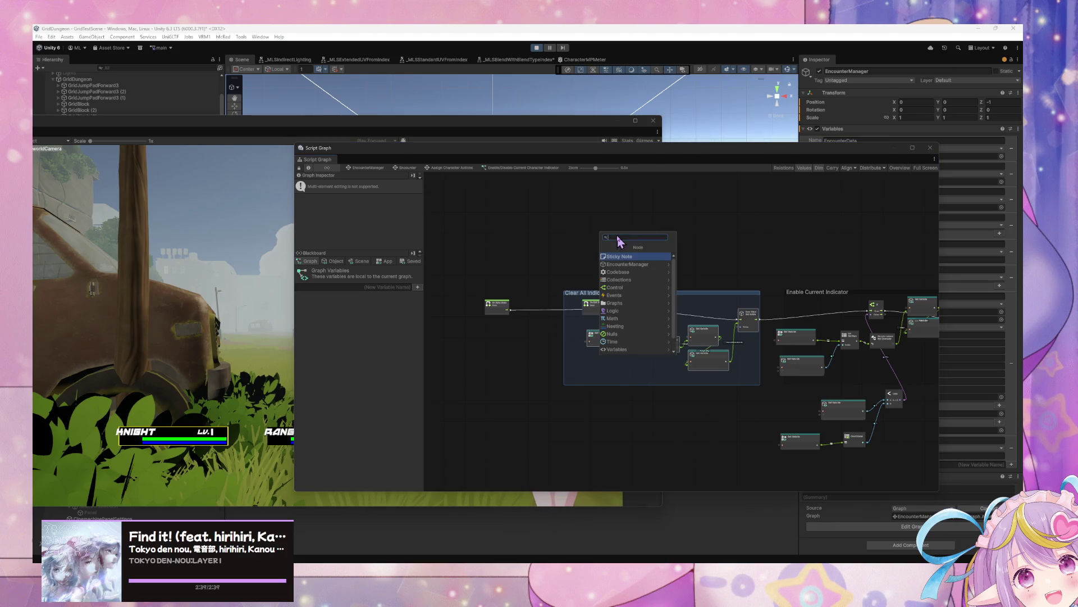
text(custom event)
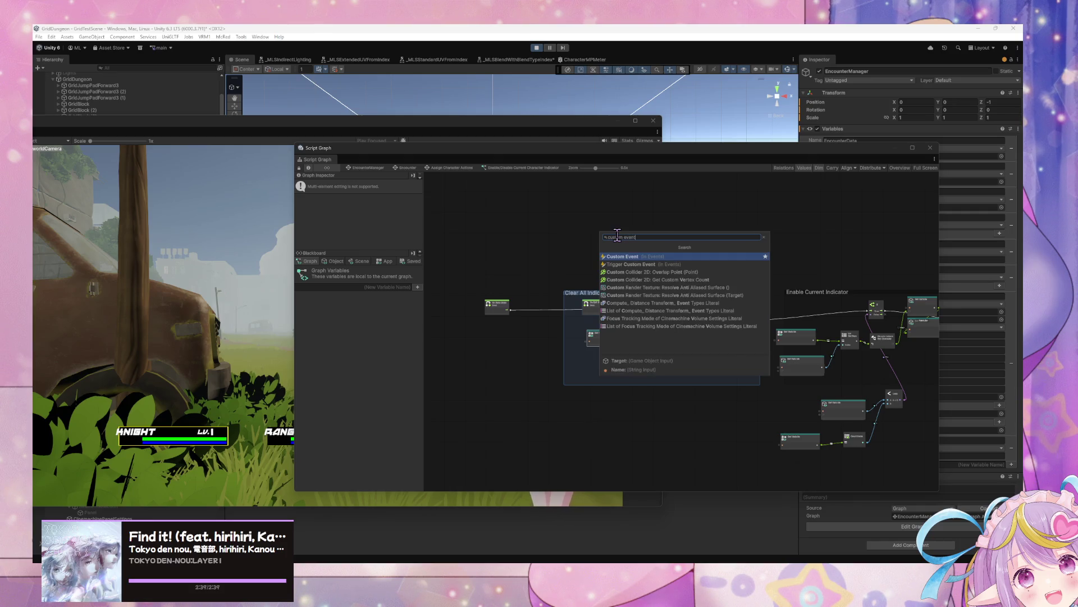
key(Return)
- Connect the ClearAllIndicators event to the For Each Loop and move On Exit State down-left
scroll(609, 244, up, 4)
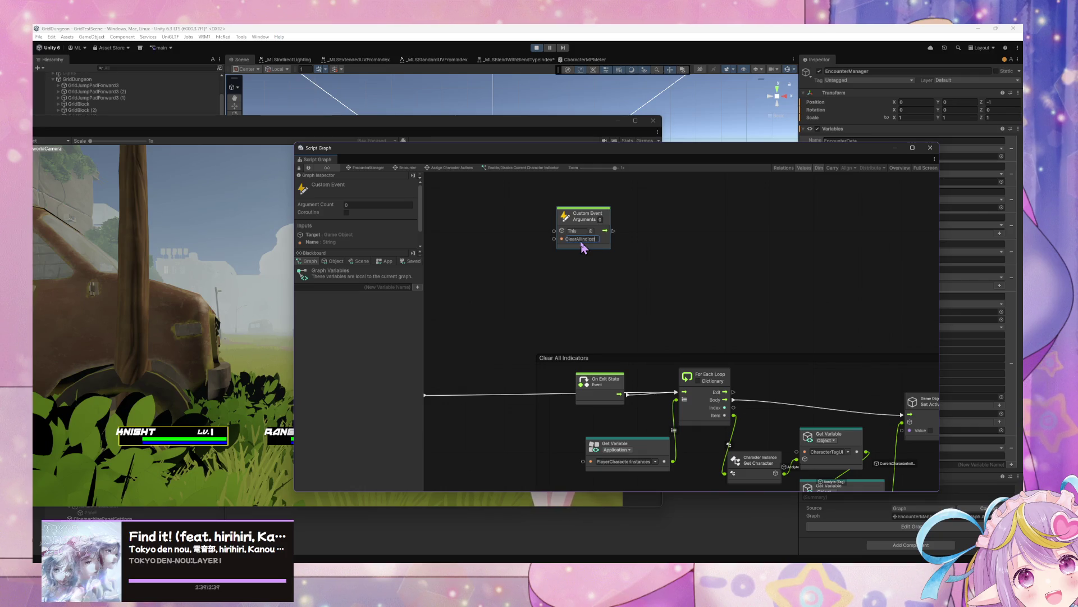
mouse_move(620, 231)
mouse_down()
mouse_move(590, 318)
mouse_move(645, 385)
mouse_move(678, 393)
mouse_up()
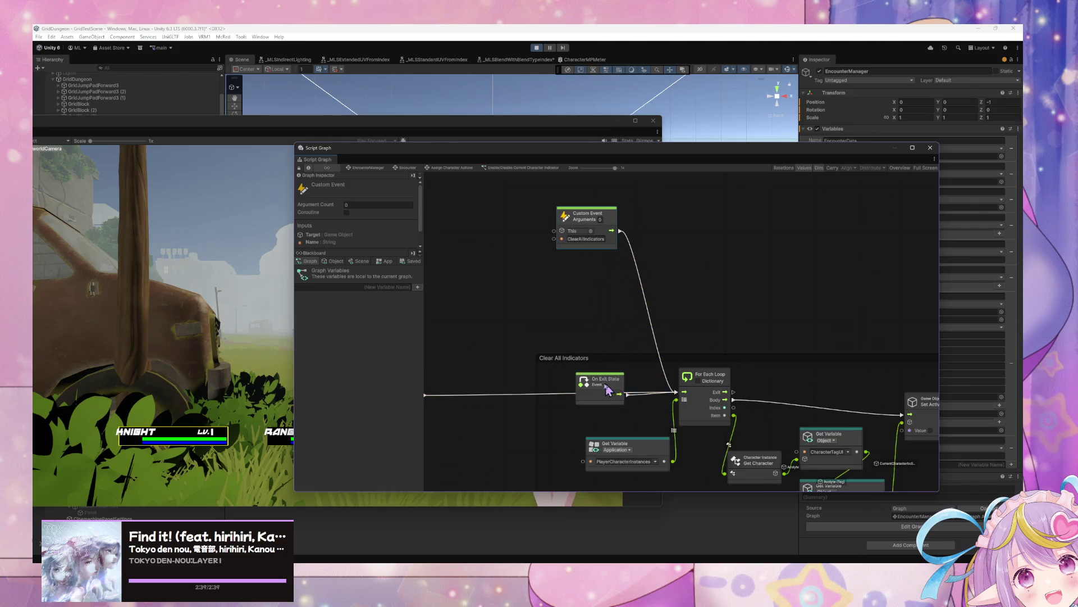
drag(601, 381, 490, 423)
scroll(657, 320, down, 3)
scroll(497, 302, right, 5)
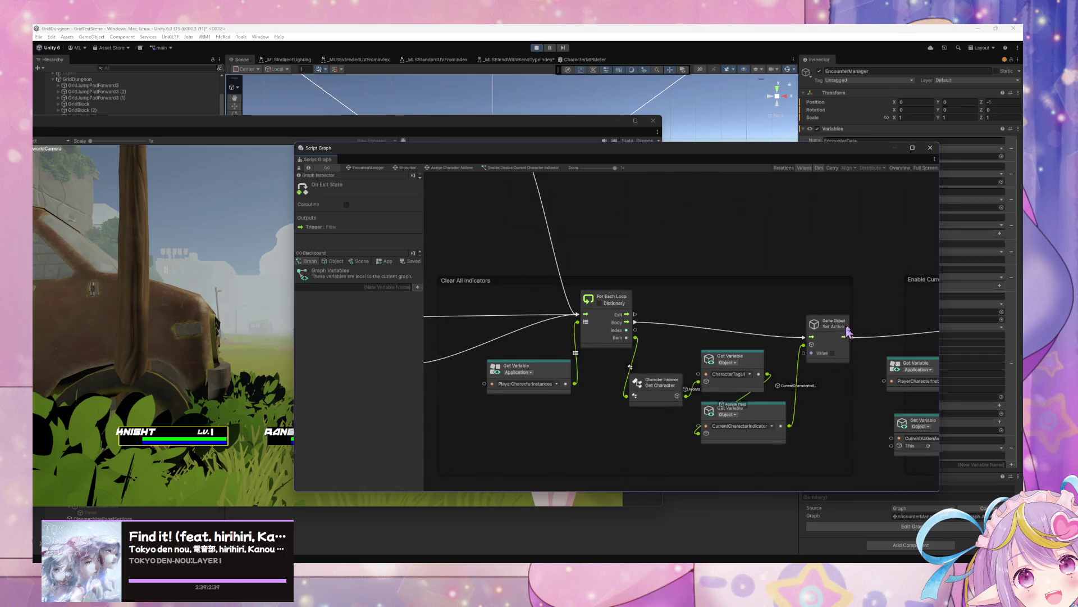
- Add a Trigger Custom Event node ('tr' search) set to fire ClearAllIndicators
scroll(734, 347, left, 5)
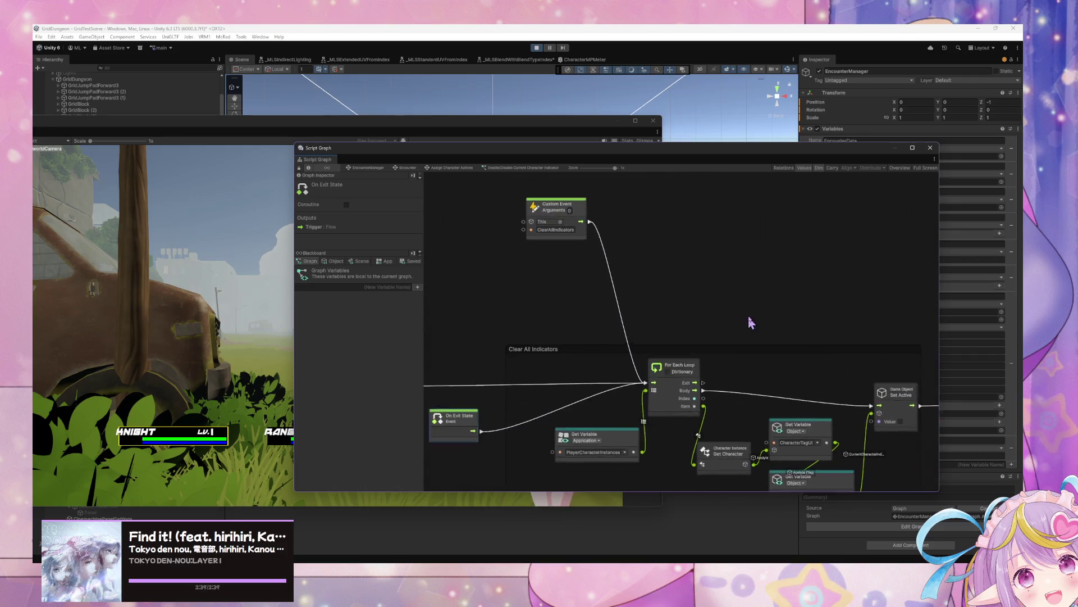
right_click(725, 300)
click(737, 308)
text(trigger event)
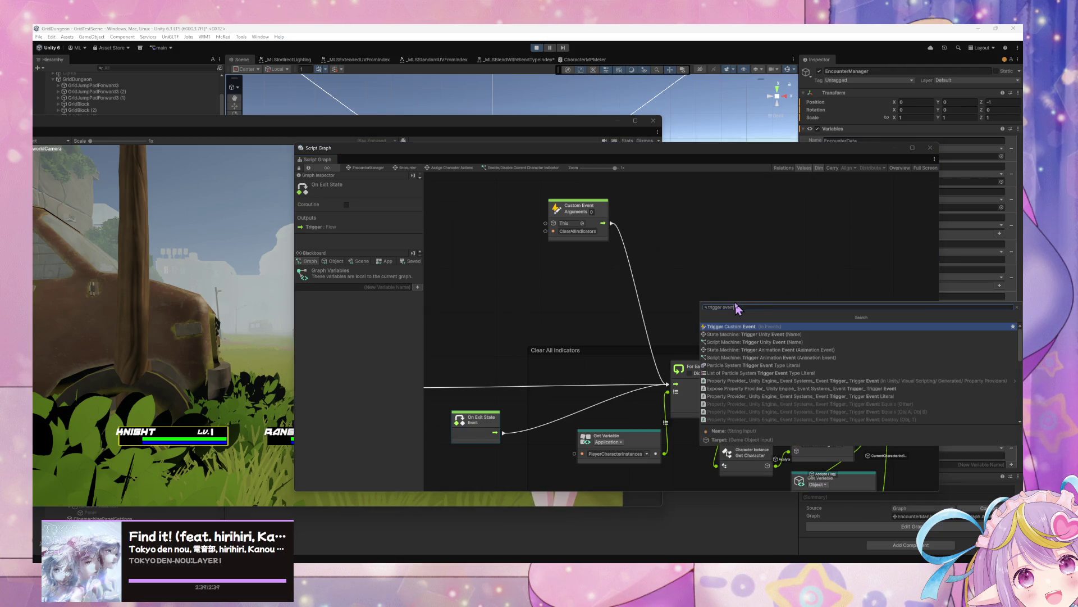
key(Return)
mouse_move(738, 308)
mouse_down()
mouse_move(640, 329)
mouse_move(706, 284)
mouse_move(725, 287)
mouse_up()
click(578, 231)
key(ctrl+c)
click(714, 303)
key(ctrl+v)
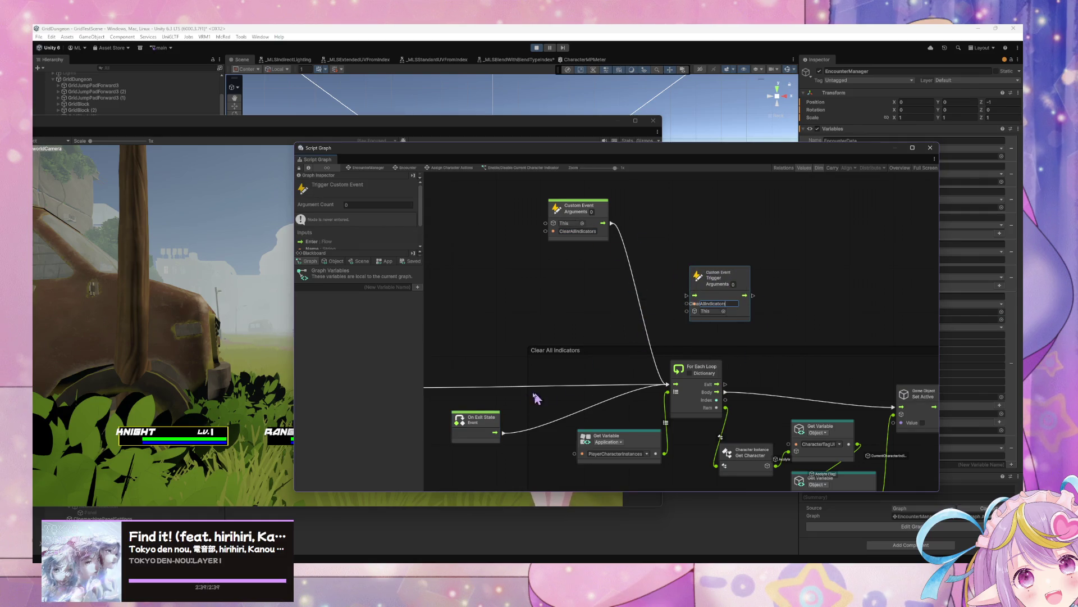
- Move On Exit State above the loop and place the ClearAllIndicators trigger beside On Enter State
click(493, 423)
drag(494, 422, 573, 284)
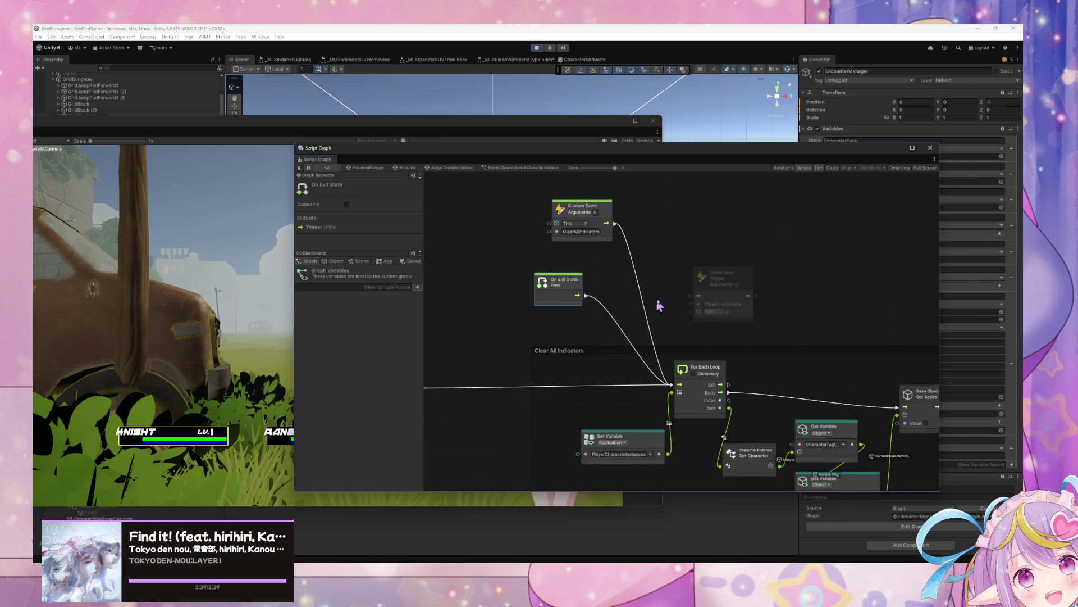
scroll(690, 394, right, 4)
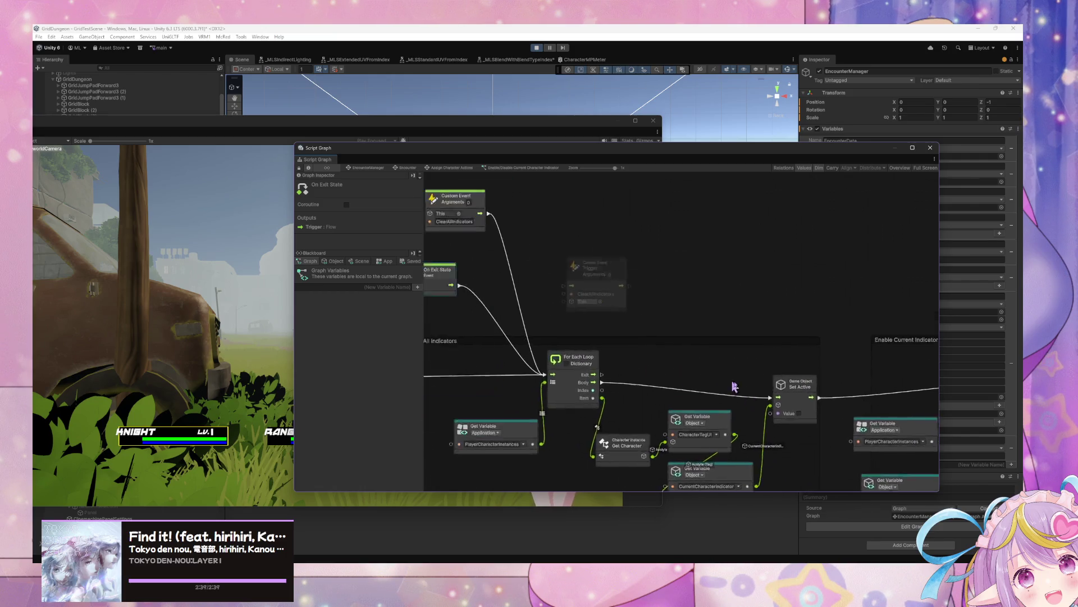
drag(643, 315, 623, 309)
scroll(716, 340, left, 7)
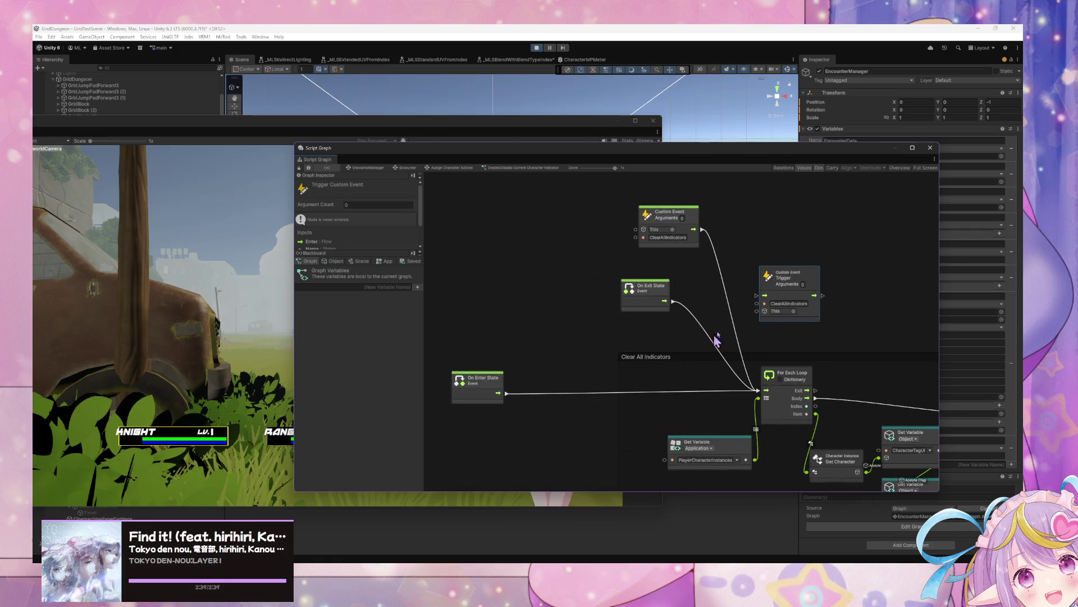
drag(789, 282, 560, 335)
- Duplicate the ClearAllIndicators trigger and wire On Exit State to the copy
mouse_move(478, 390)
mouse_down()
mouse_move(450, 344)
mouse_move(567, 345)
mouse_move(546, 365)
mouse_up()
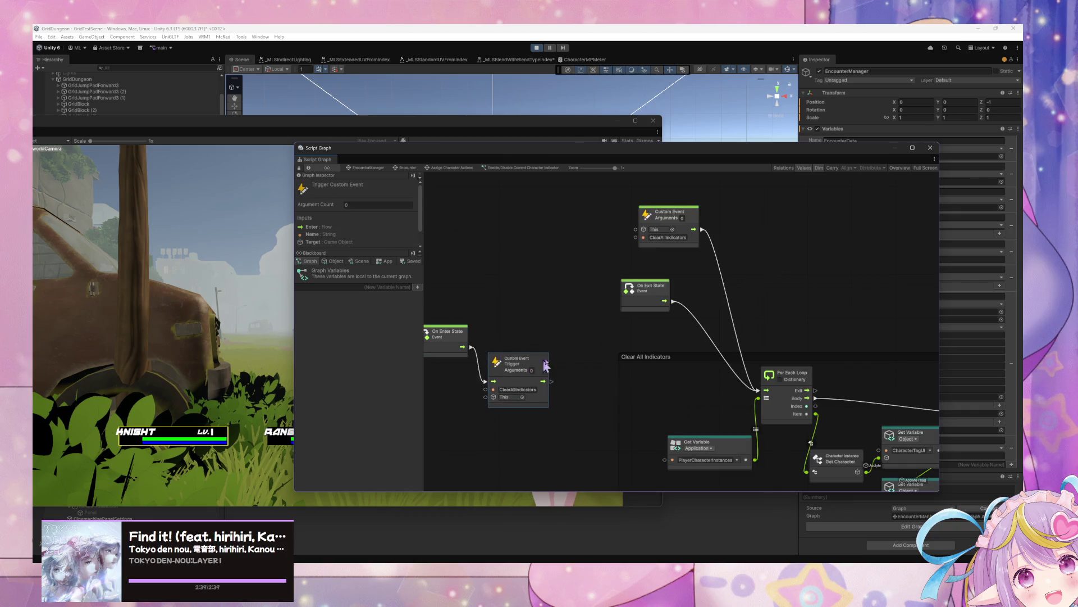
drag(745, 343, 699, 348)
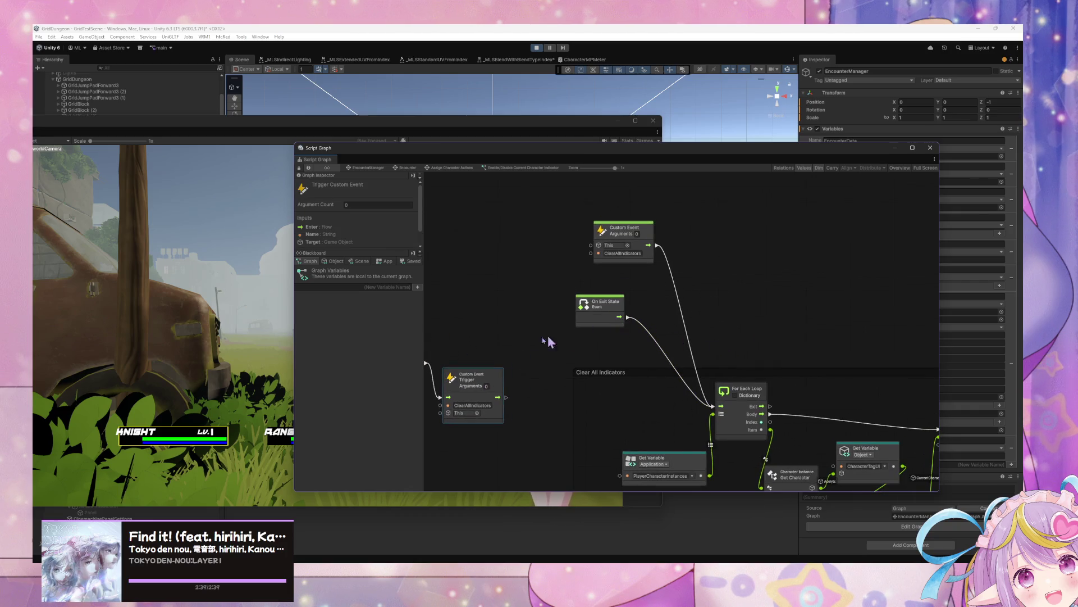
key(ctrl+d)
mouse_move(627, 317)
mouse_down()
mouse_move(652, 329)
mouse_move(751, 286)
mouse_move(762, 300)
mouse_up()
- Move the ClearAllIndicators event into its group, copy it into Enable Current Indicator, and disconnect Set Active from If
mouse_move(638, 223)
mouse_down()
mouse_move(623, 199)
mouse_move(659, 353)
mouse_up()
drag(633, 208, 653, 370)
drag(812, 316, 635, 322)
key(ctrl+d)
drag(709, 332, 766, 384)
right_click(625, 401)
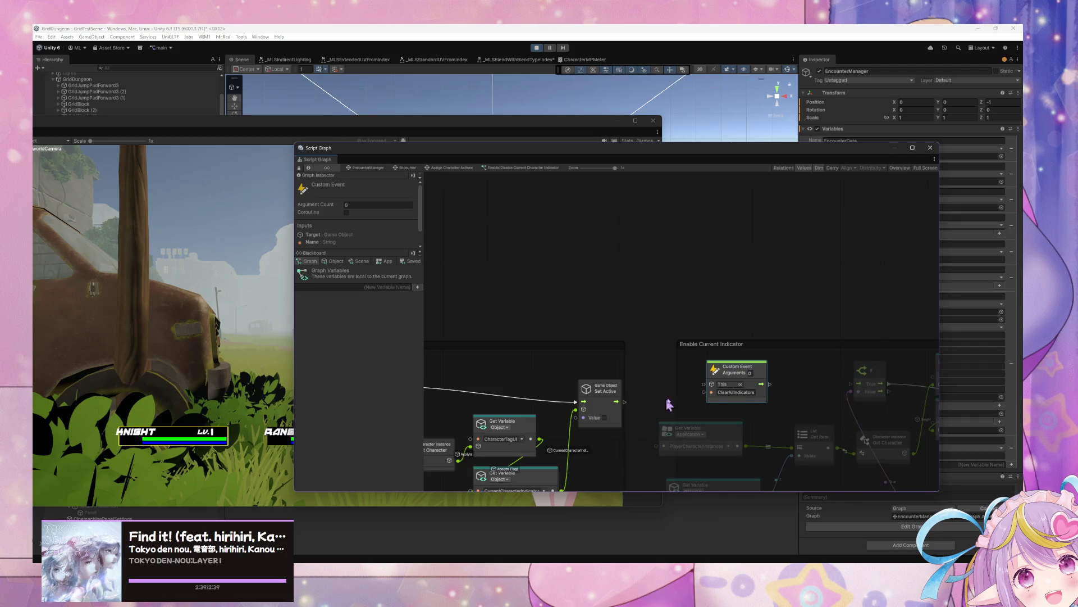
- Rename the copied event SetCurrentIndicator, link it to the If node, and tidy the node layout
text(SetCurrentInd)
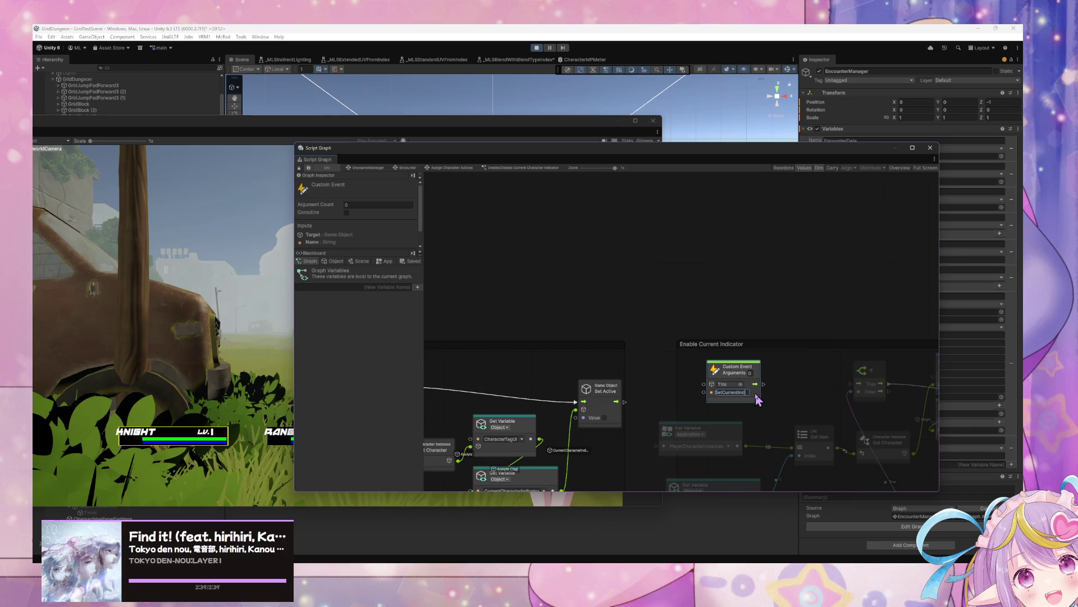
text(icators)
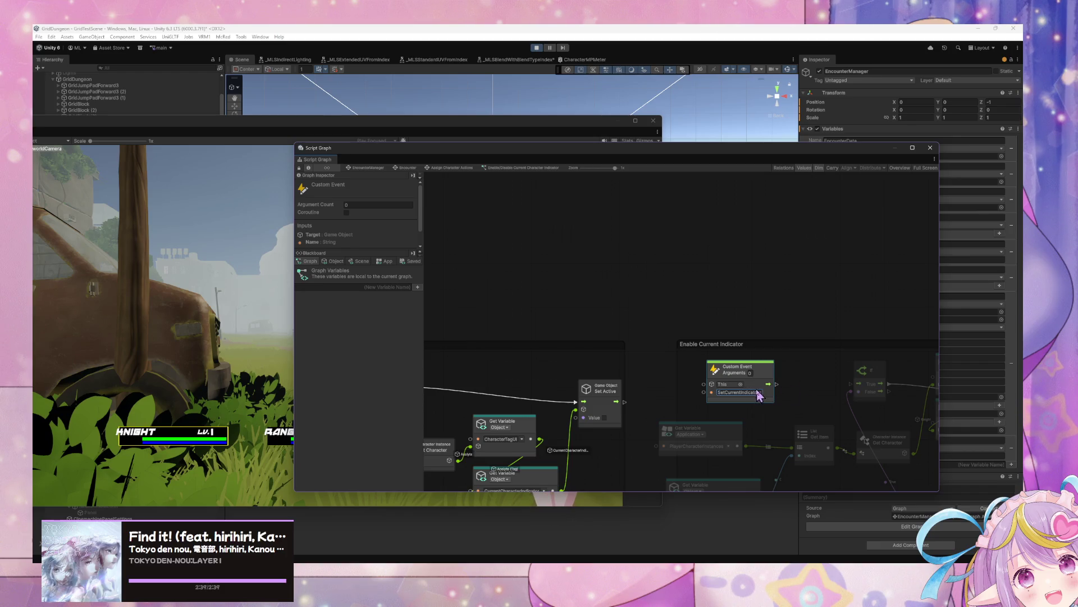
drag(774, 384, 850, 383)
scroll(553, 318, up, 5)
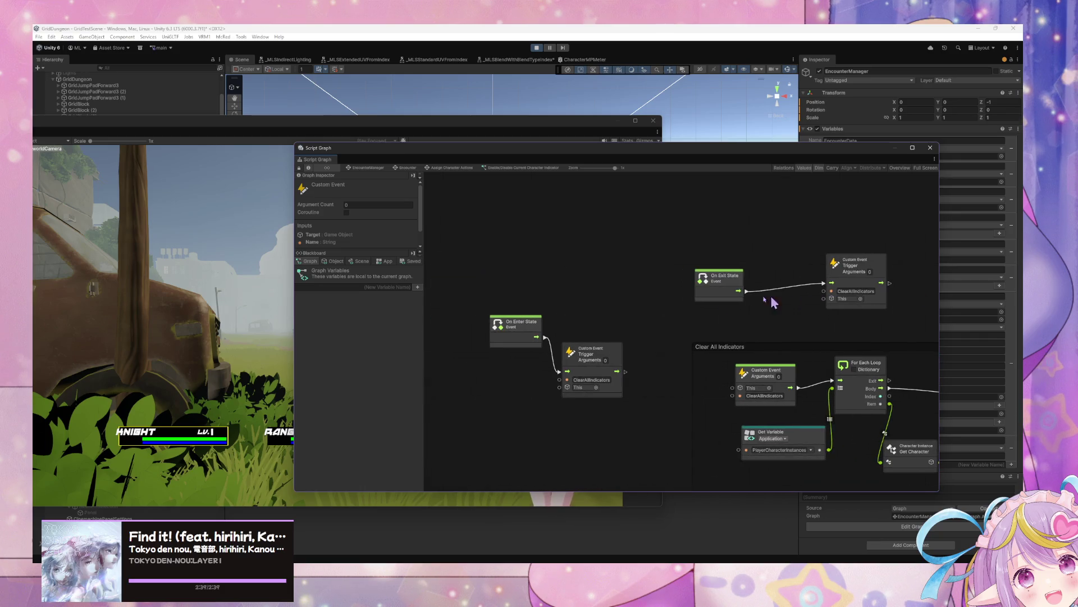
drag(518, 321, 439, 337)
drag(657, 357, 531, 343)
click(682, 350)
drag(689, 323, 635, 347)
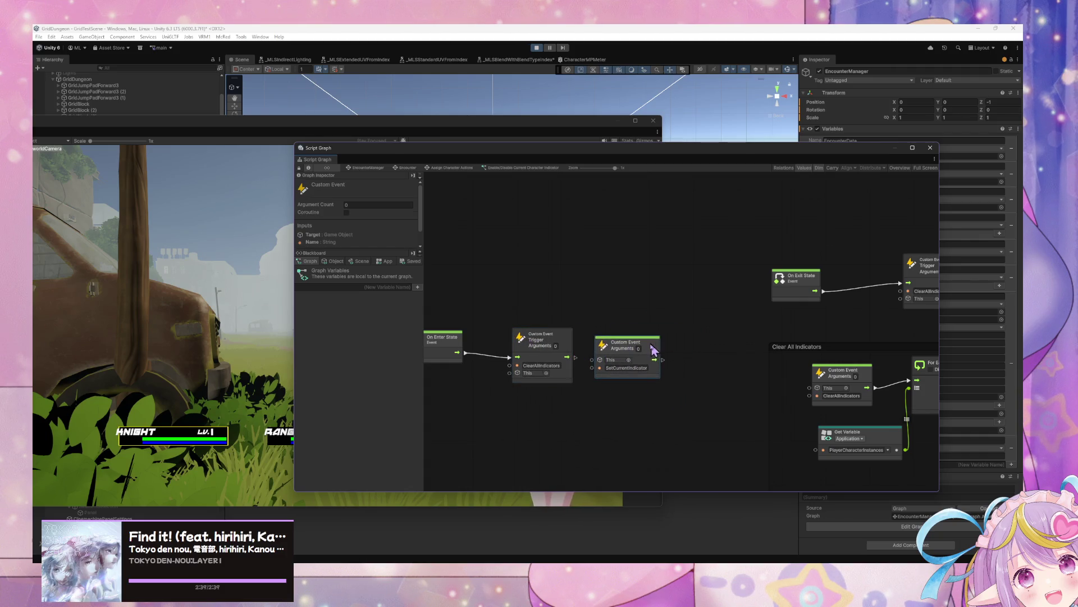
key(Delete)
- Add a SetCurrentIndicator Trigger Custom Event chained after the ClearAllIndicators trigger
click(569, 340)
key(ctrl+c)
key(ctrl+v)
click(682, 343)
text(Set)
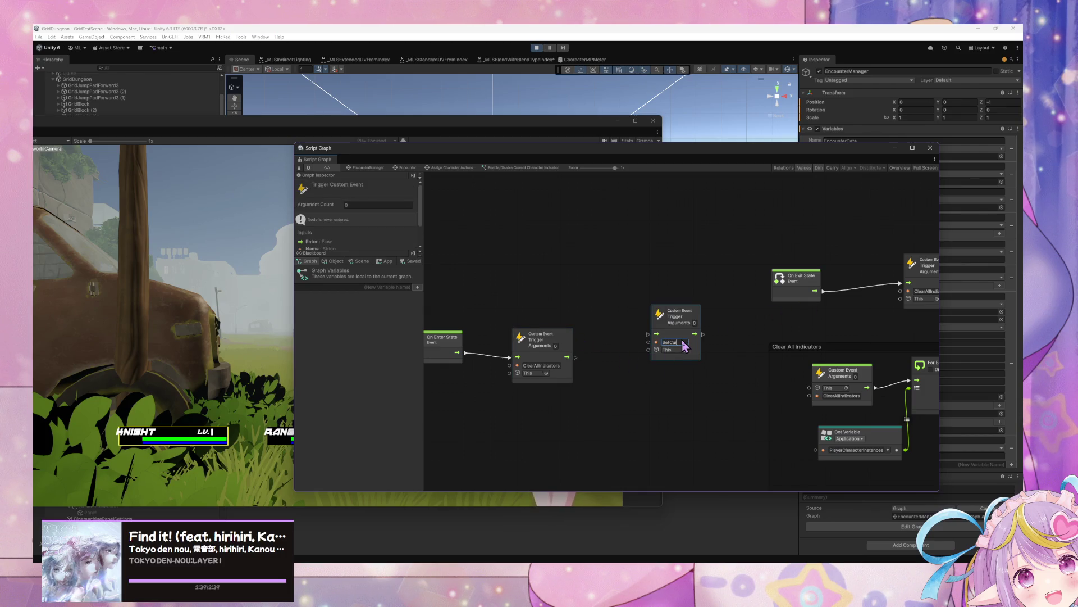
text(nd)
text(icator)
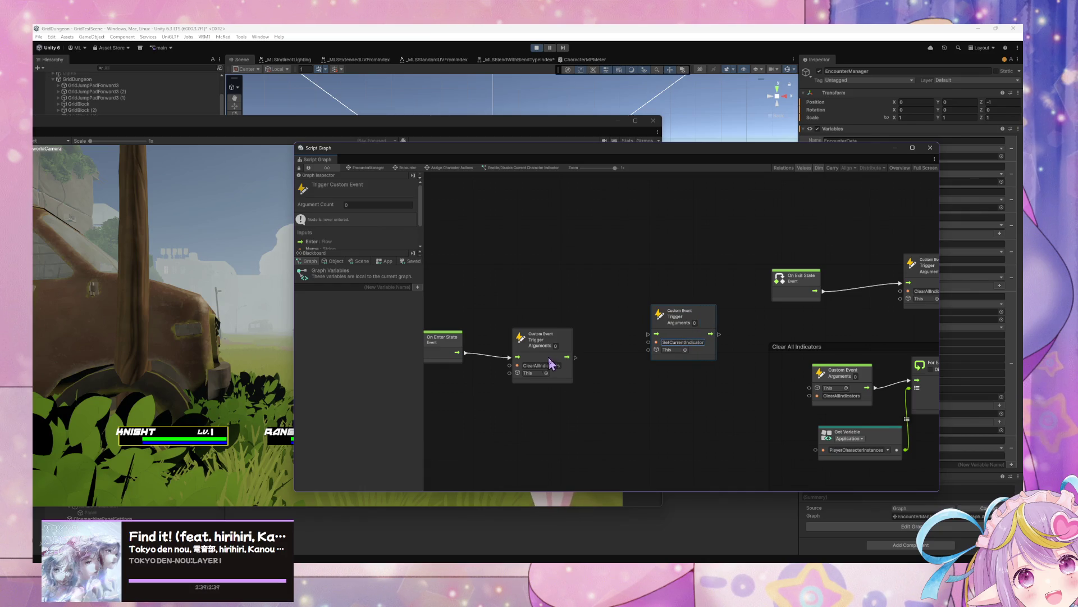
mouse_move(575, 358)
mouse_down()
mouse_move(656, 334)
mouse_move(631, 345)
mouse_up()
mouse_move(808, 266)
mouse_down()
mouse_move(626, 301)
mouse_move(715, 301)
mouse_up()
drag(660, 370, 666, 361)
mouse_move(538, 162)
mouse_down()
mouse_move(599, 154)
mouse_move(795, 225)
mouse_up()
click(525, 255)
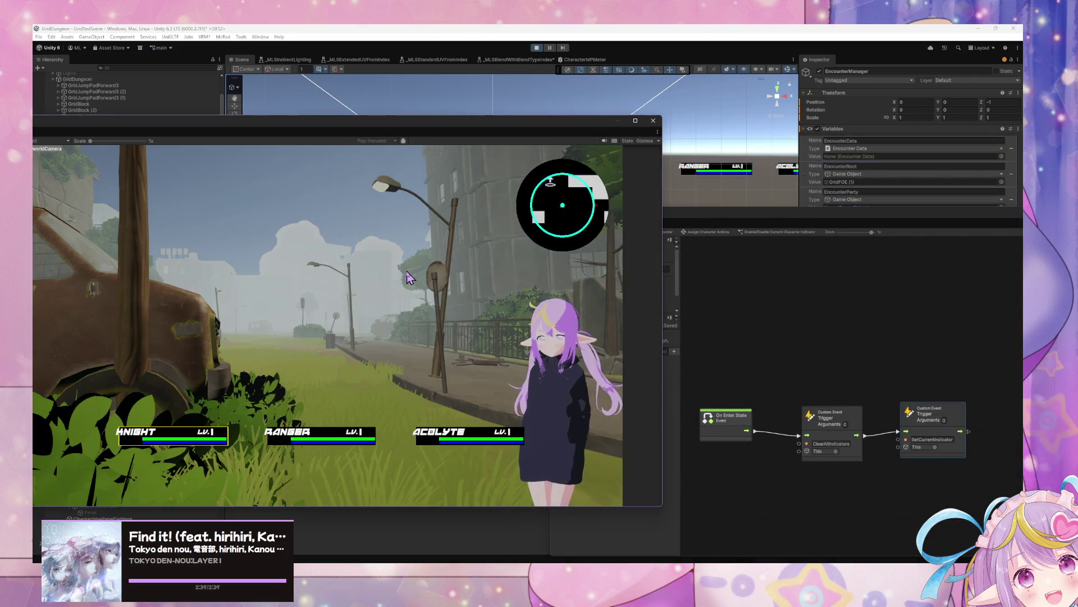
- Start an encounter with W and leave it, then return to the Encounter state graph
key(w)
click(80, 359)
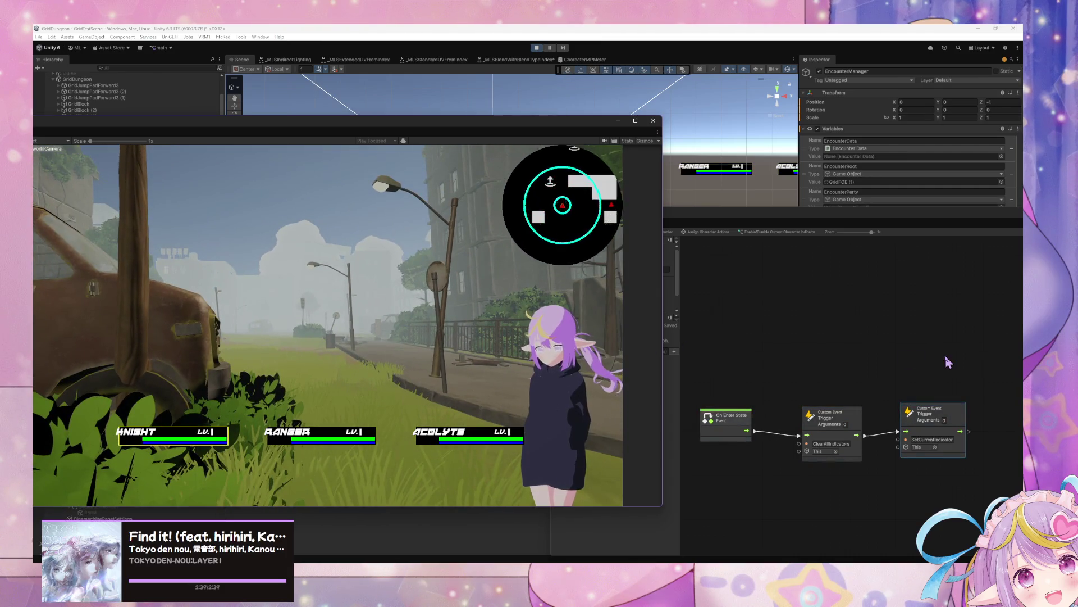
drag(911, 219, 640, 190)
click(457, 391)
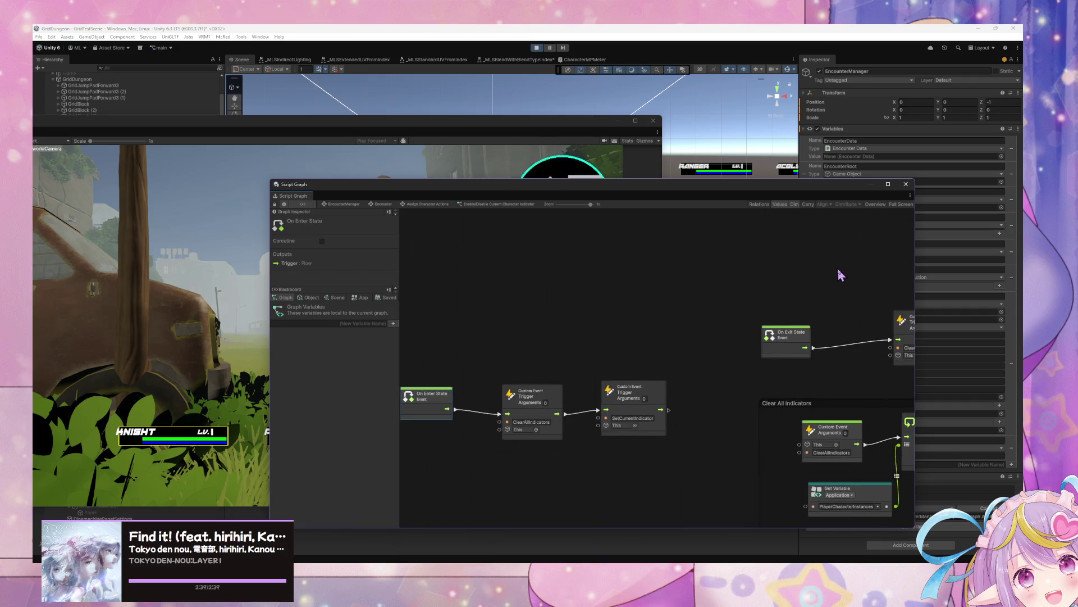
click(384, 205)
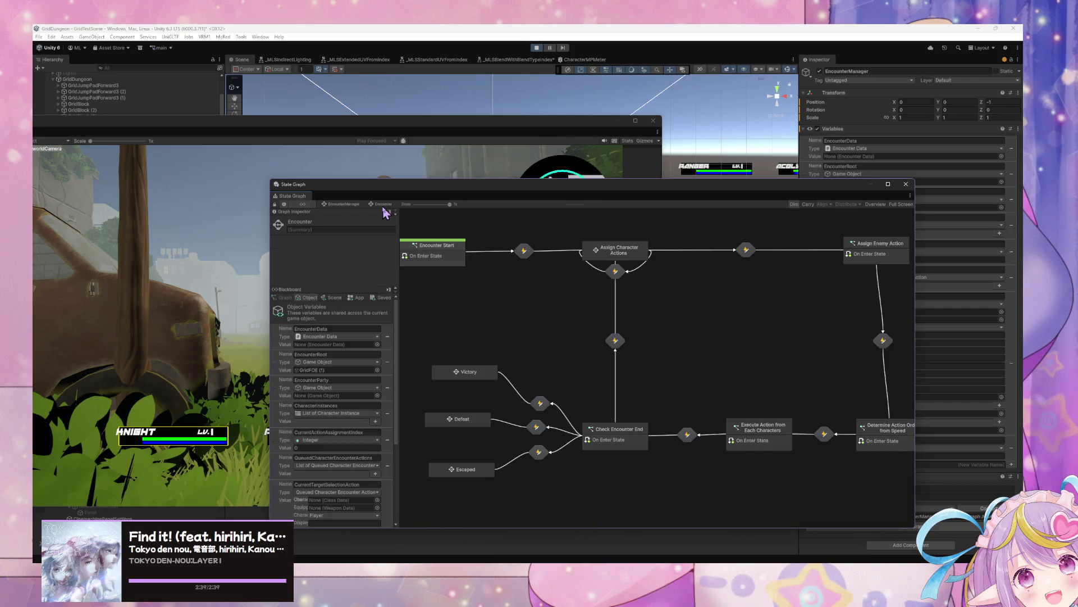
double_click(622, 257)
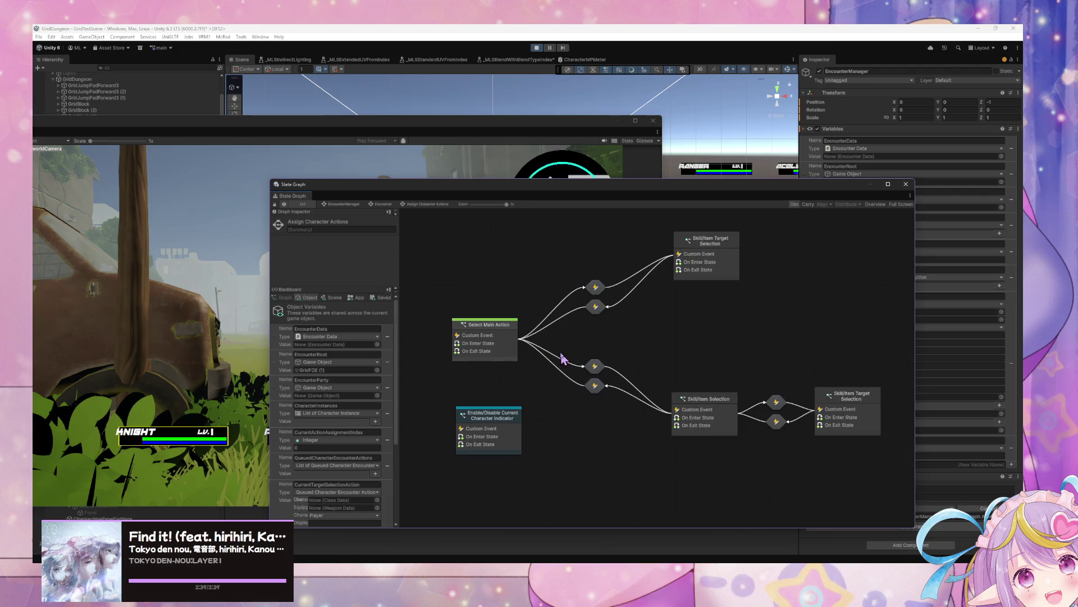
click(500, 435)
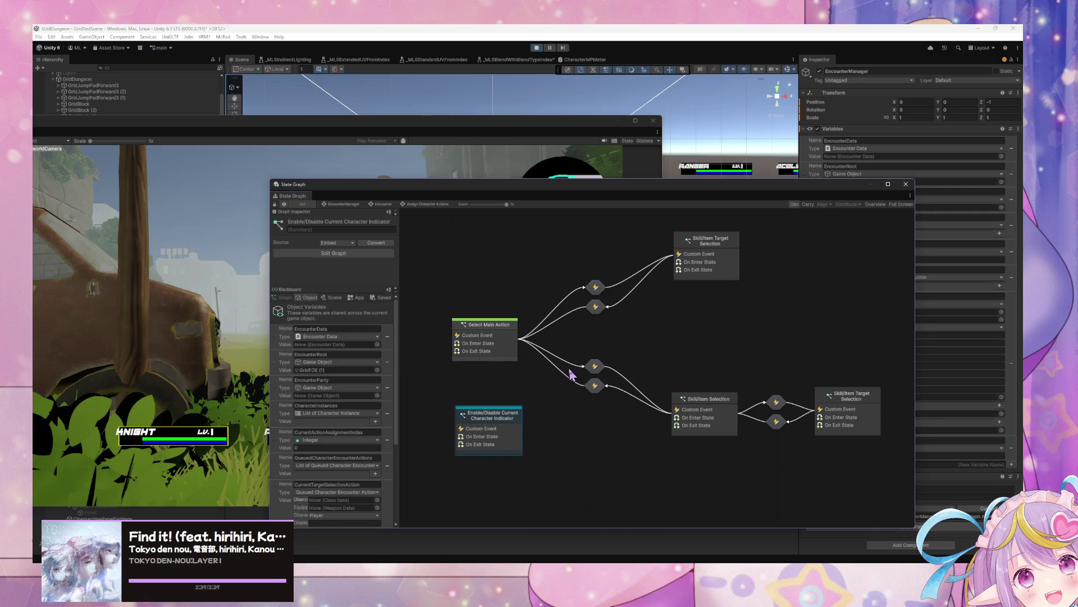
double_click(514, 419)
mouse_move(745, 456)
mouse_down()
mouse_move(638, 409)
mouse_move(464, 368)
mouse_move(410, 338)
mouse_move(420, 333)
mouse_up()
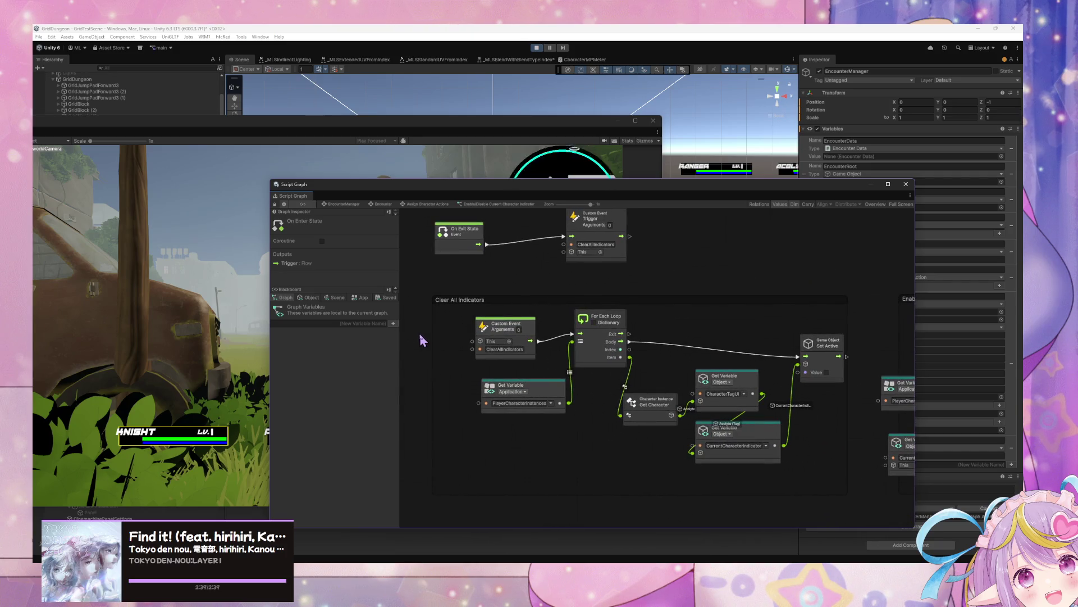
mouse_move(411, 274)
mouse_down()
mouse_move(671, 377)
mouse_move(861, 526)
mouse_up()
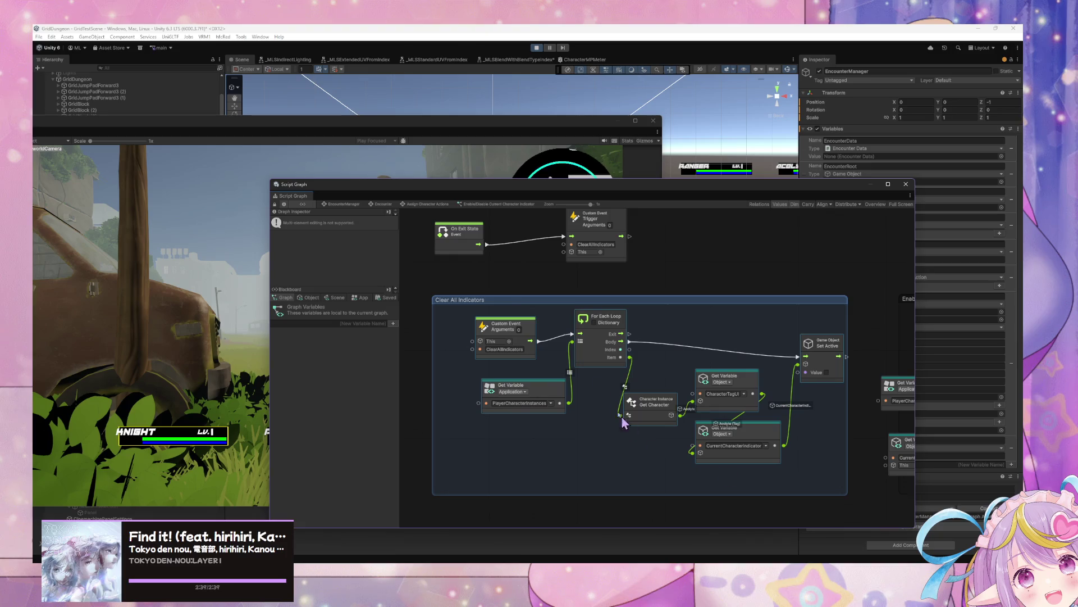
key(Delete)
mouse_move(706, 328)
mouse_down()
mouse_move(626, 316)
mouse_move(551, 322)
mouse_up()
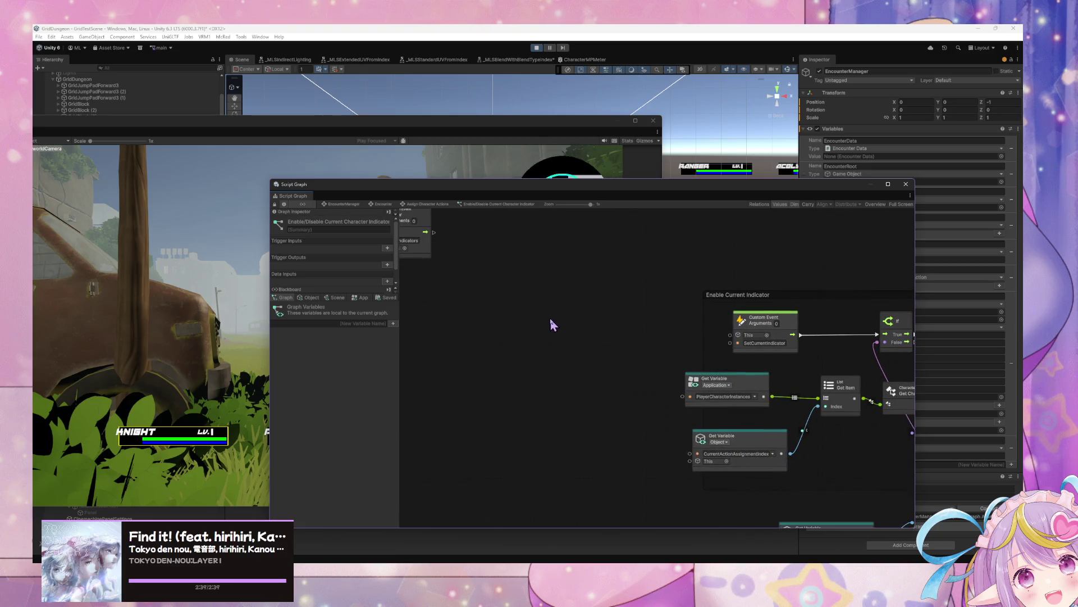
scroll(563, 320, down, 2)
scroll(562, 323, up, 1)
mouse_move(674, 410)
mouse_down()
mouse_move(835, 413)
mouse_move(659, 397)
mouse_move(691, 405)
mouse_up()
key(ctrl+z)
key(ctrl+z)
key(ctrl+z)
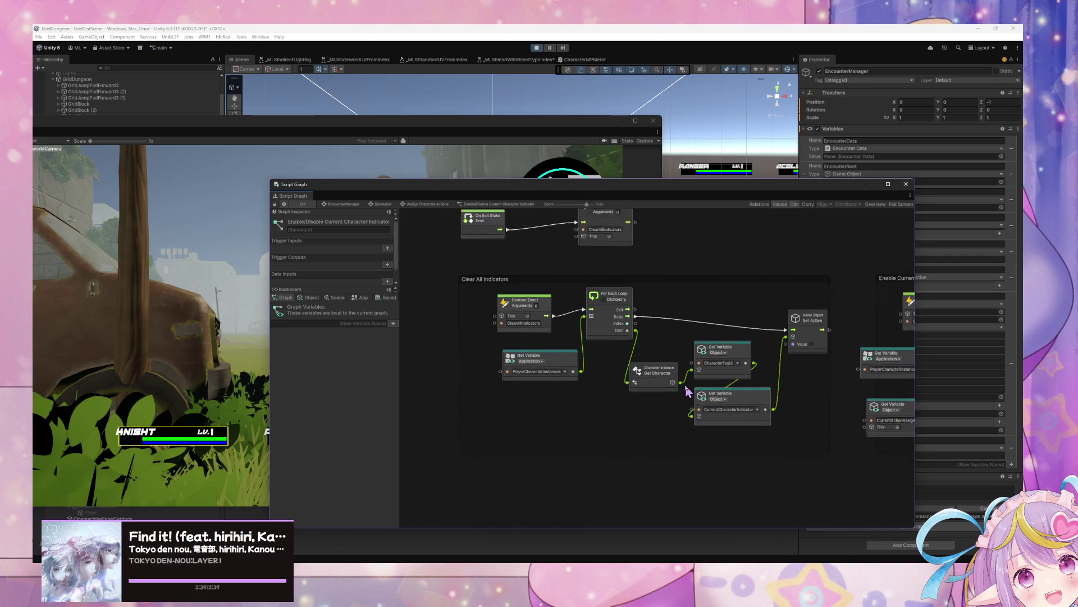
scroll(724, 395, down, 5)
scroll(839, 448, up, 1)
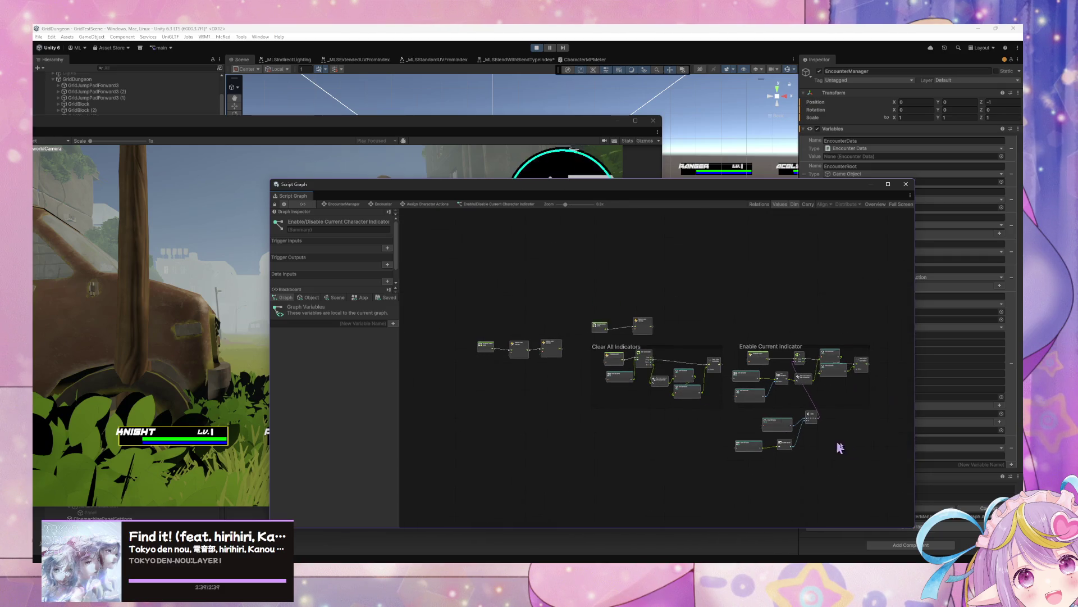
mouse_move(897, 474)
mouse_down()
mouse_move(597, 342)
mouse_move(576, 344)
mouse_up()
scroll(566, 353, up, 4)
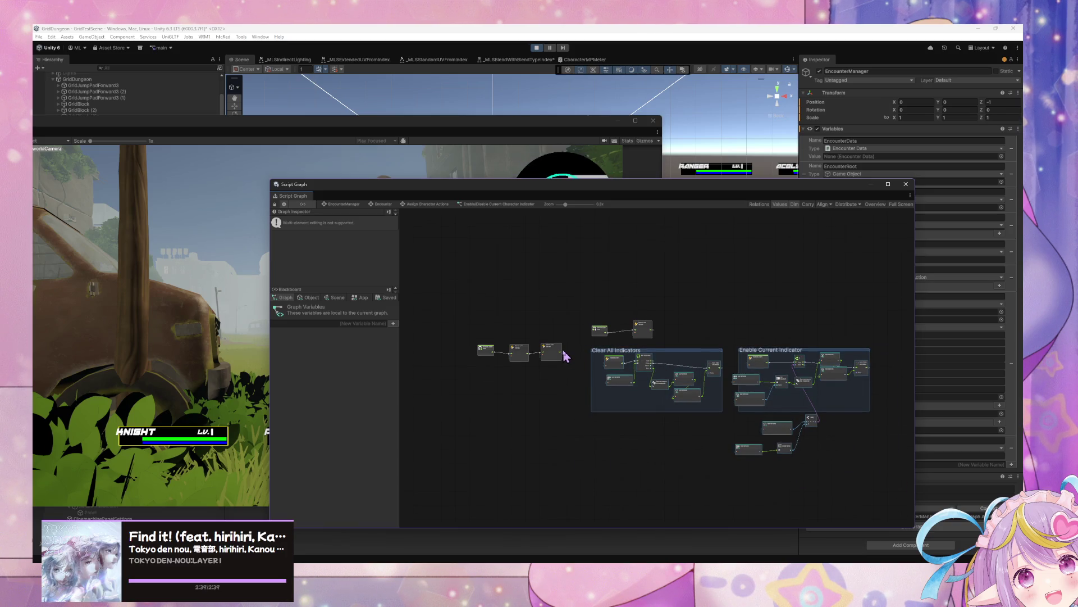
mouse_move(423, 281)
mouse_down()
mouse_move(607, 400)
mouse_move(679, 387)
mouse_up()
drag(908, 344, 712, 284)
click(657, 405)
scroll(656, 404, up, 2)
scroll(658, 403, down, 3)
mouse_move(658, 403)
mouse_down()
mouse_move(555, 320)
mouse_move(650, 414)
mouse_up()
drag(562, 337, 580, 348)
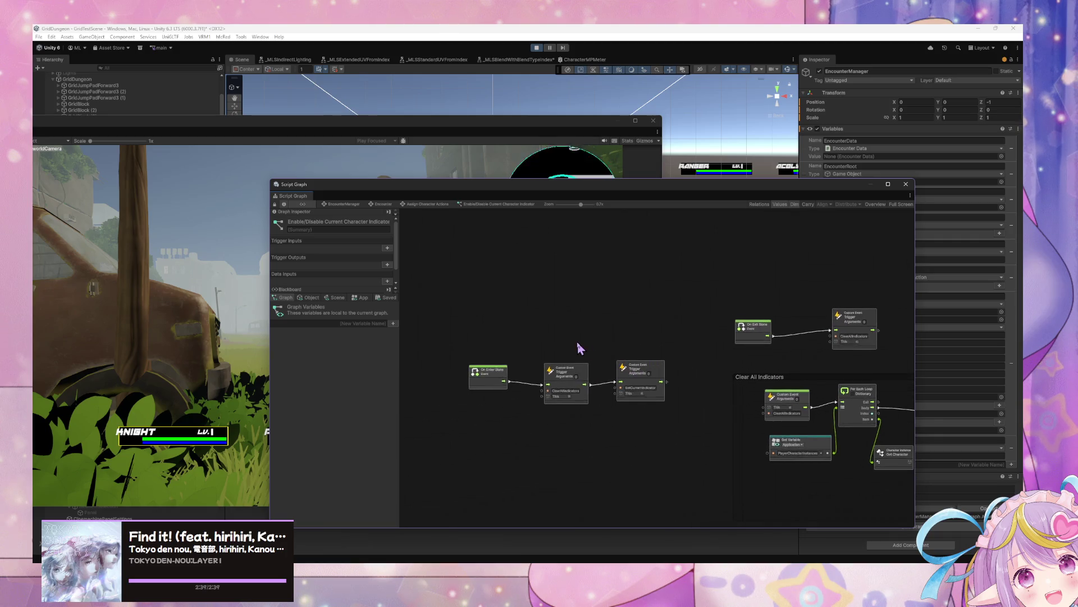
scroll(580, 348, up, 2)
drag(733, 454, 426, 348)
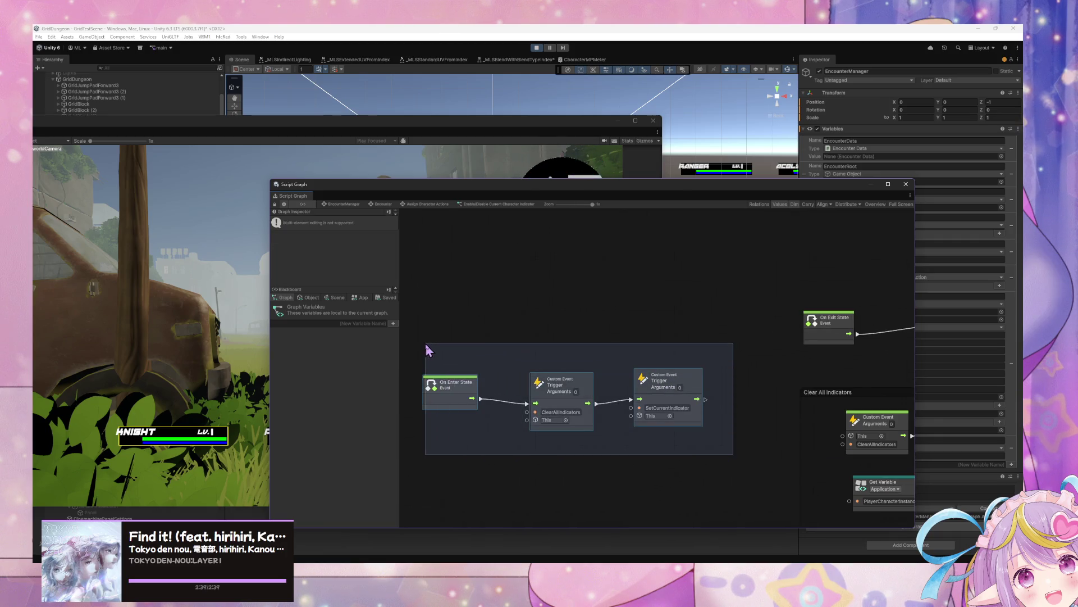
key(Delete)
- Open the Select Main Action script graph inside the Assign Character Actions state
drag(692, 325, 439, 305)
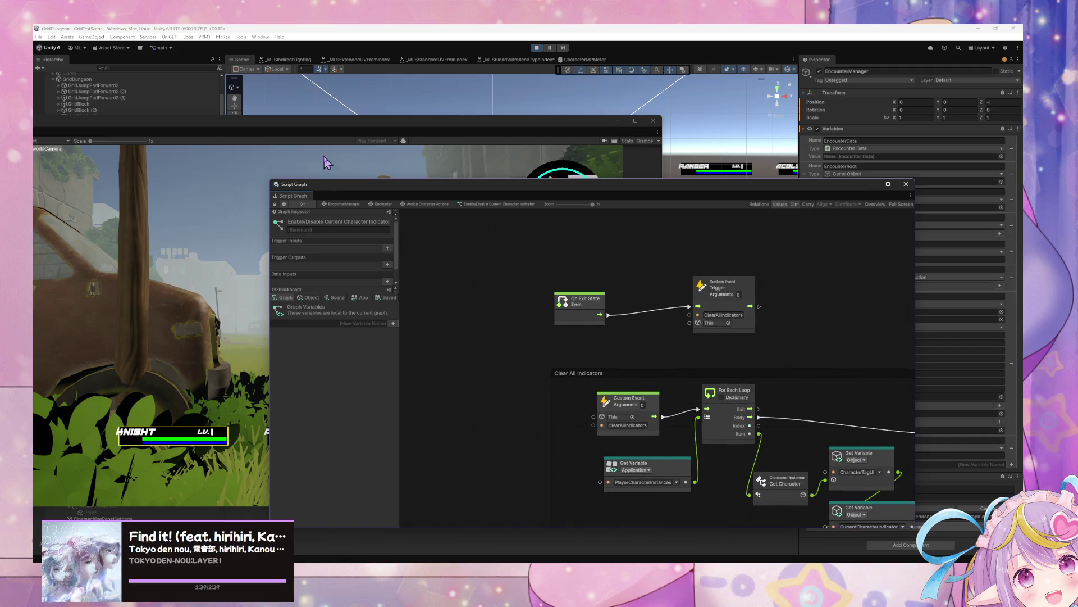
click(384, 205)
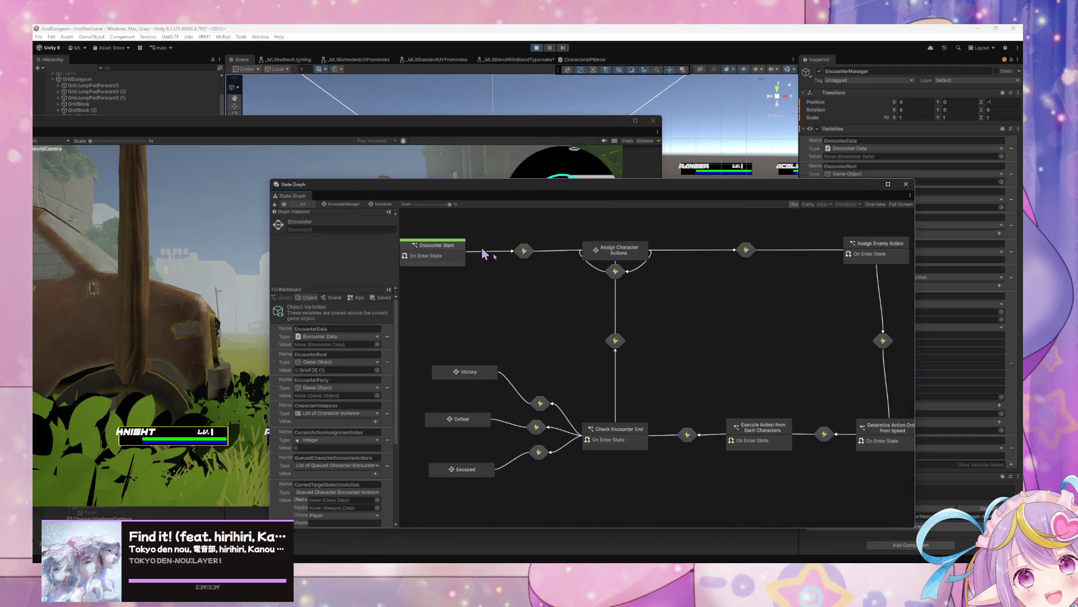
double_click(626, 249)
click(497, 437)
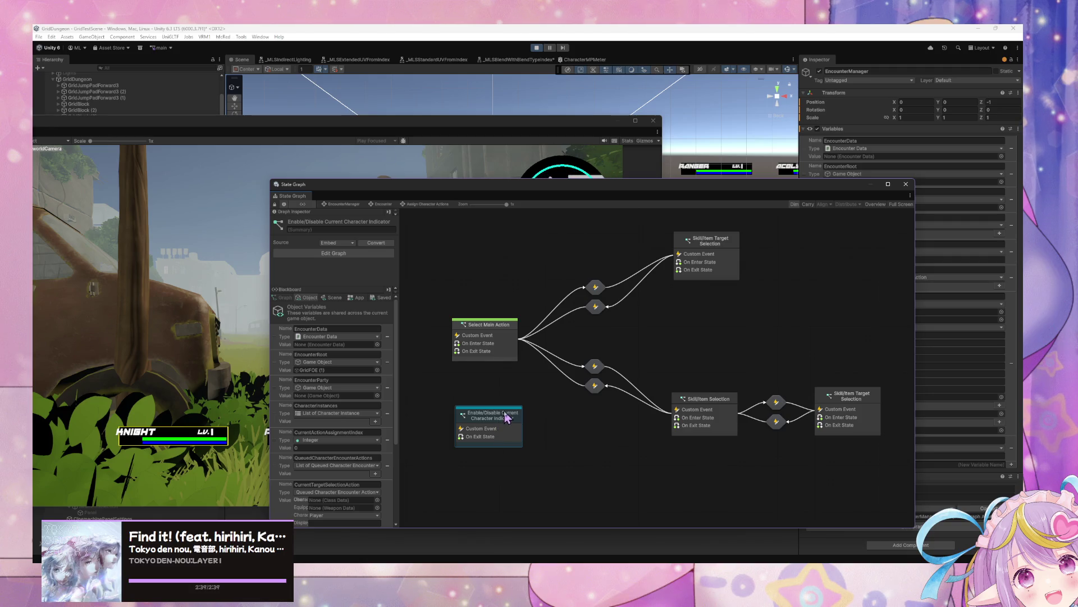
click(486, 340)
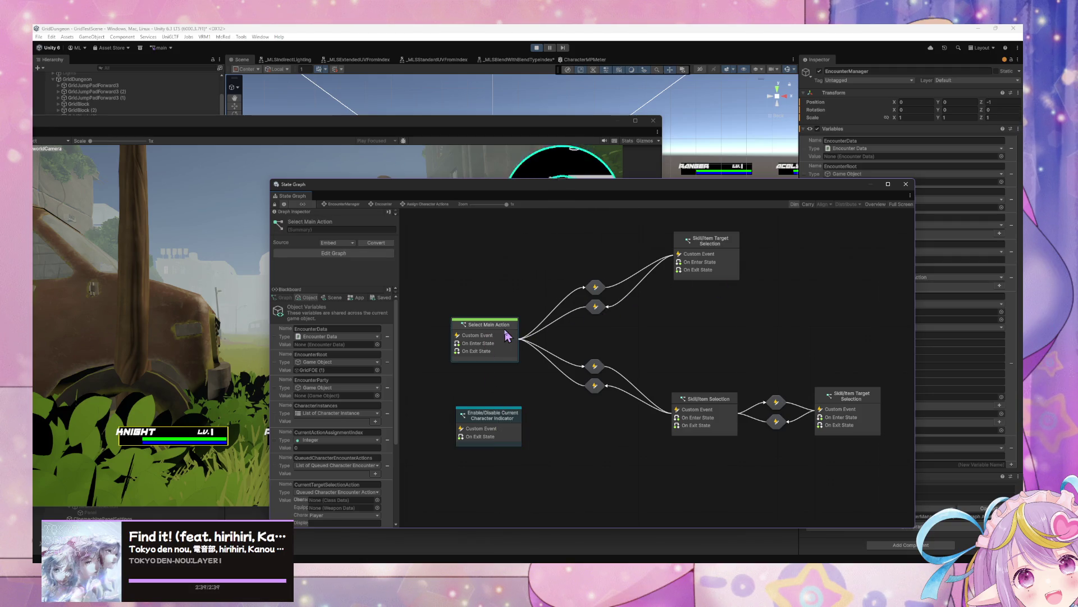
double_click(508, 335)
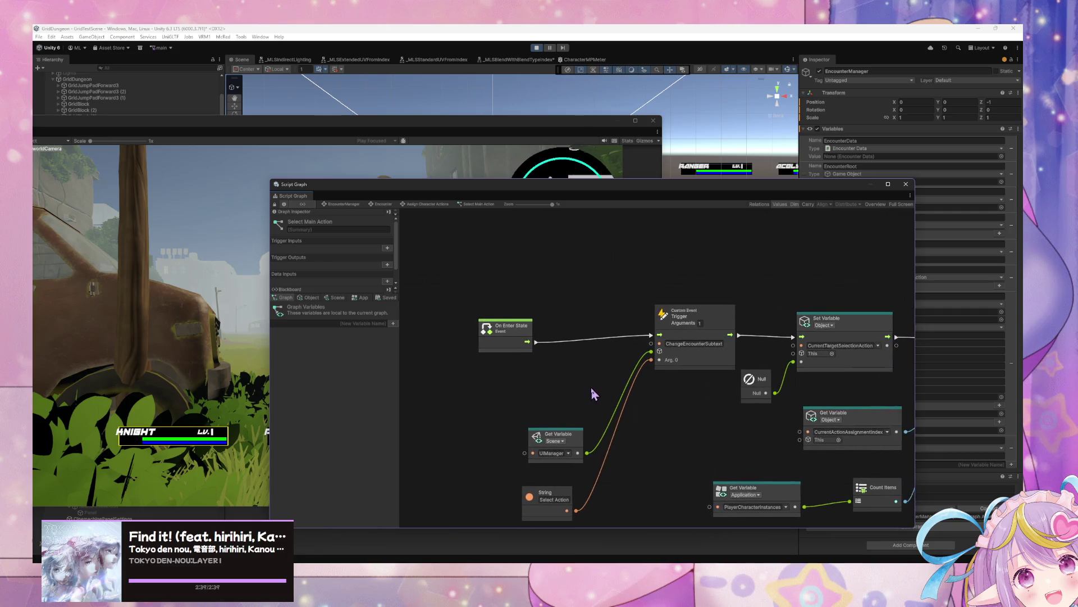
- Paste the event nodes and wire If True through SetCurrentIndicator into the Toggle UI Manager Element subgraph's Enter
scroll(593, 394, right, 10)
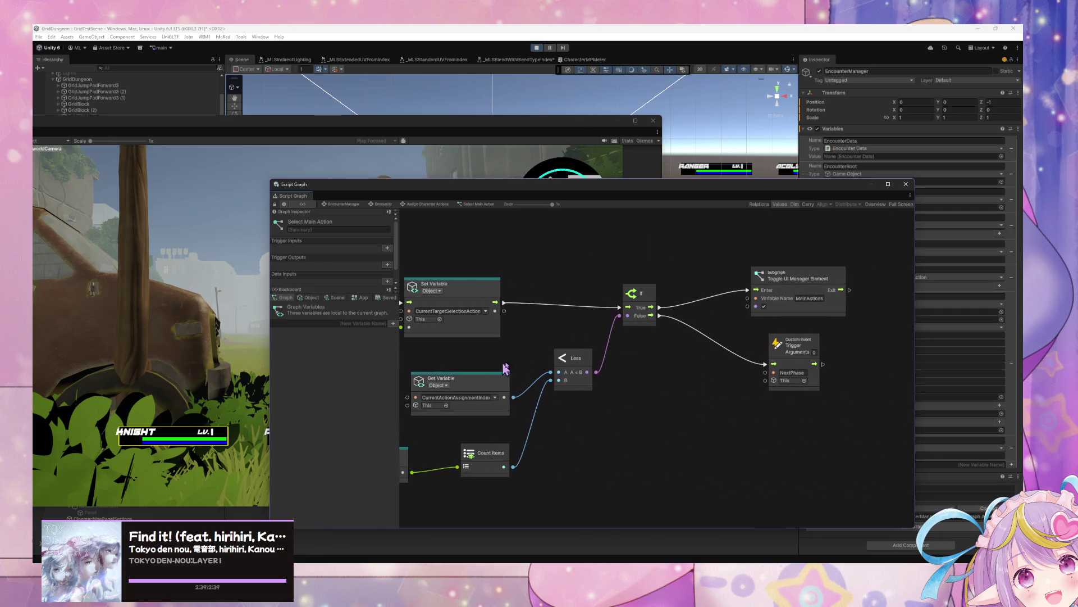
drag(817, 286, 881, 292)
drag(813, 354, 874, 375)
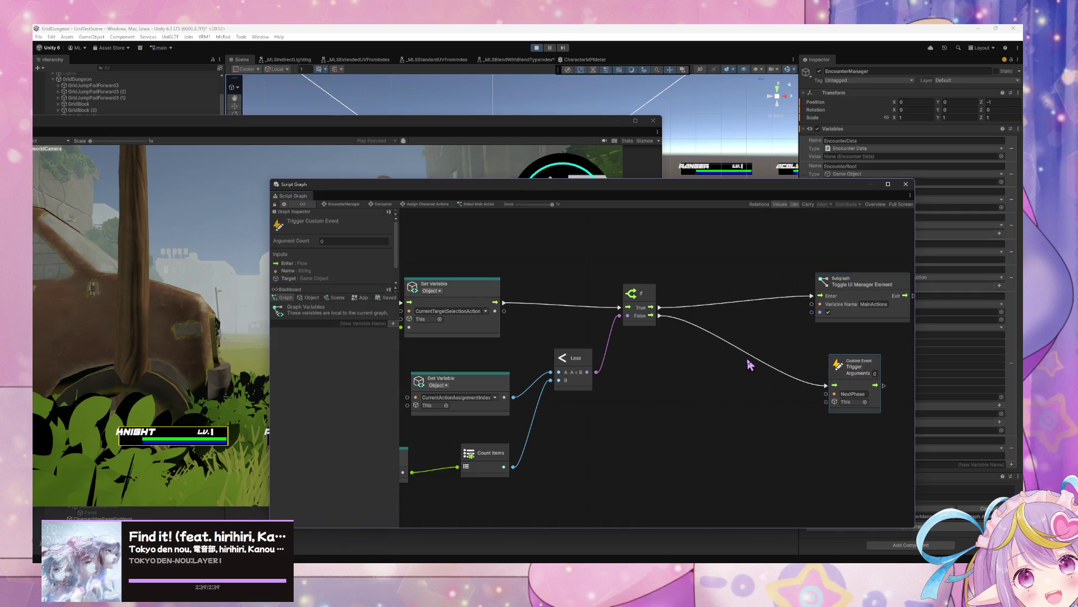
key(ctrl+v)
mouse_move(756, 361)
mouse_down()
mouse_move(747, 325)
mouse_move(643, 270)
mouse_move(751, 284)
mouse_up()
click(764, 321)
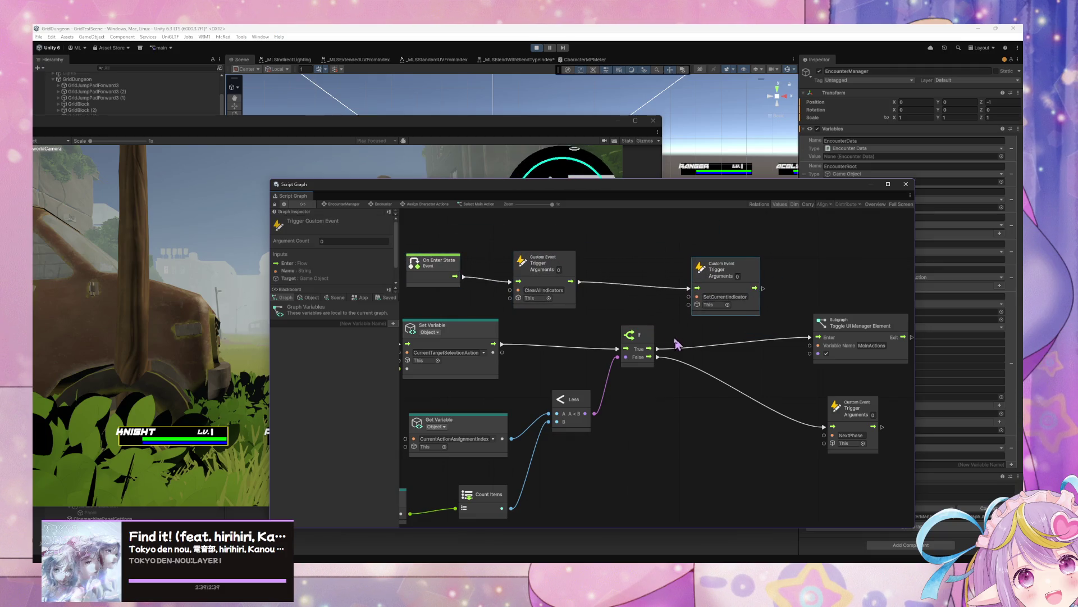
drag(659, 348, 689, 288)
drag(763, 289, 810, 337)
- Return to the Encounter state graph and bring Encounter Start into view
scroll(698, 308, left, 5)
mouse_move(521, 247)
mouse_down()
mouse_move(721, 313)
mouse_move(554, 282)
mouse_up()
scroll(555, 282, left, 4)
click(384, 205)
scroll(597, 318, left, 4)
scroll(669, 347, right, 6)
mouse_move(503, 304)
mouse_down()
mouse_move(635, 299)
mouse_move(670, 344)
mouse_up()
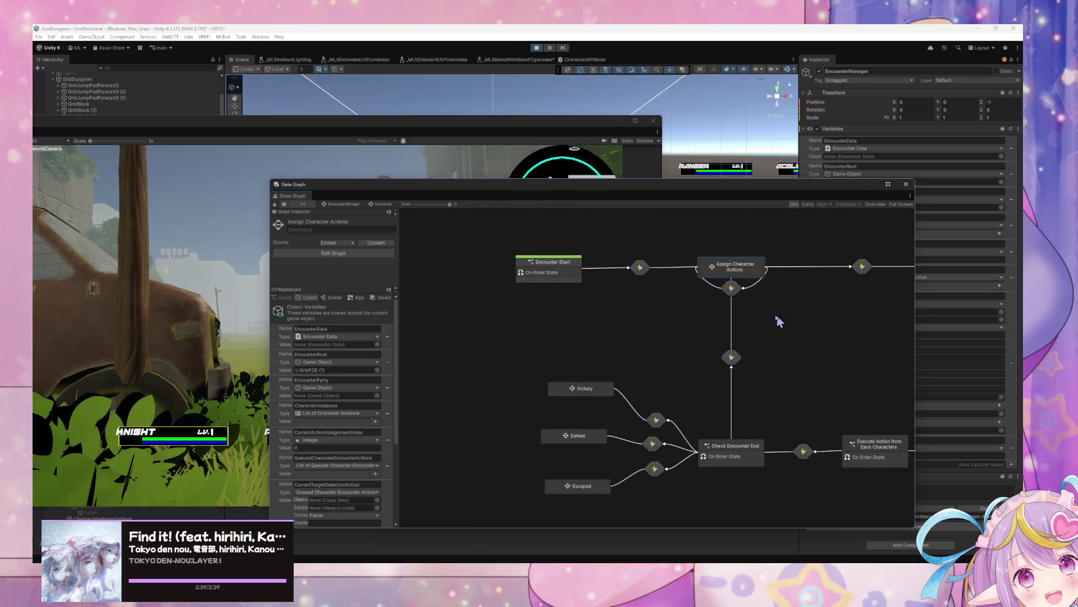
- Create a new script state on the Encounter graph and open its script graph
scroll(779, 320, right, 3)
scroll(749, 309, left, 2)
right_click(570, 297)
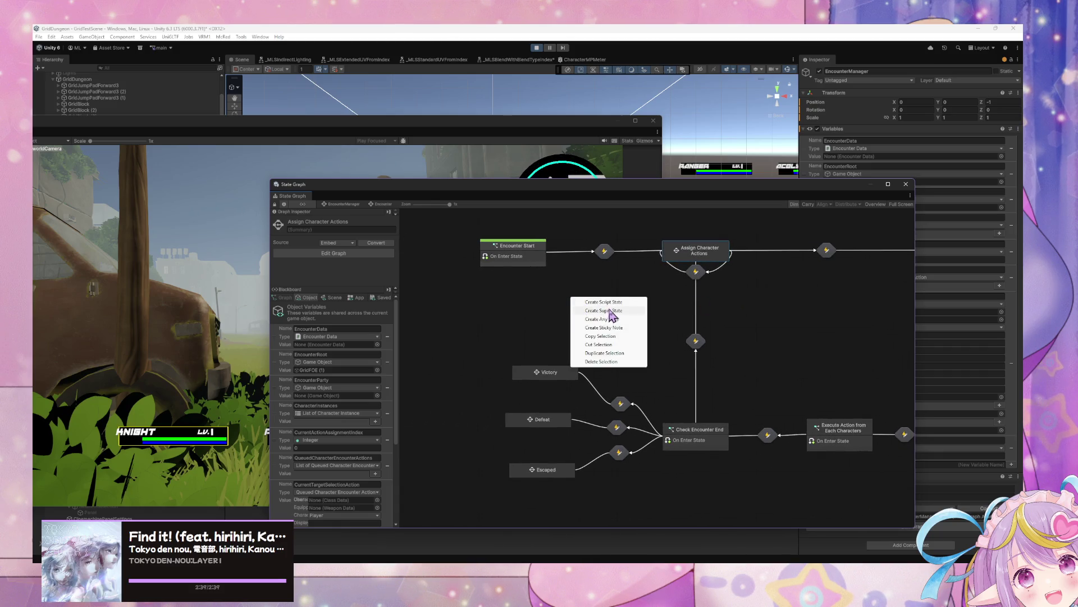
click(608, 302)
right_click(607, 302)
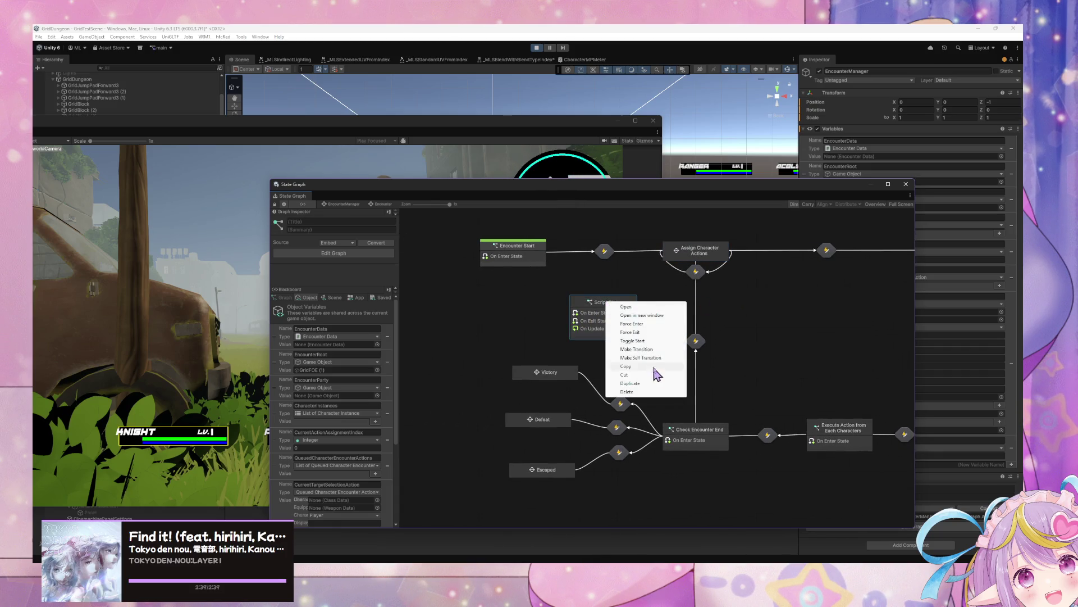
click(648, 325)
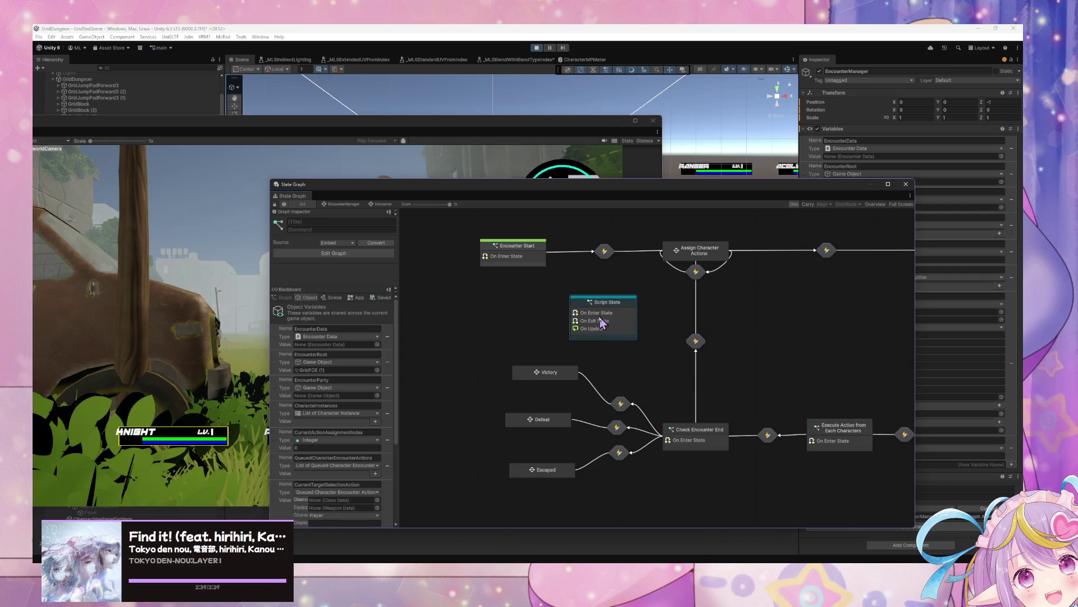
double_click(614, 319)
- Replace its default nodes with the pasted ClearAllIndicators triggers, fired from On Exit State
mouse_move(681, 464)
mouse_down()
mouse_move(534, 409)
mouse_move(534, 352)
mouse_up()
drag(687, 411, 520, 289)
key(Delete)
key(ctrl+v)
click(616, 440)
key(Delete)
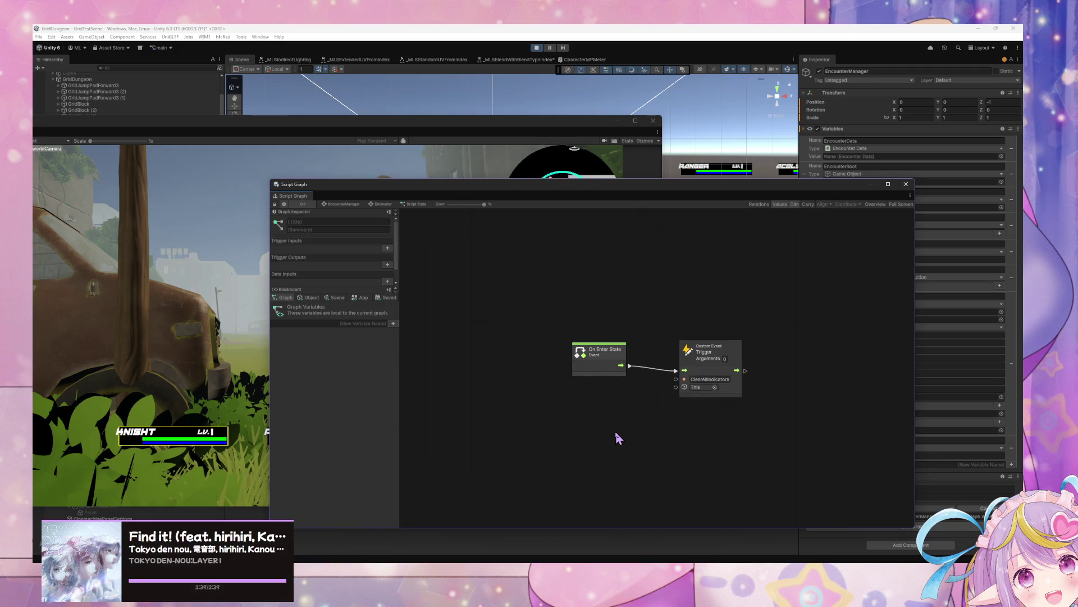
drag(632, 446, 676, 370)
click(598, 351)
key(Delete)
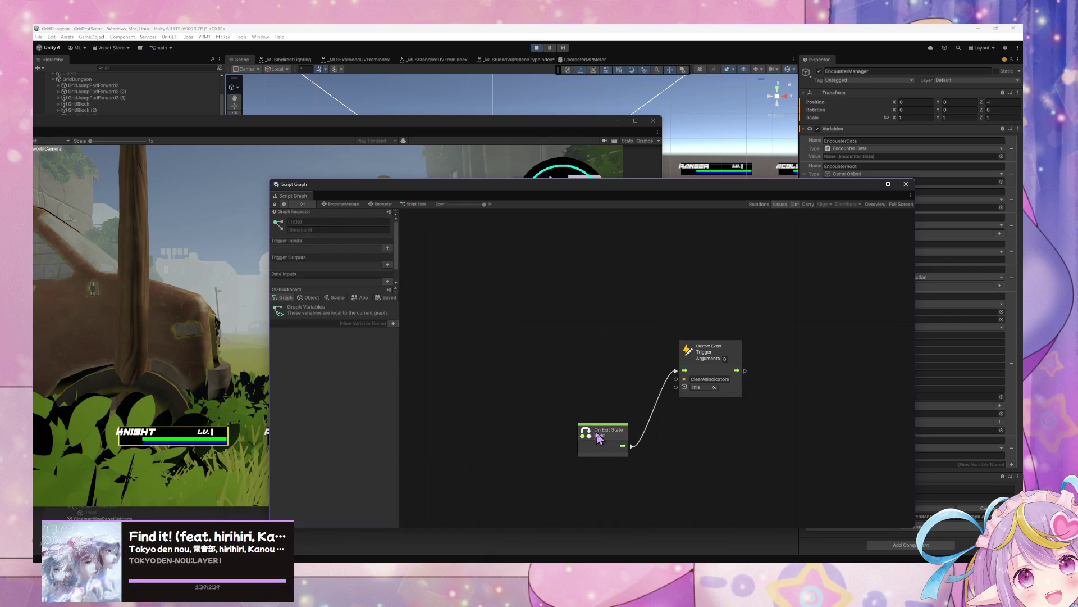
- Back on the Encounter graph, begin titling the new state Clear All Indicators
click(384, 205)
click(629, 309)
click(345, 222)
text(Clear All Indicators o)
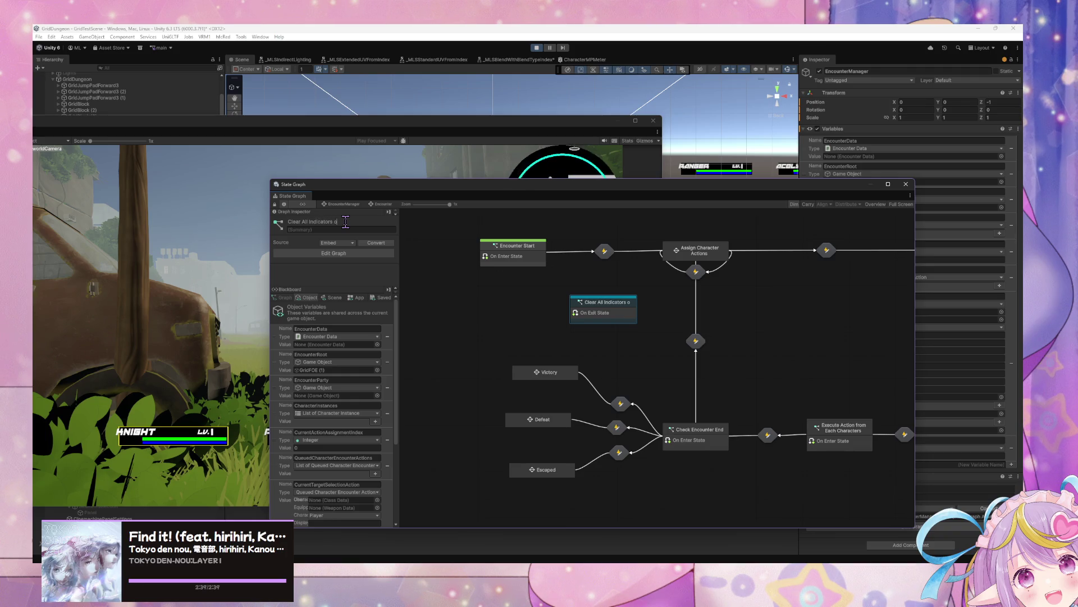
- Finish titling the new state 'Clear All Indicators On Exit'
text(Exi)
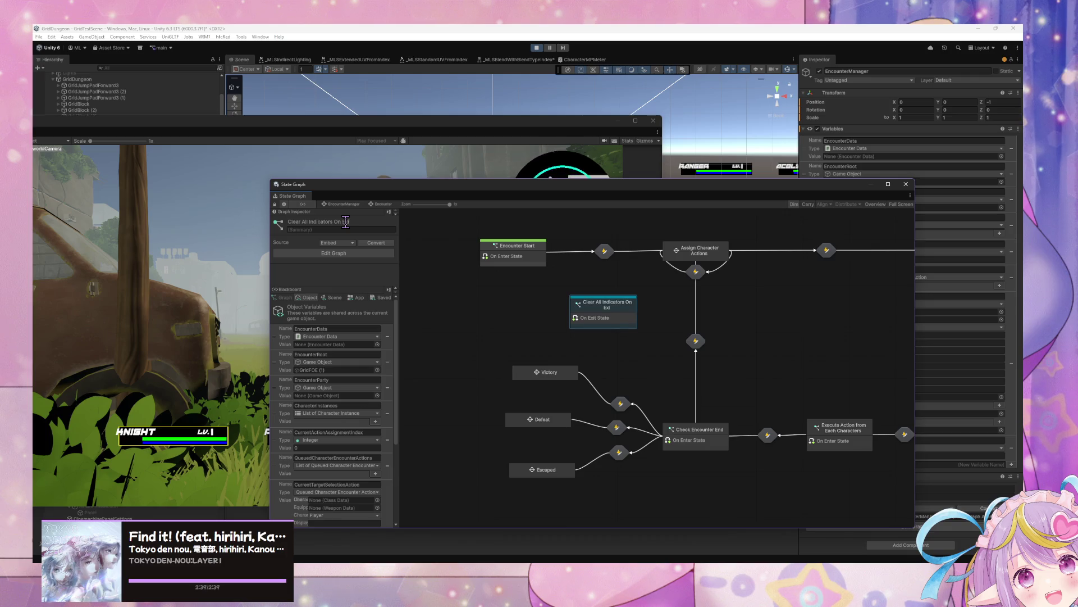
right_click(634, 312)
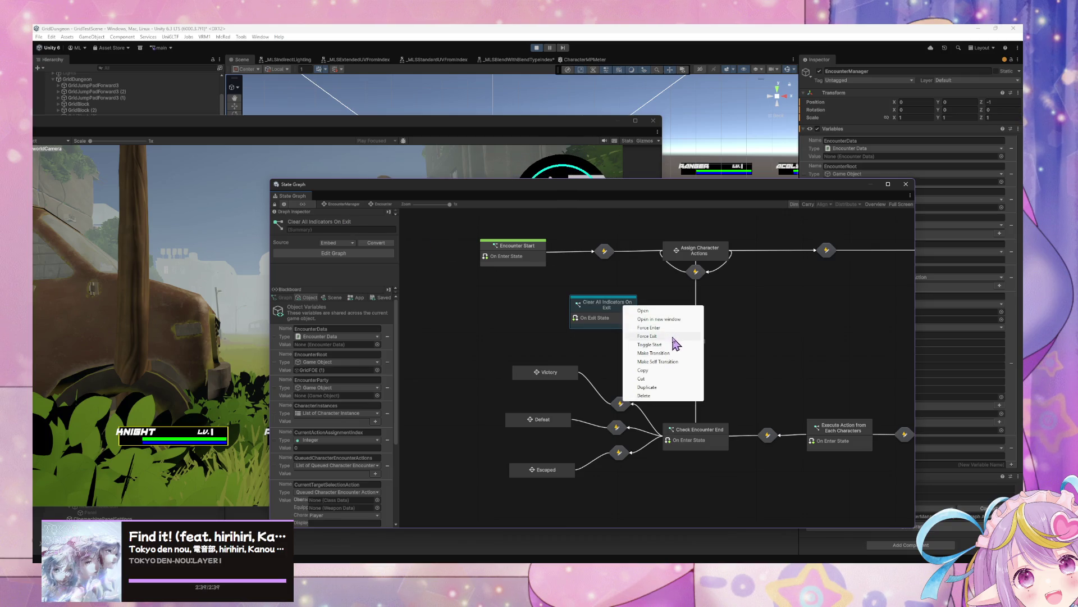
click(680, 343)
- Cancel the stray transition from the state, deselect it, and nudge the graph right
right_click(628, 309)
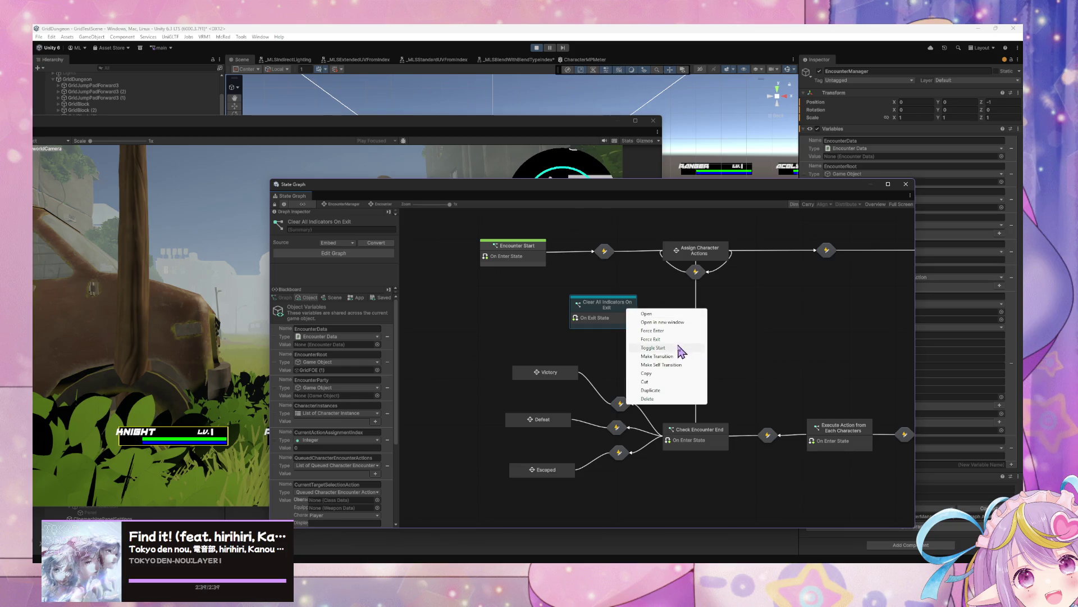
click(679, 348)
right_click(620, 320)
click(663, 365)
click(621, 316)
right_click(621, 315)
click(616, 351)
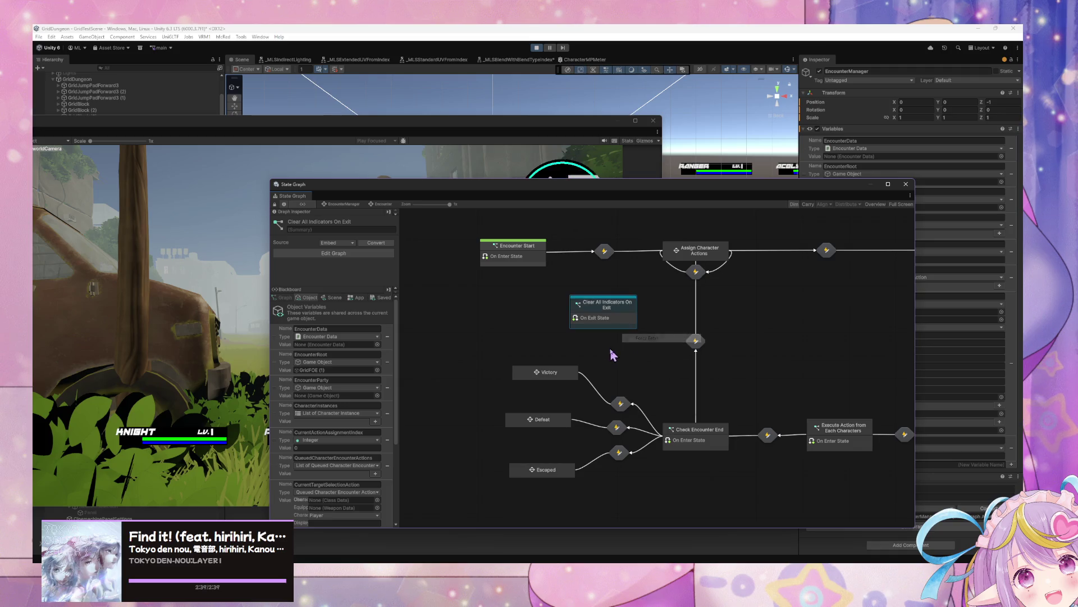
drag(553, 182, 565, 183)
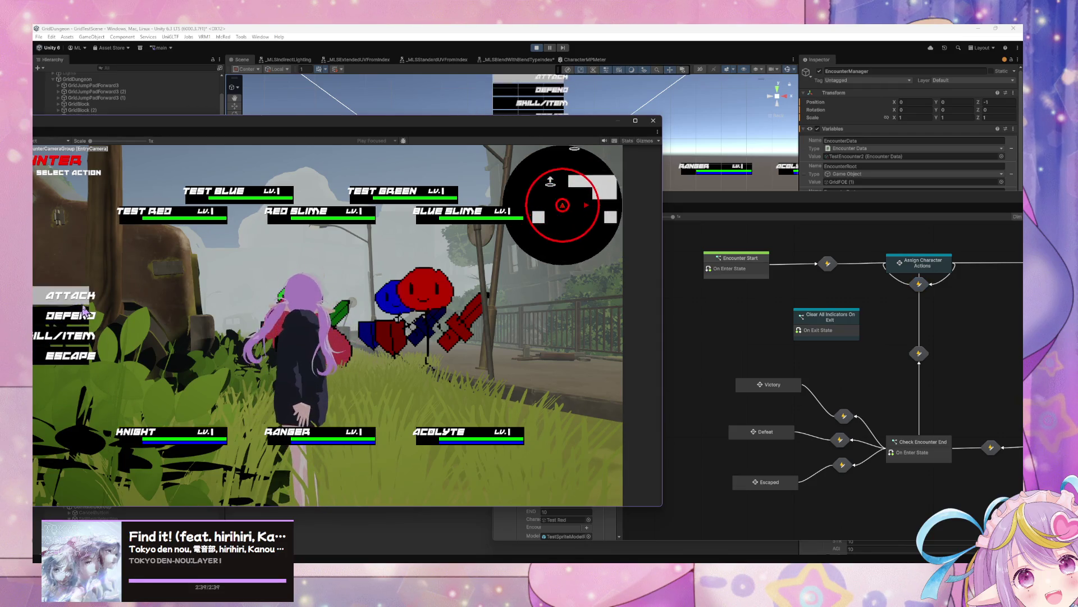
- Attack Test Red in the running game, then open the Assign Character Actions state graph
click(83, 303)
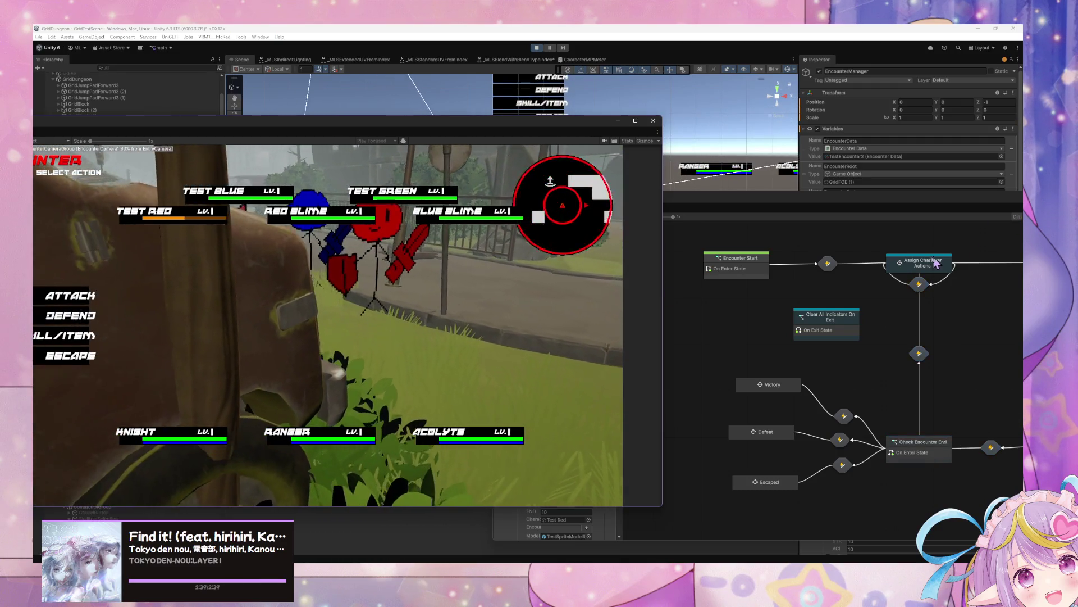
click(934, 261)
double_click(934, 261)
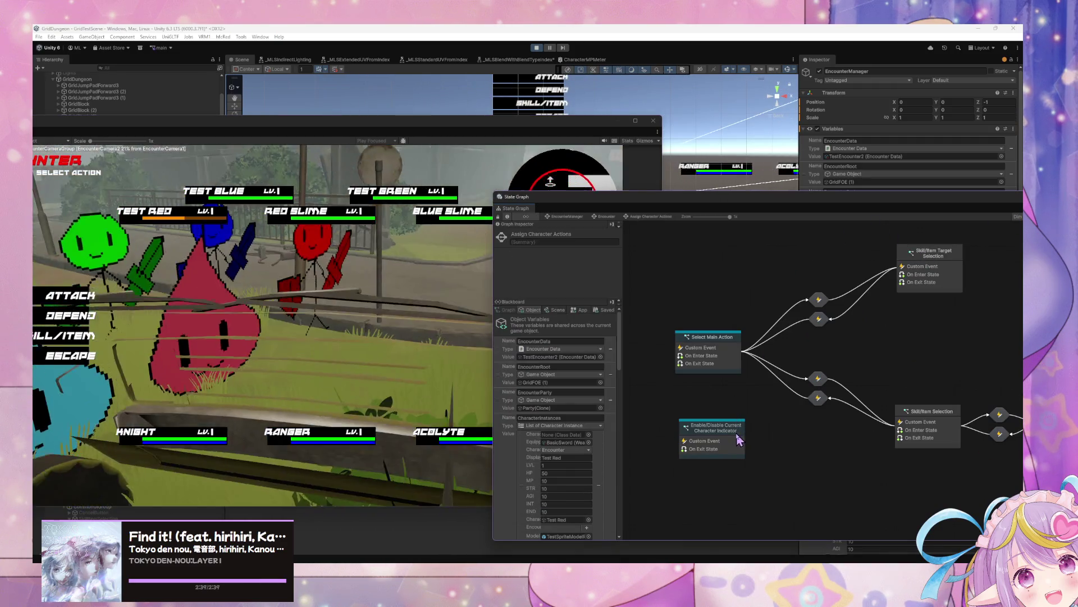
- Inspect the Enable/Disable Current Character Indicator graph, then return up to the Encounter graph
double_click(736, 432)
drag(790, 202, 512, 164)
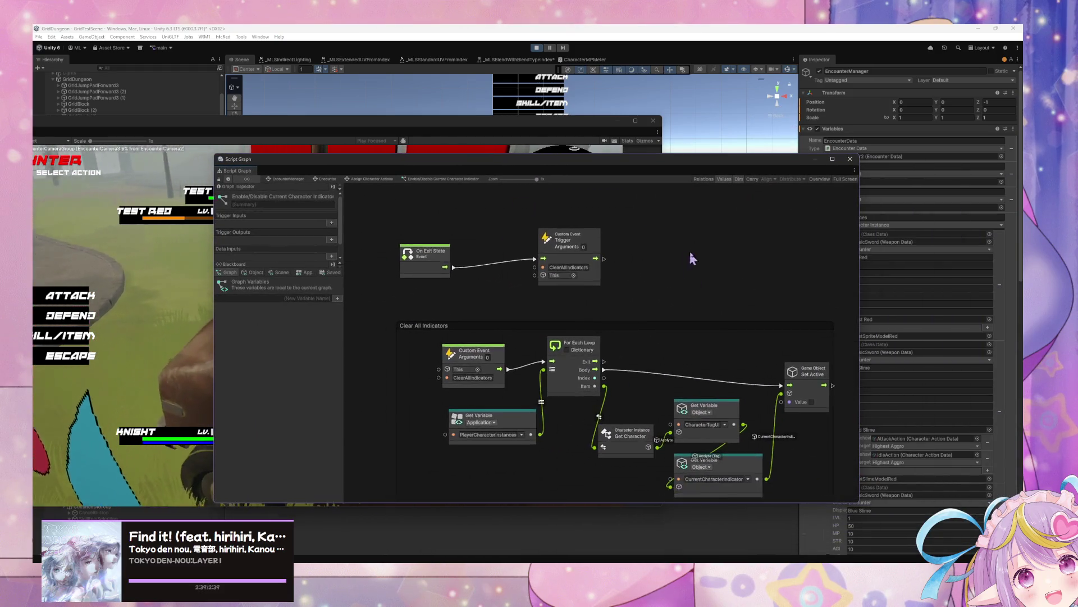
mouse_move(699, 247)
mouse_down()
mouse_move(626, 212)
mouse_move(504, 220)
mouse_move(731, 257)
mouse_up()
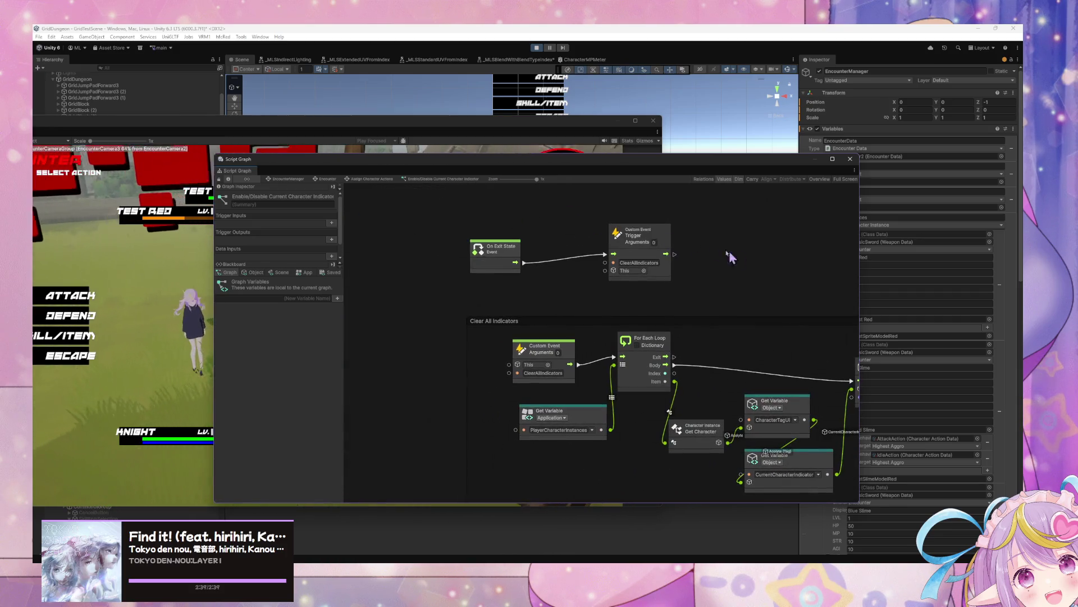
click(336, 183)
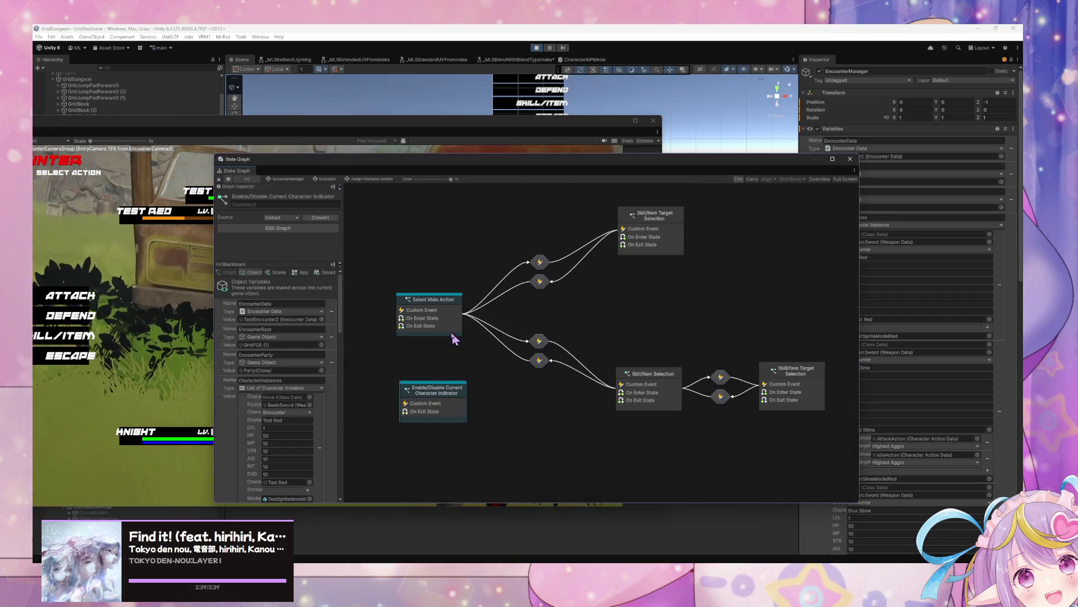
click(526, 338)
click(328, 179)
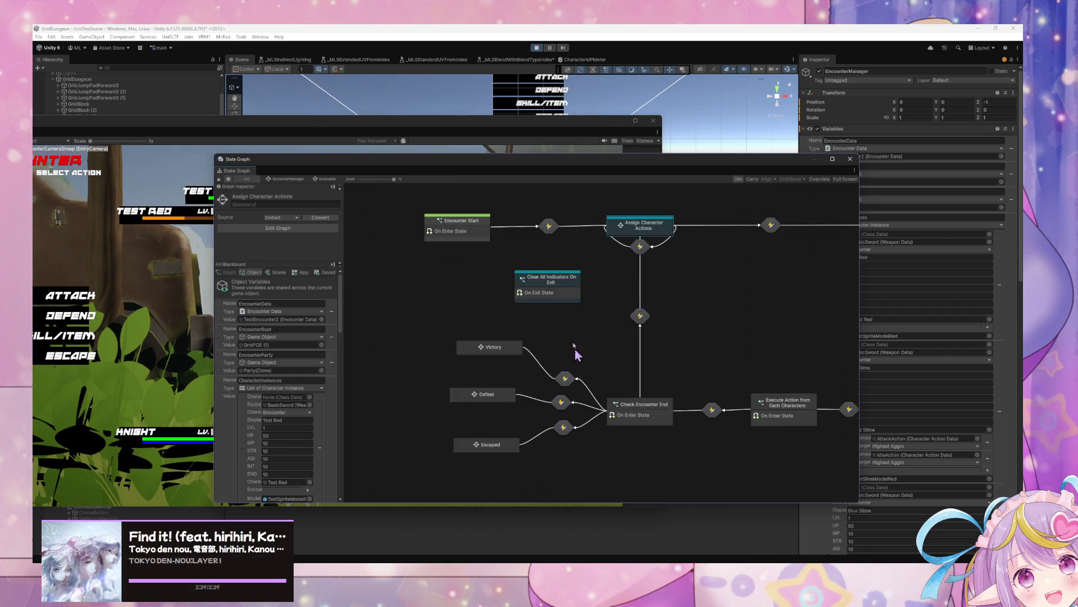
- Place Clear All Indicators On Exit below Select Main Action, then open Select Main Action's script graph
drag(554, 323, 448, 280)
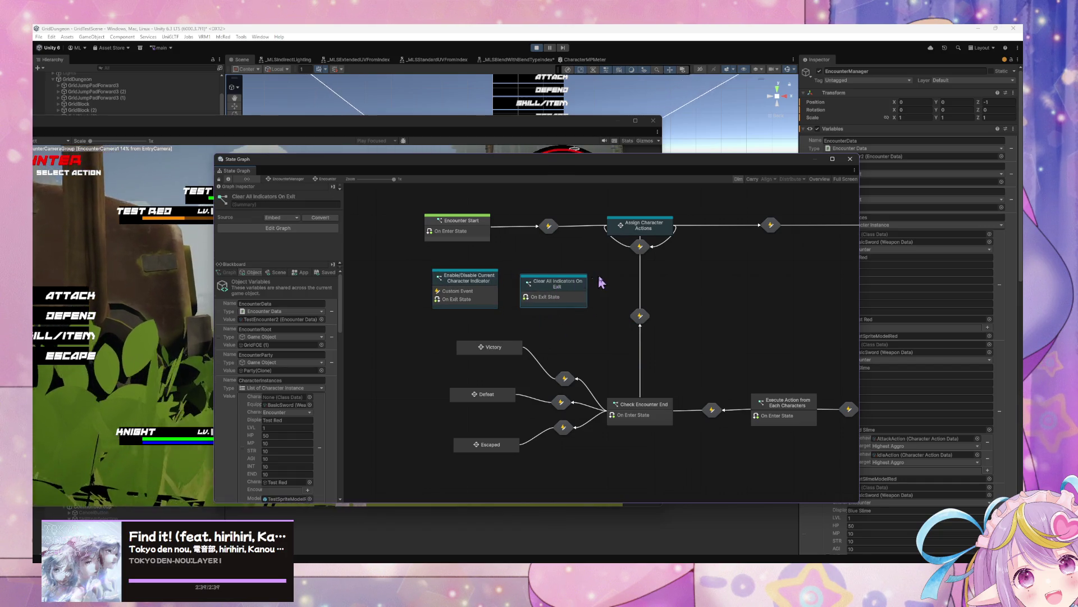
scroll(600, 282, up, 2)
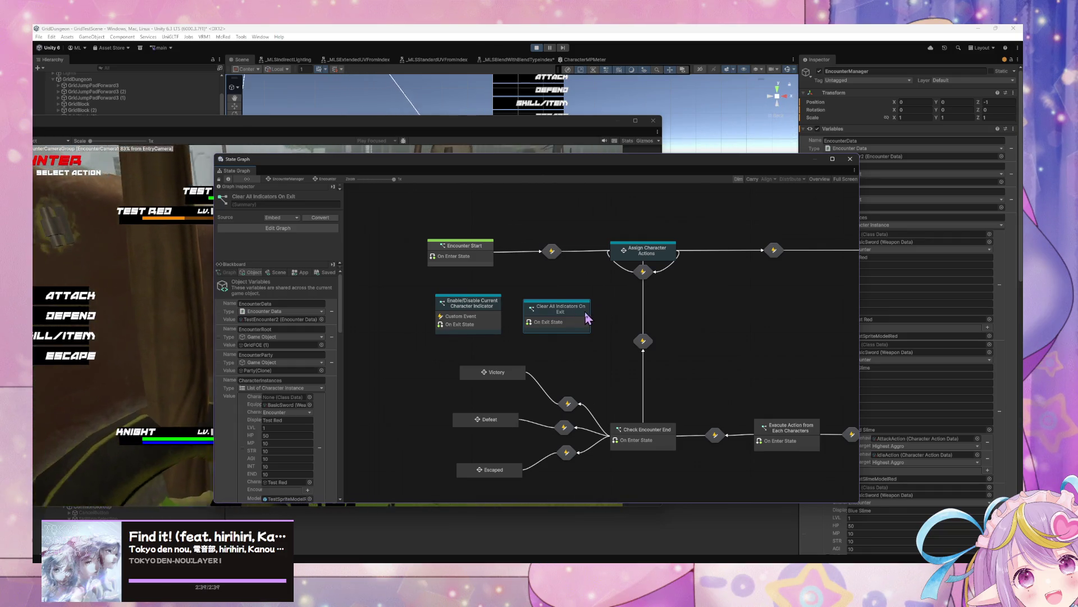
double_click(646, 250)
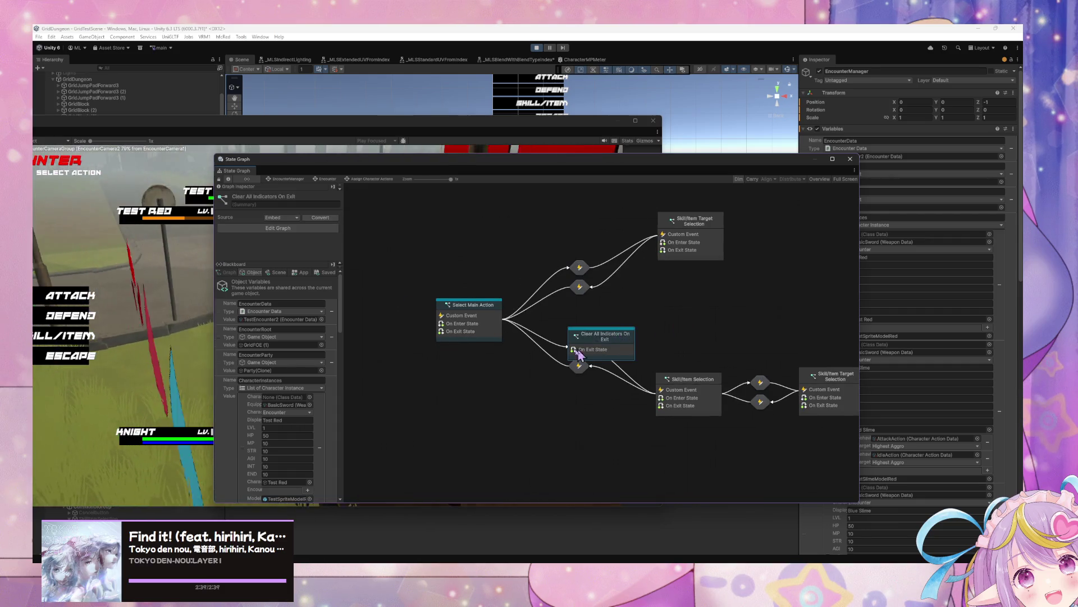
drag(580, 353, 491, 397)
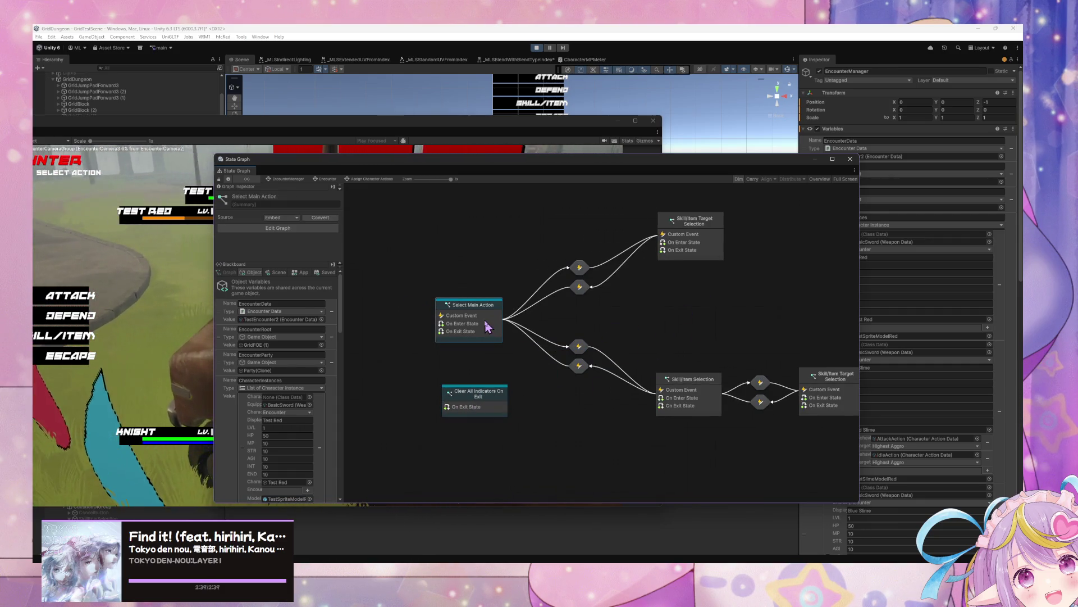
drag(446, 160, 549, 167)
click(539, 264)
double_click(560, 316)
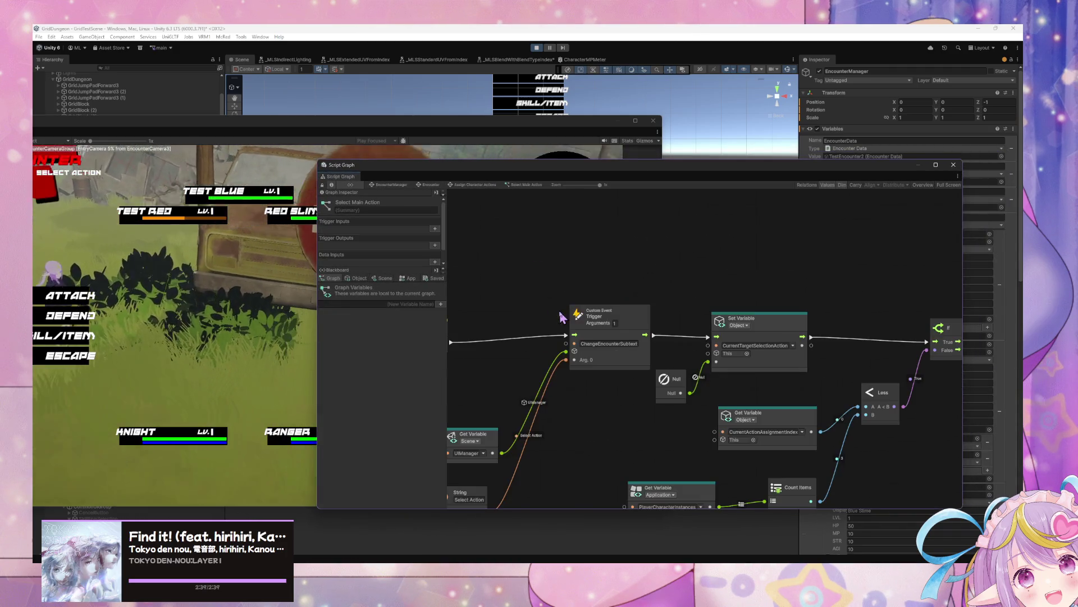
- Delete the SetCurrentIndicator event node, then restore it with undo
scroll(584, 304, right, 10)
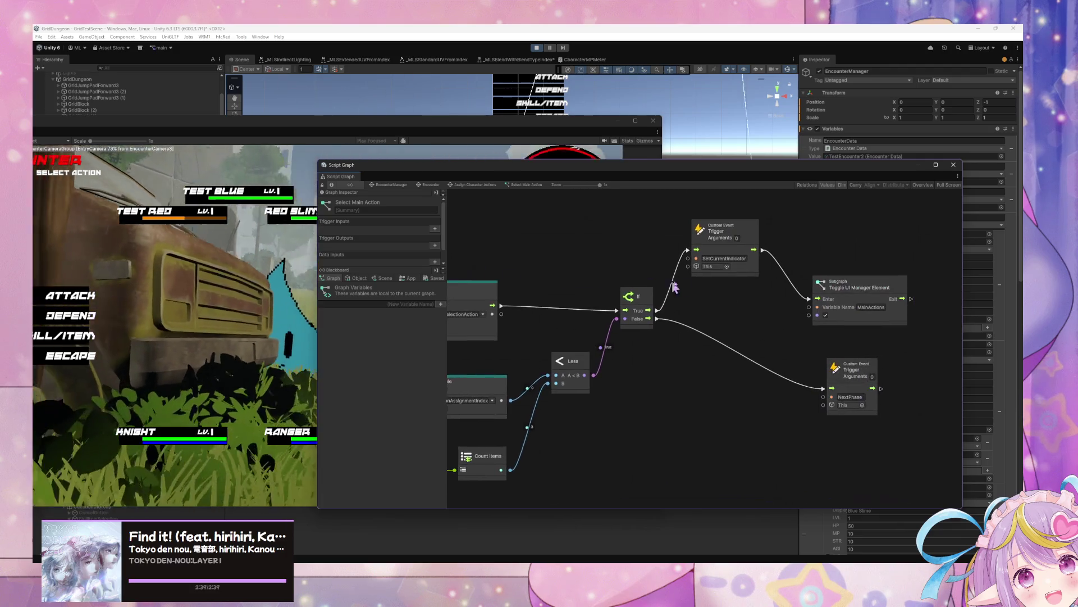
drag(592, 282, 728, 303)
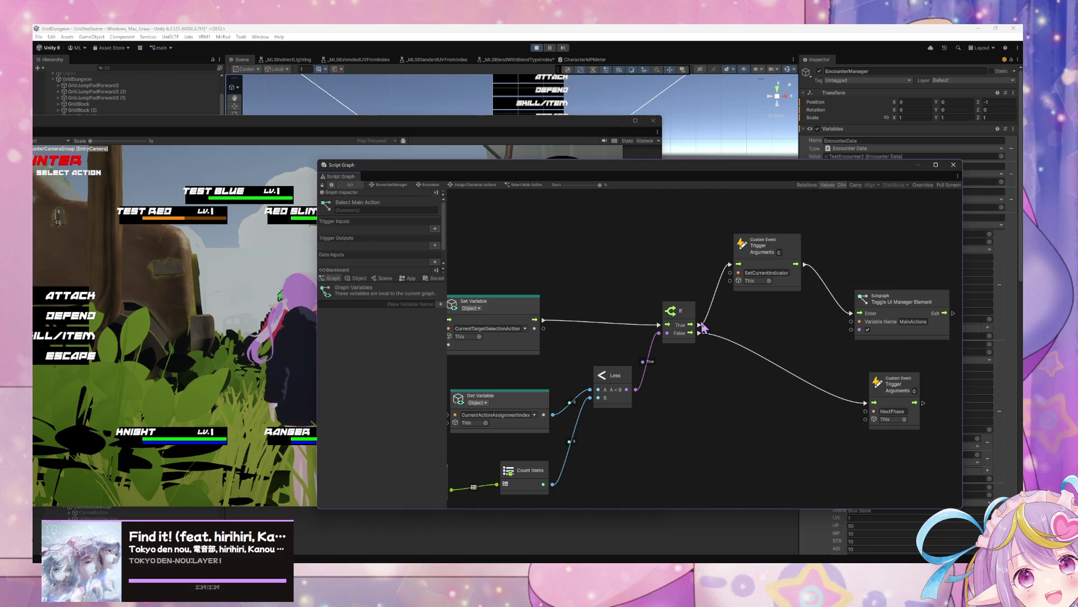
click(778, 249)
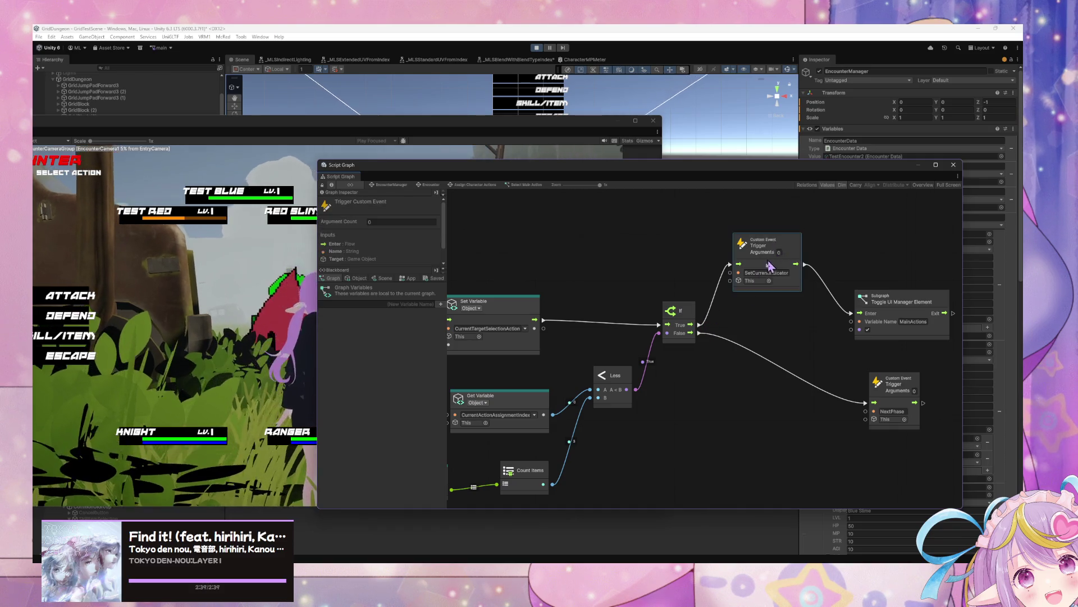
key(Delete)
scroll(643, 275, left, 10)
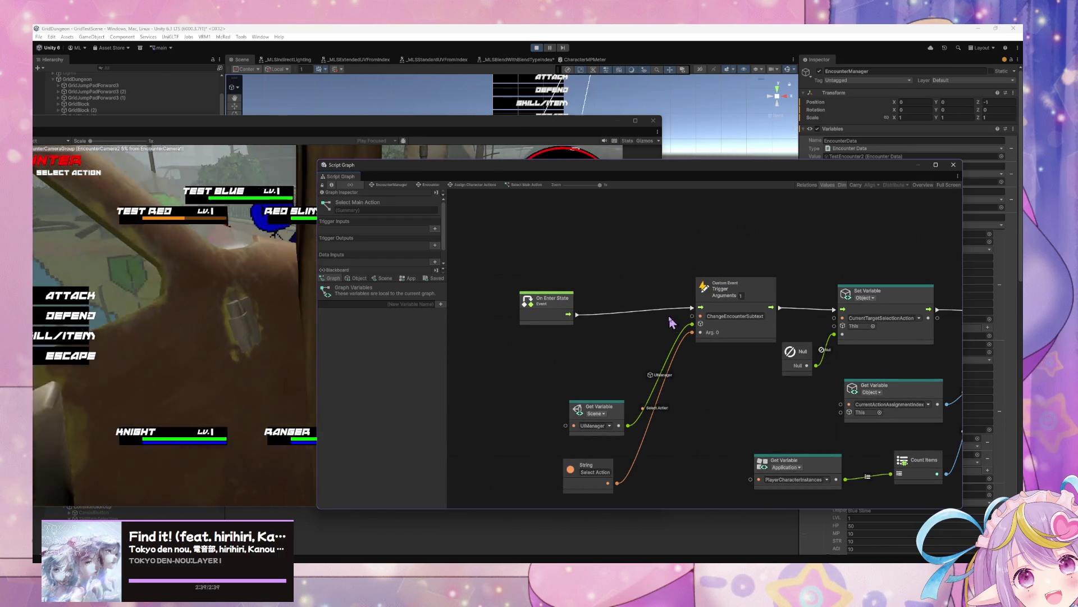
scroll(669, 315, right, 5)
scroll(669, 315, down, 2)
scroll(759, 221, right, 3)
scroll(758, 221, up, 2)
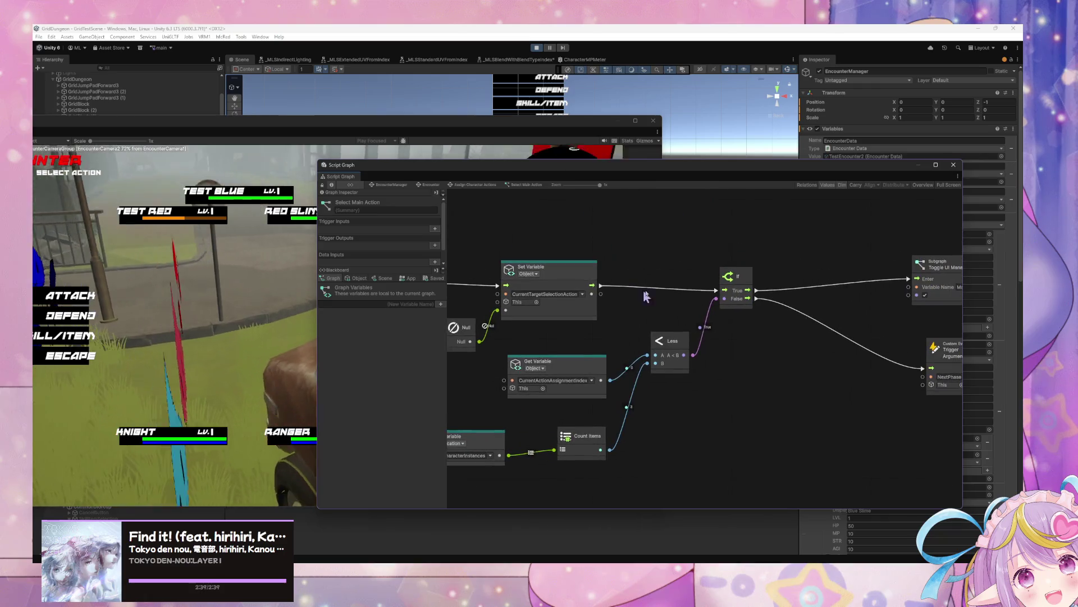
key(ctrl+z)
- Move SetCurrentIndicator clear of the If node and connect it to the UI toggle subgraph
drag(815, 253, 859, 254)
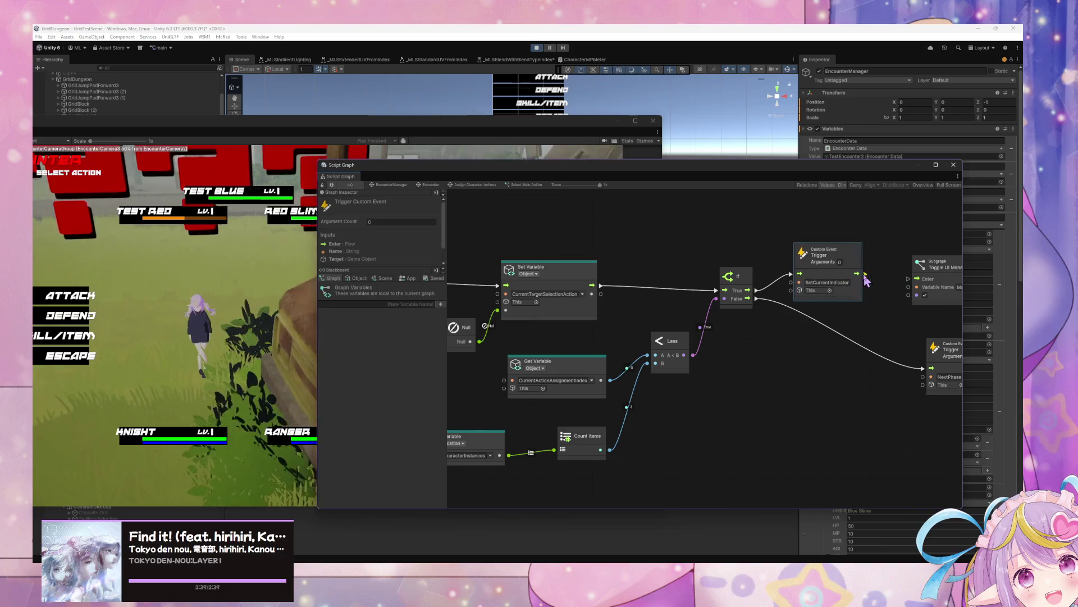
drag(870, 274, 908, 279)
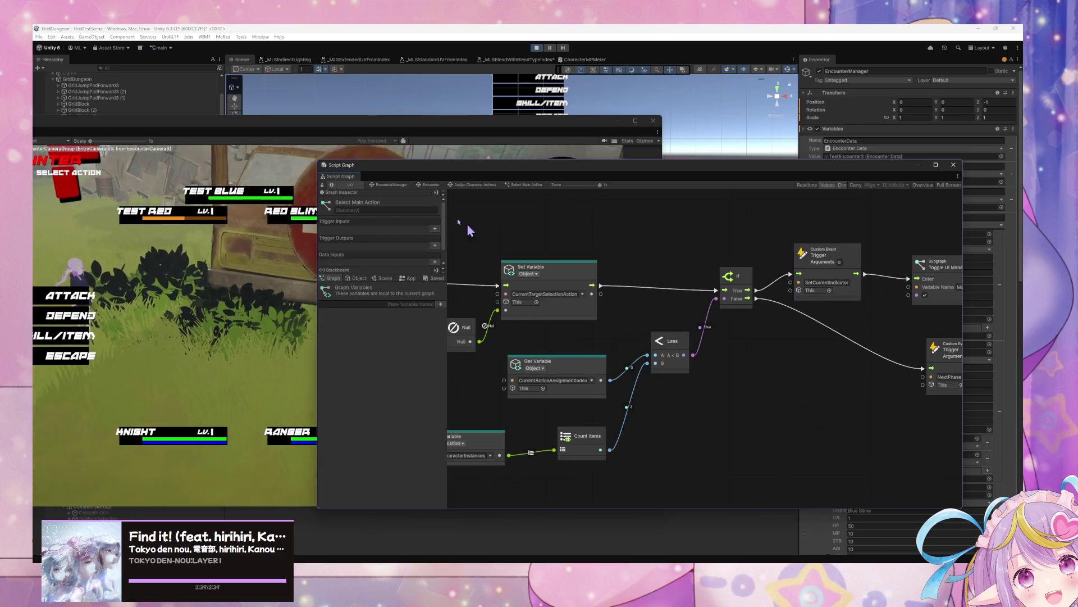
click(256, 175)
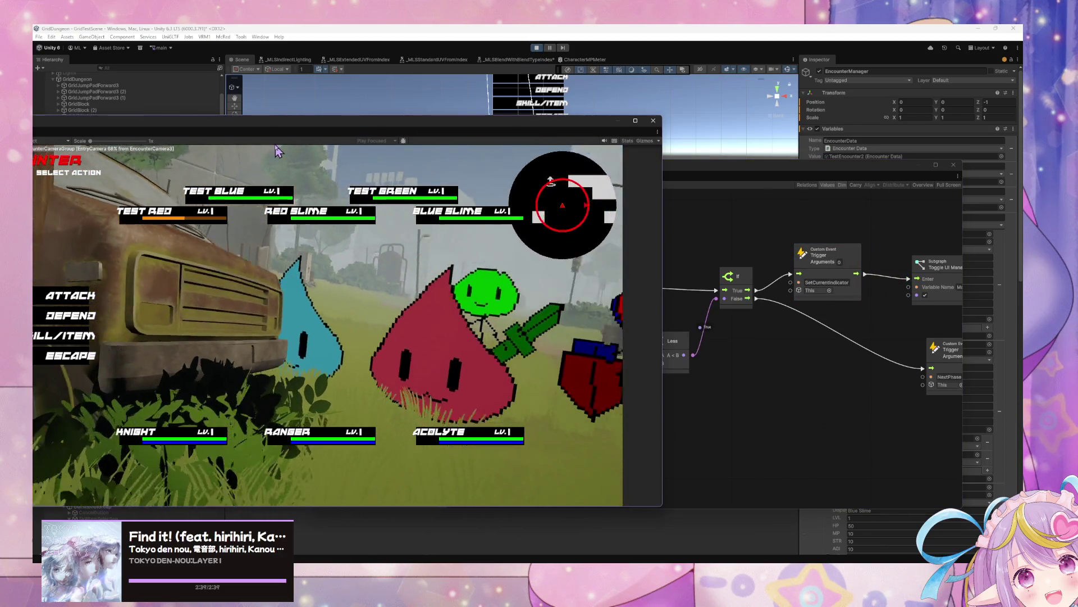
- Playtest Escape, Attack and Cancel in the battle, then return to the script graph
click(81, 360)
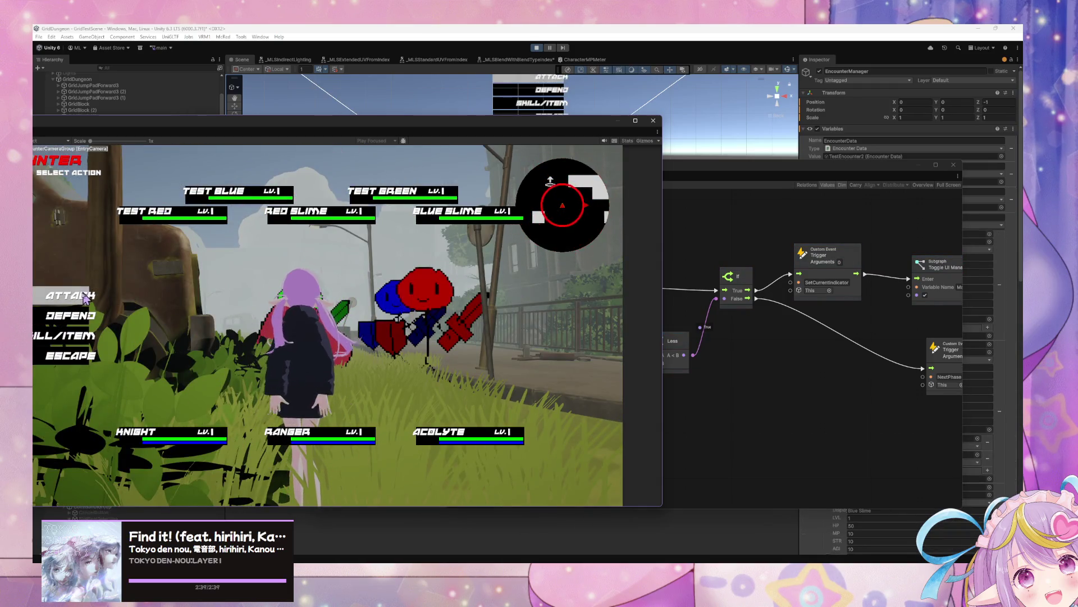
click(82, 296)
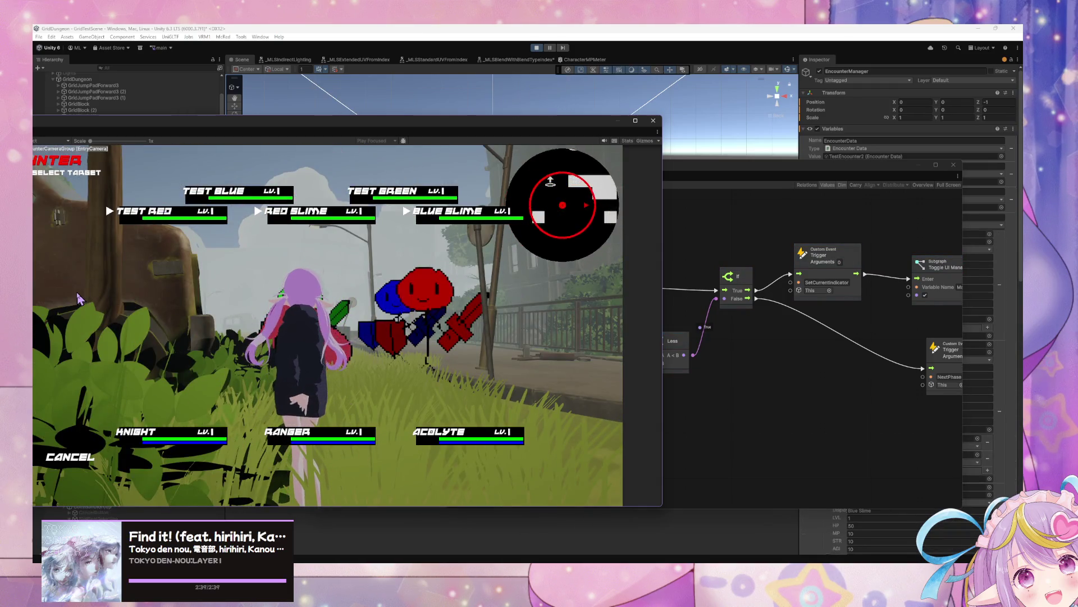
click(158, 219)
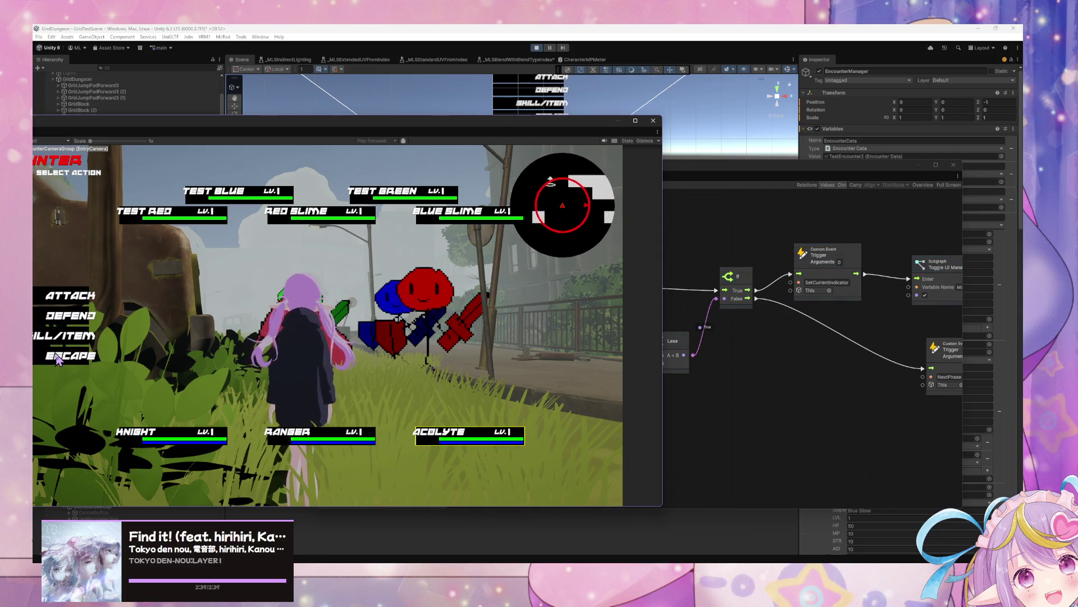
click(56, 357)
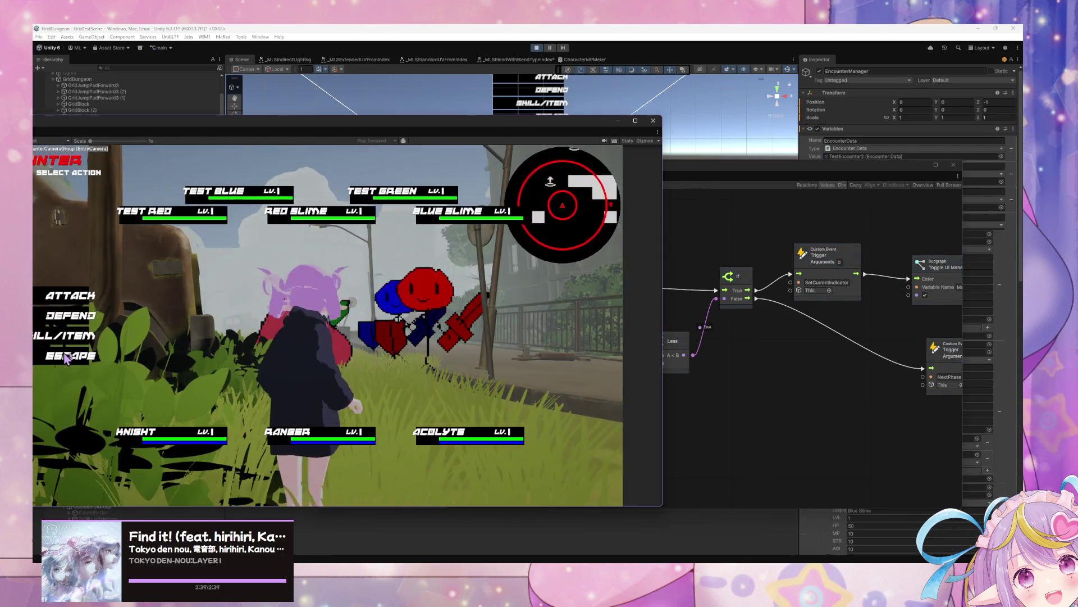
click(76, 359)
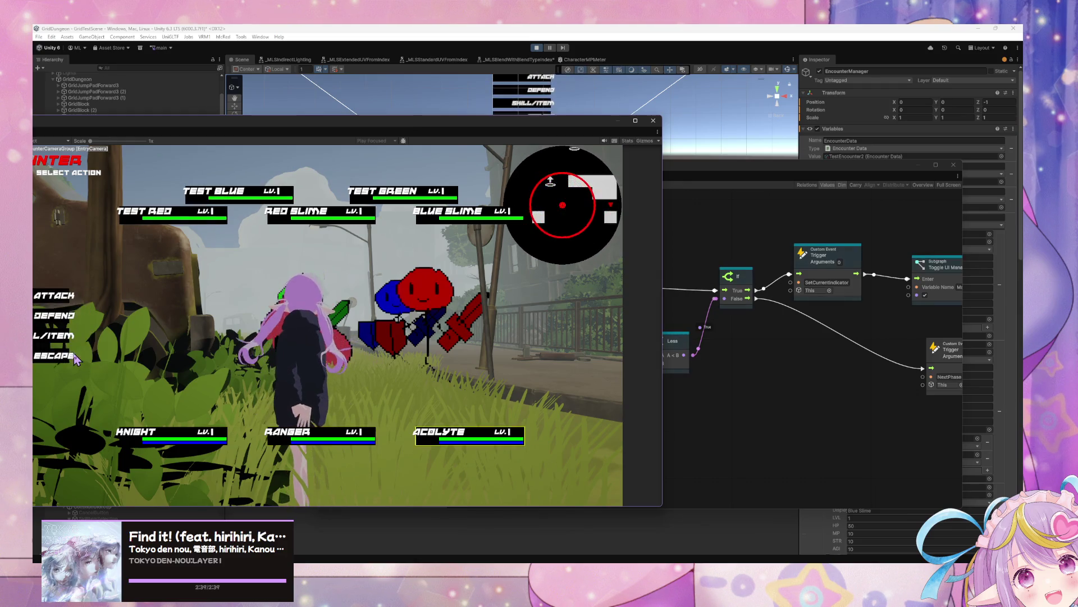
click(807, 364)
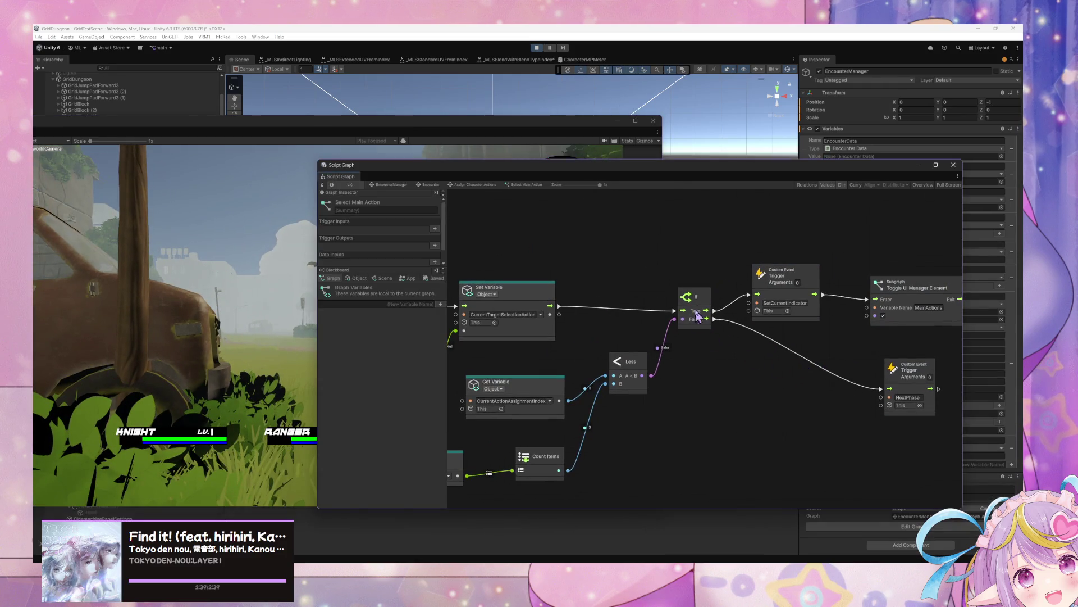
- Try wiring the If True branch to the UI subgraph, abandon it, and shift the If node right
drag(706, 310, 870, 306)
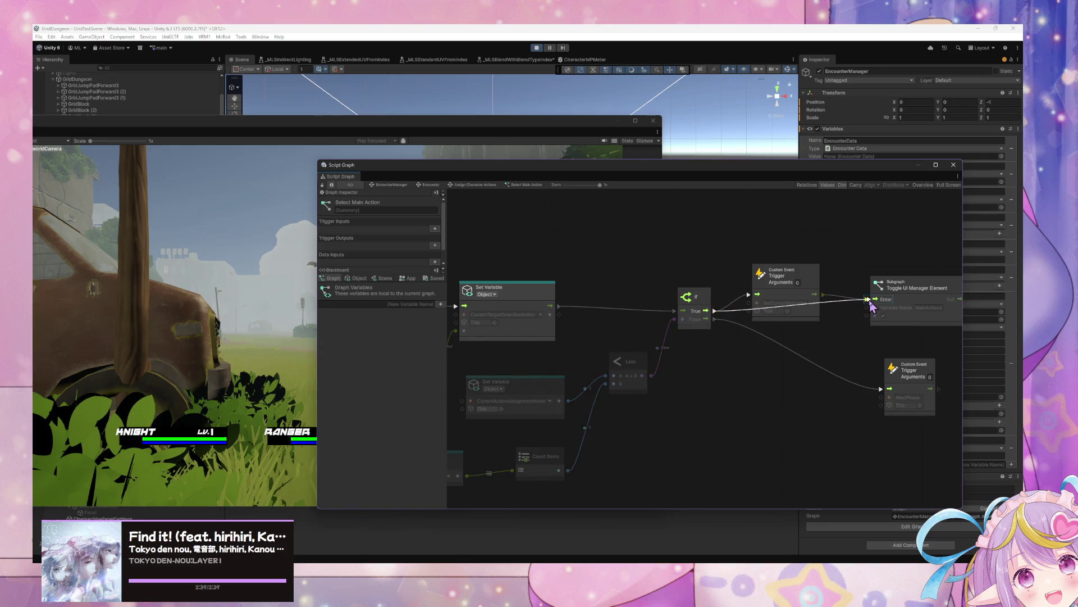
drag(800, 373, 798, 372)
key(Escape)
click(353, 278)
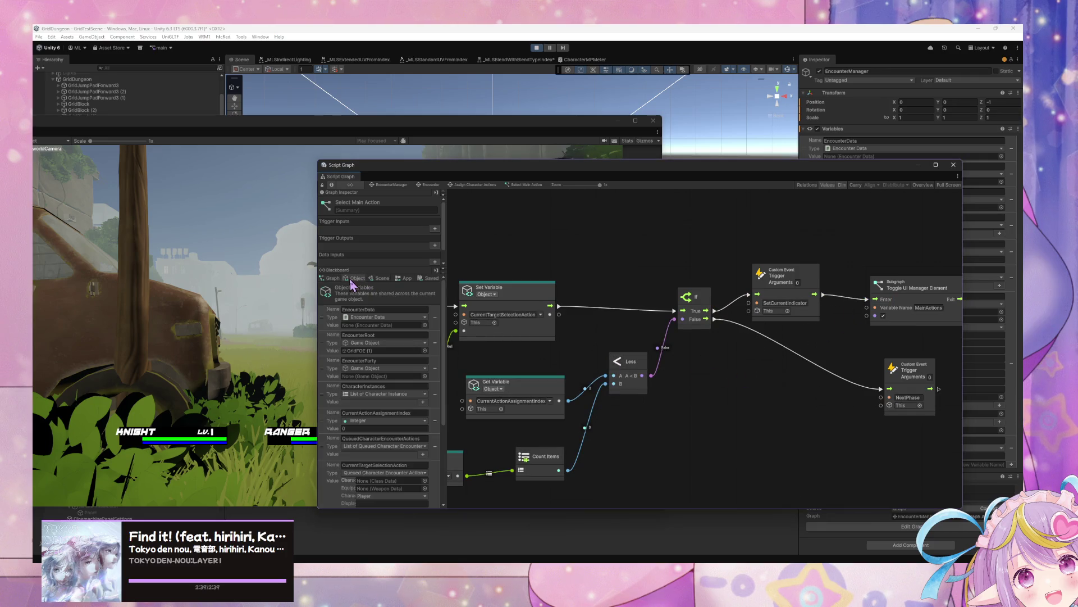
scroll(378, 313, down, 5)
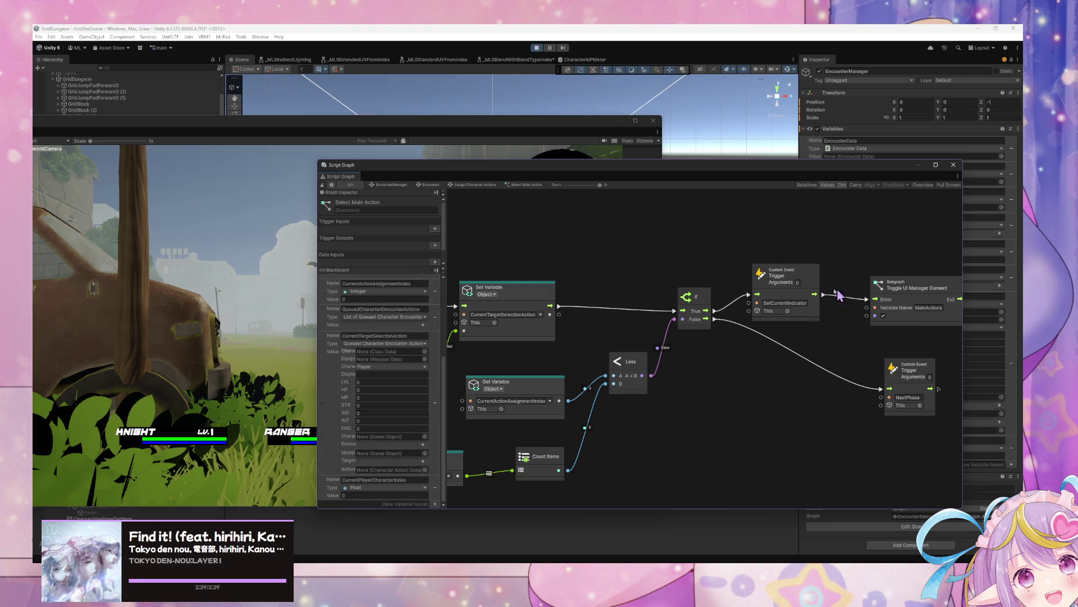
mouse_move(688, 319)
mouse_down()
mouse_move(875, 299)
mouse_move(735, 290)
mouse_up()
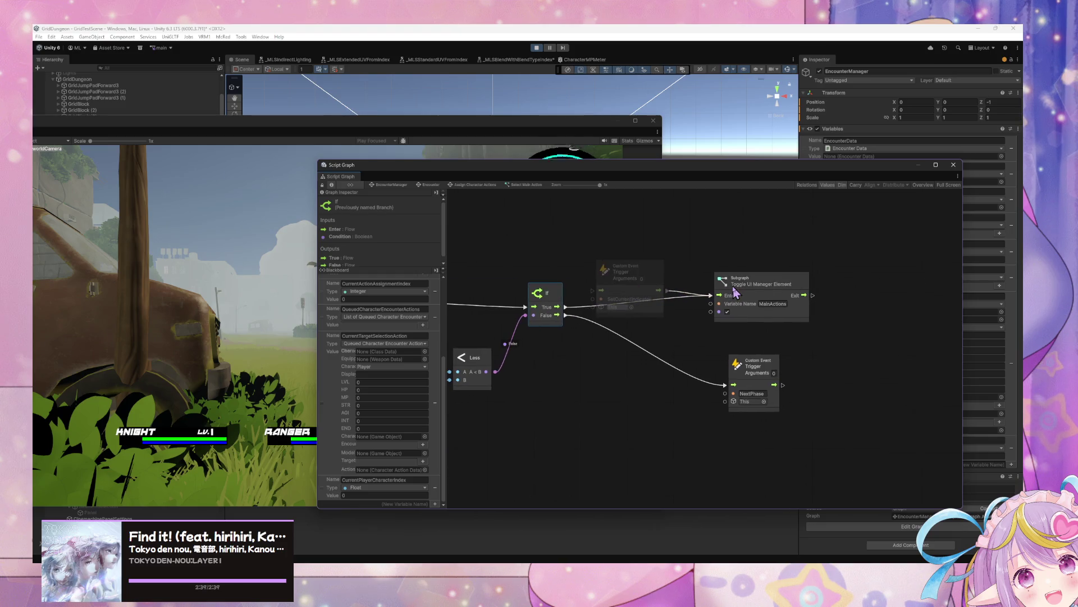
- Paste a SetCurrentIndicator trigger after On Enter State, wire it in, and move the window aside
mouse_move(544, 257)
mouse_down()
mouse_move(855, 270)
mouse_move(795, 253)
mouse_move(650, 250)
mouse_up()
key(ctrl+v)
mouse_move(669, 326)
mouse_down()
mouse_move(602, 286)
mouse_move(694, 320)
mouse_up()
drag(593, 177, 803, 259)
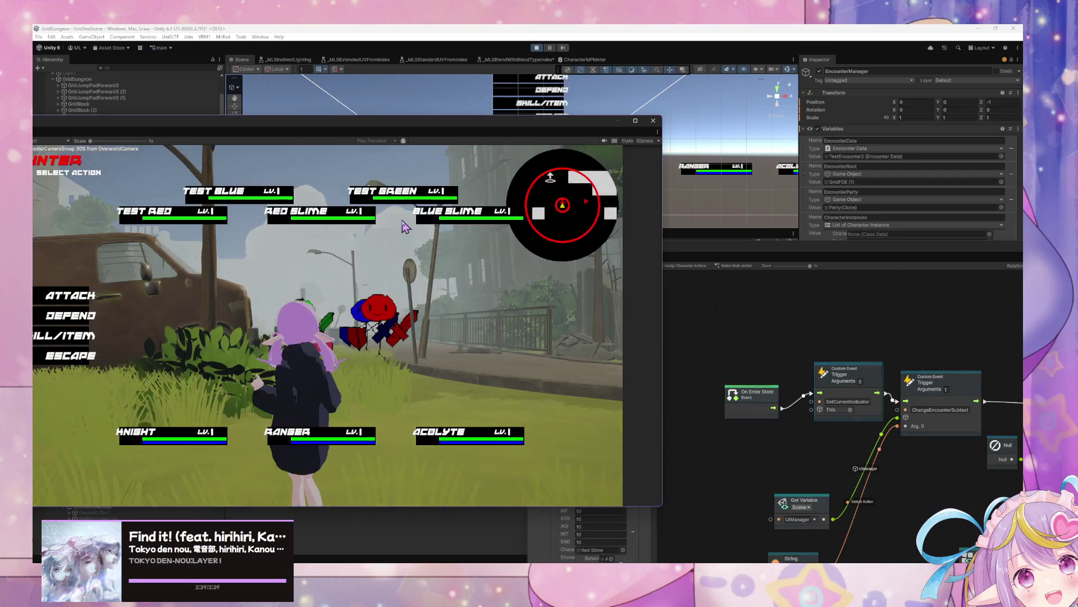
- Playtest choosing Attack, cancelling, and reopening target selection
click(75, 302)
click(66, 454)
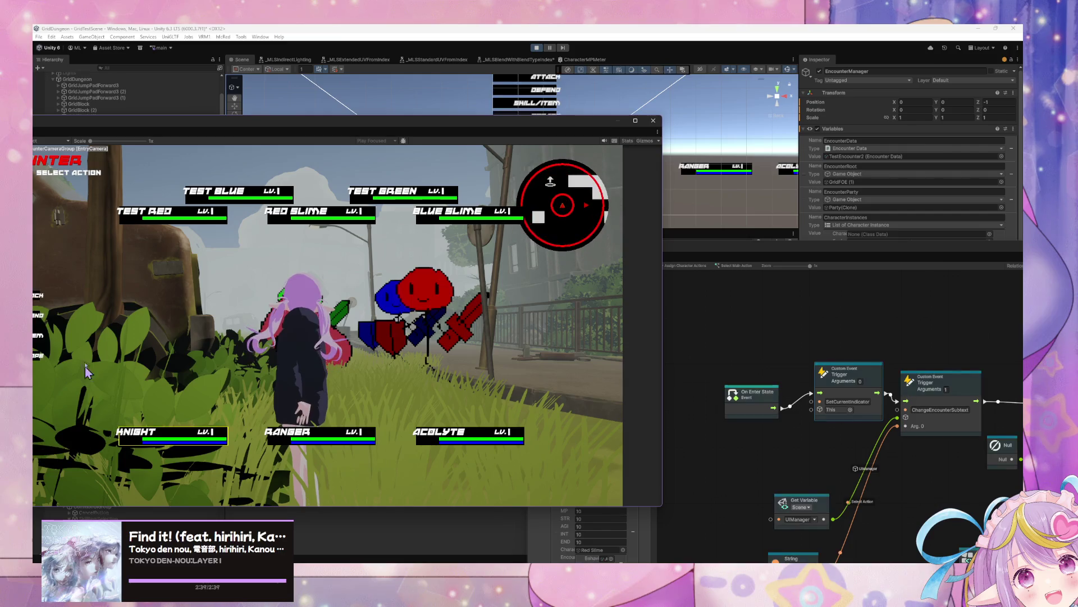
click(66, 312)
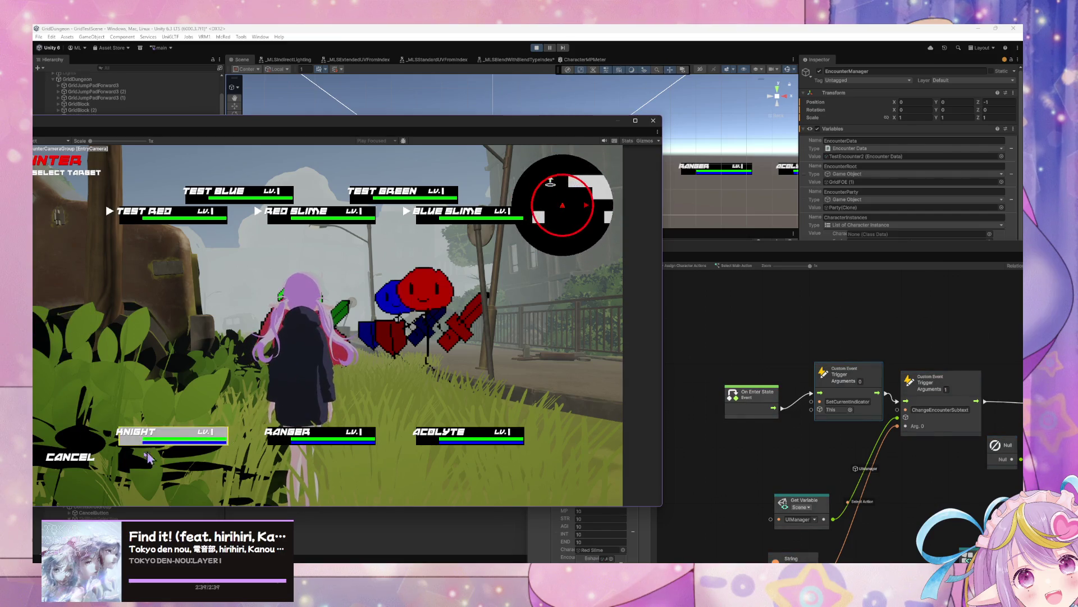
click(67, 298)
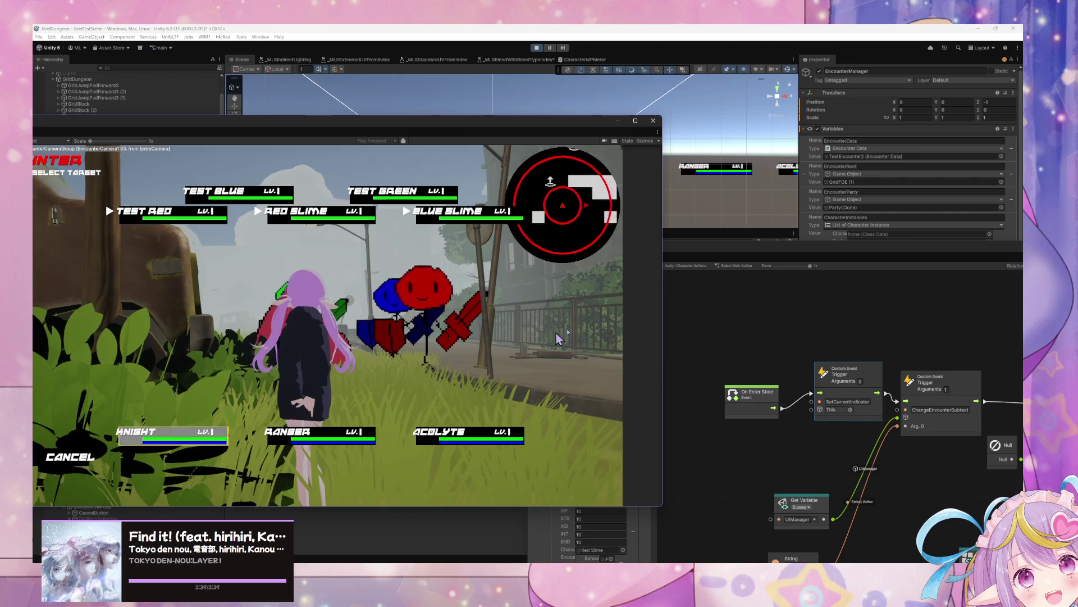
- Go up to the Encounter state graph, back out of targeting, escape the battle, and refocus the State Graph
click(785, 282)
scroll(785, 283, up, 1)
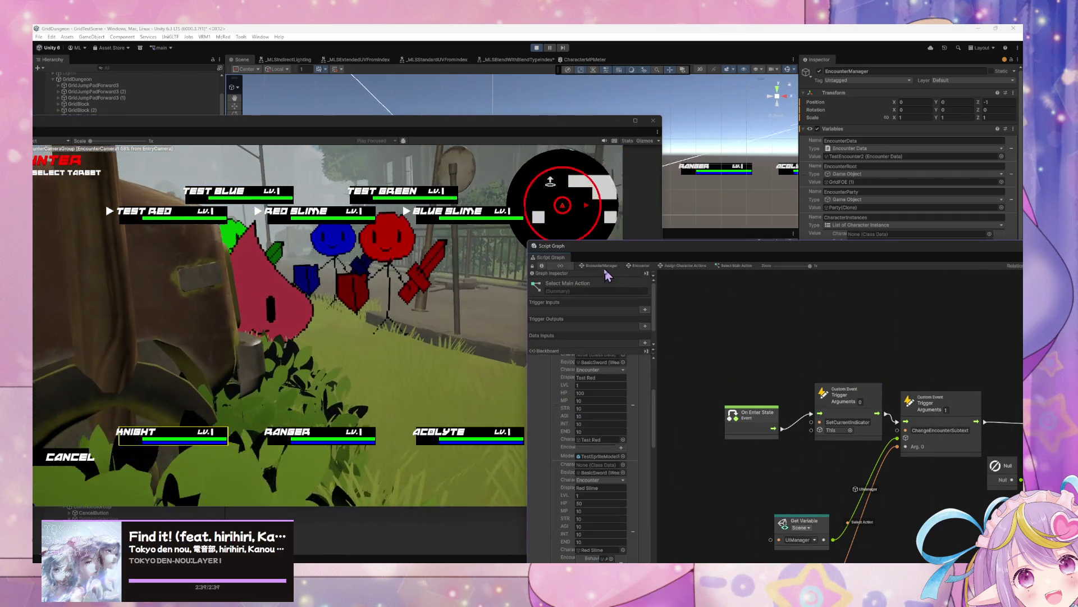
click(640, 265)
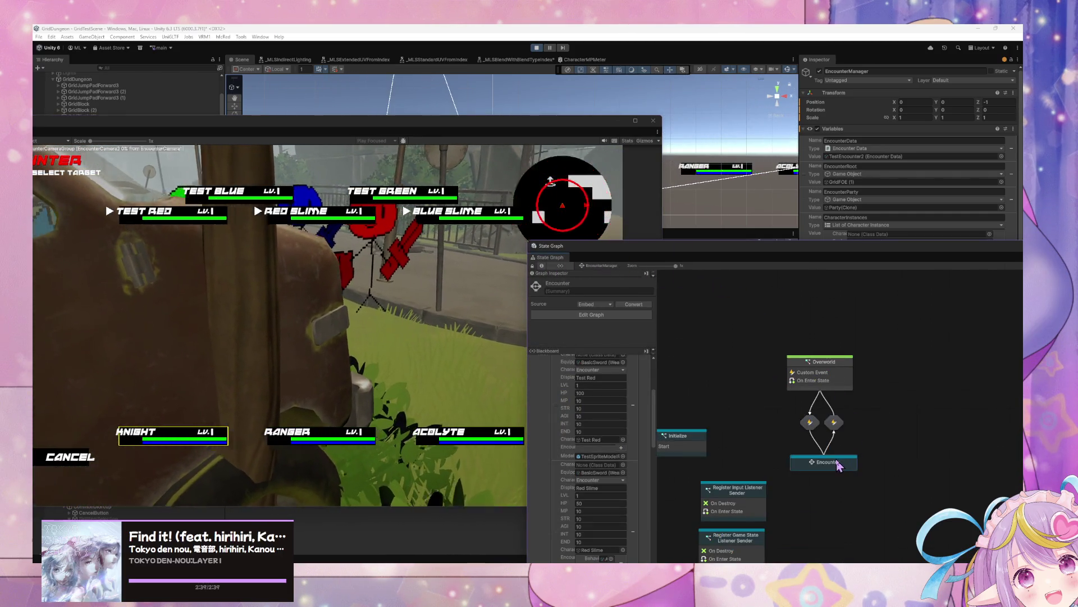
click(71, 457)
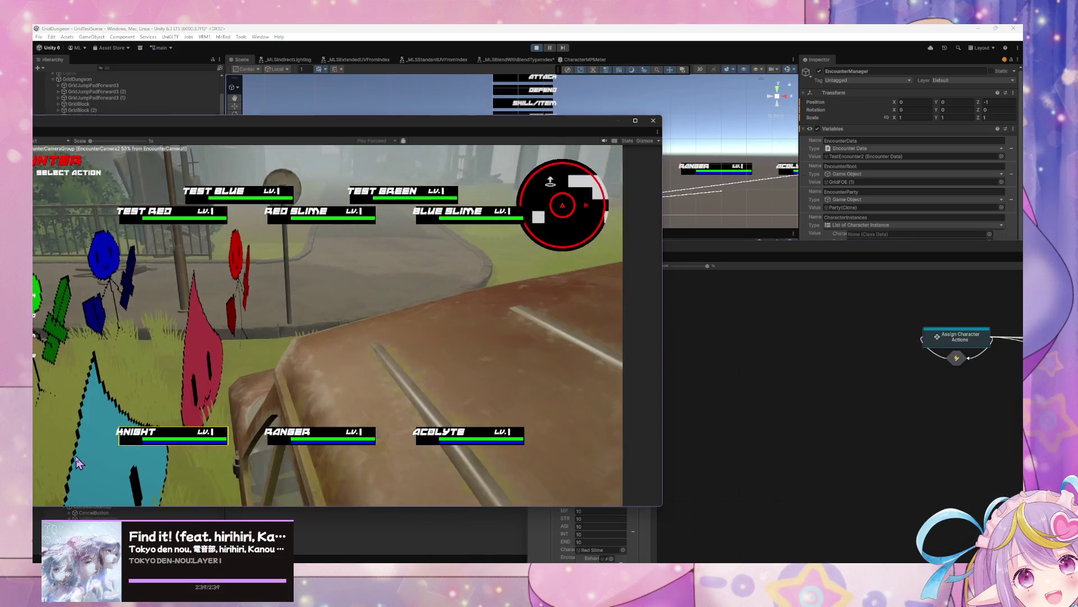
click(64, 359)
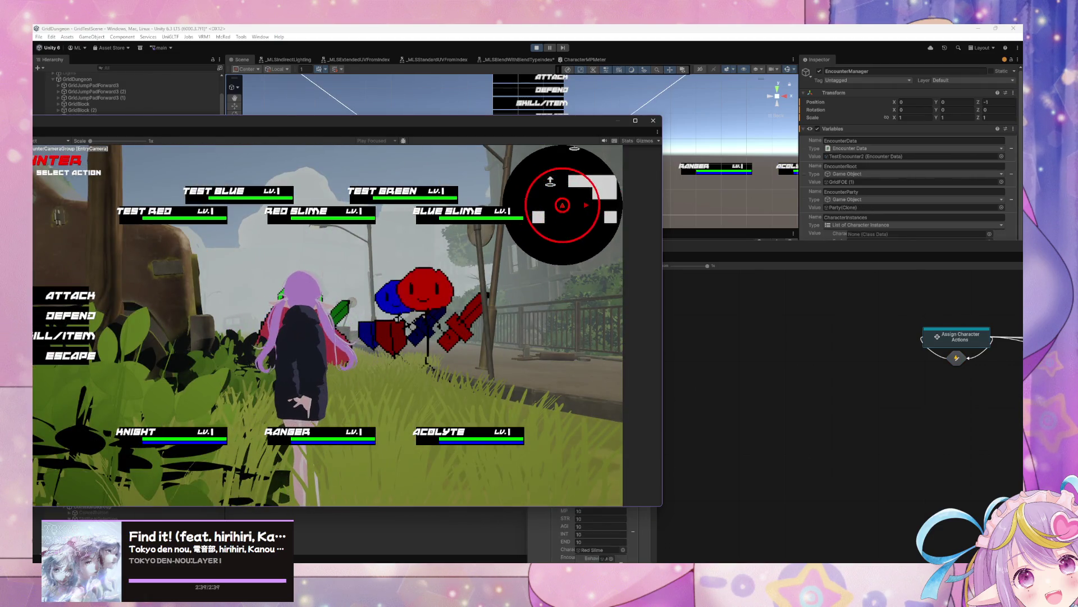
click(860, 262)
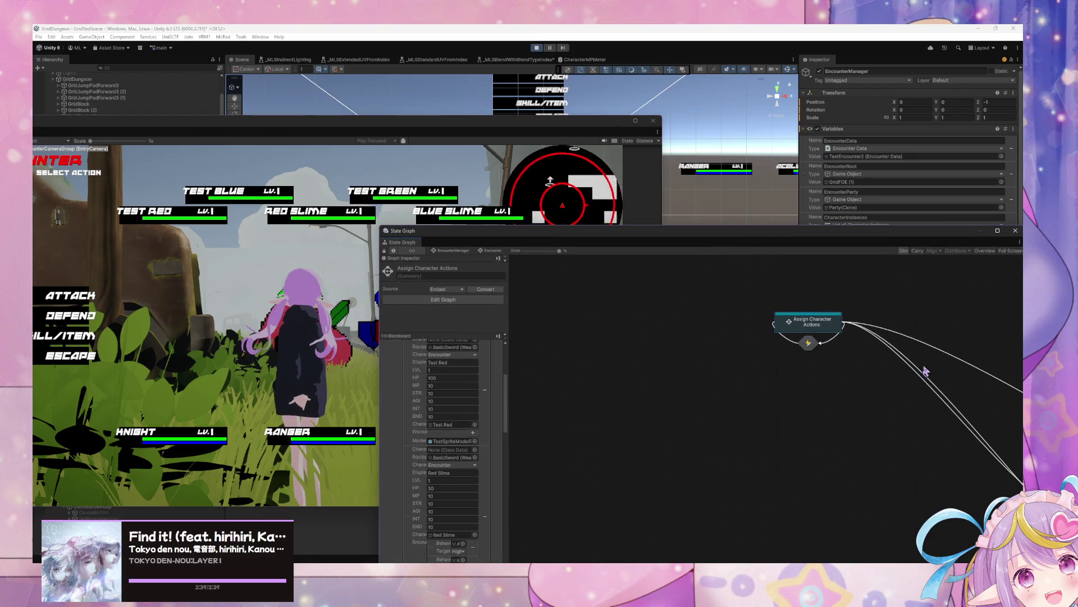
- Nudge Clear All Indicators On Exit, then wire Select Main Action's On Enter State directly to ChangeEncounterSubtext
drag(616, 238, 506, 186)
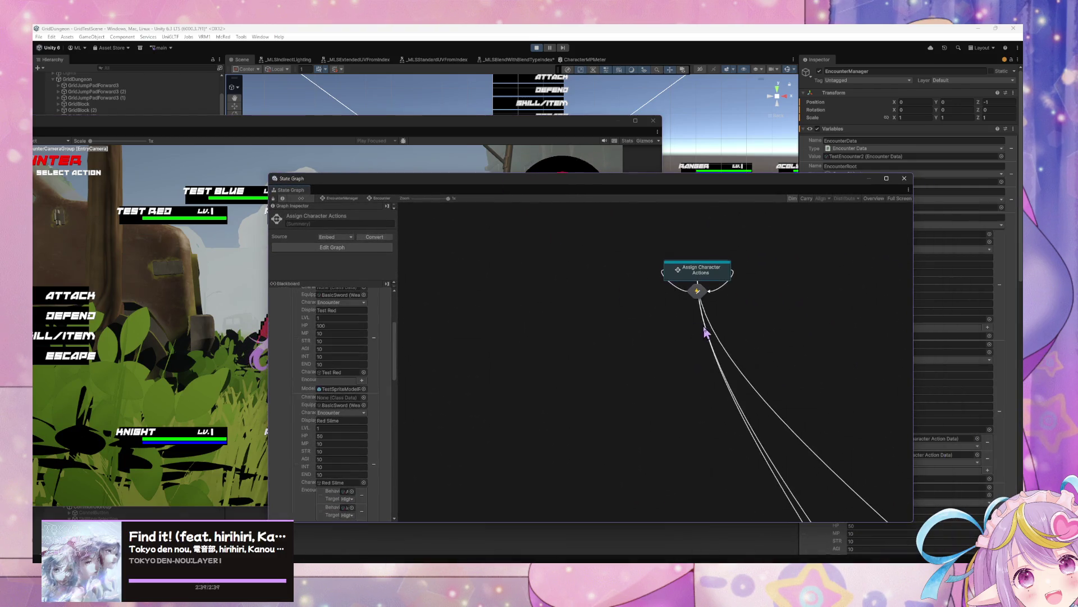
scroll(706, 337, down, 3)
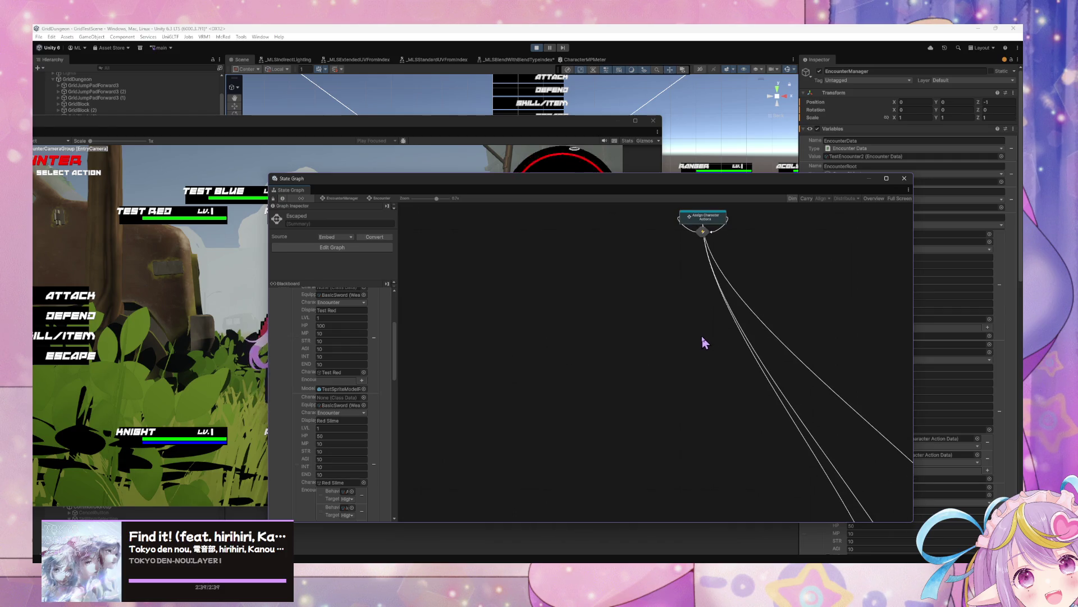
scroll(706, 342, down, 6)
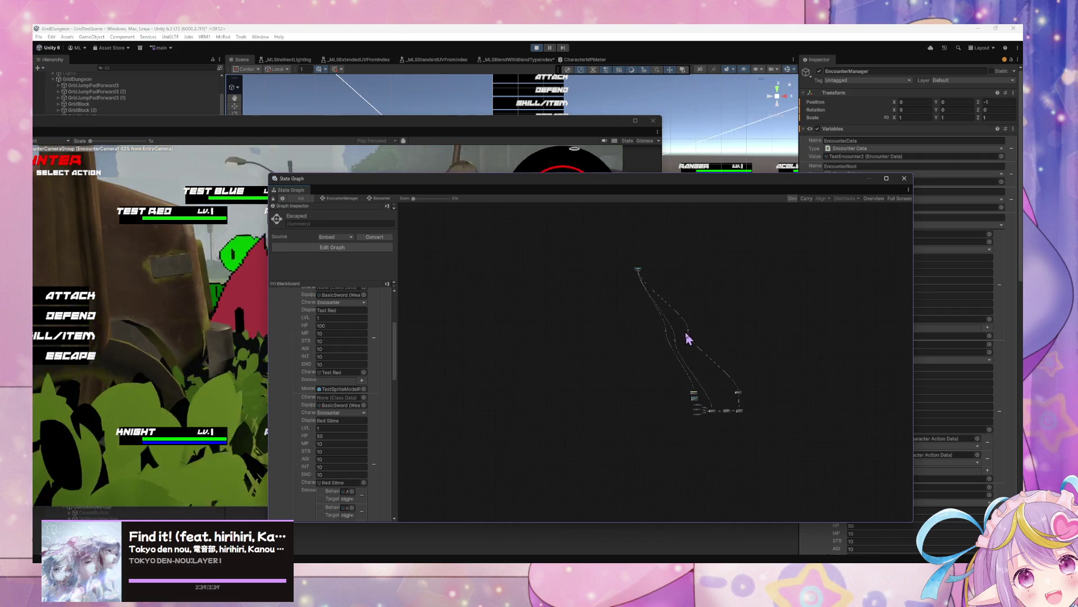
scroll(730, 368, up, 10)
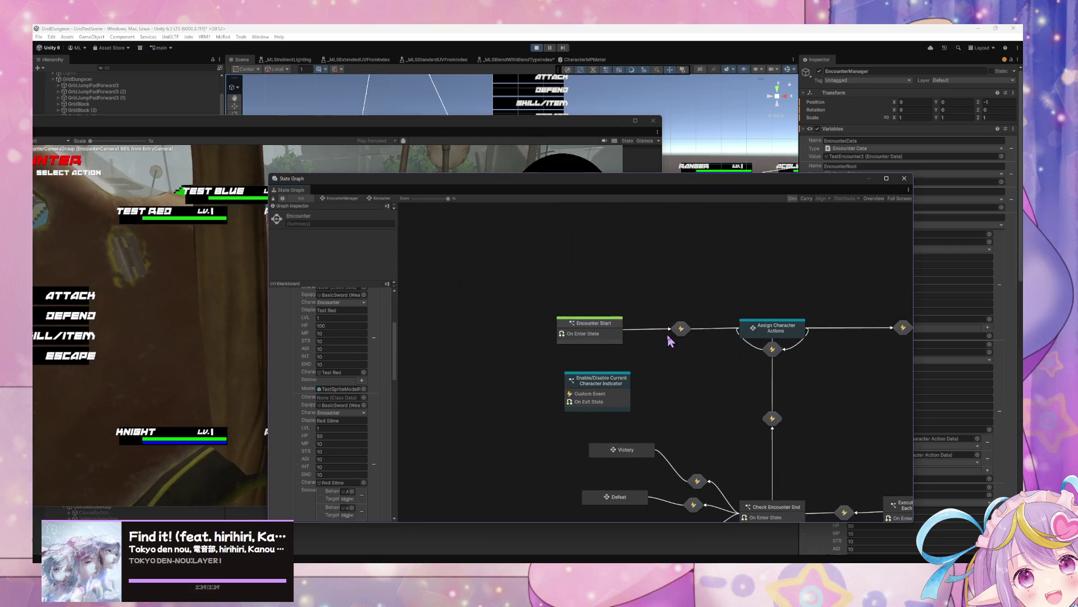
double_click(772, 328)
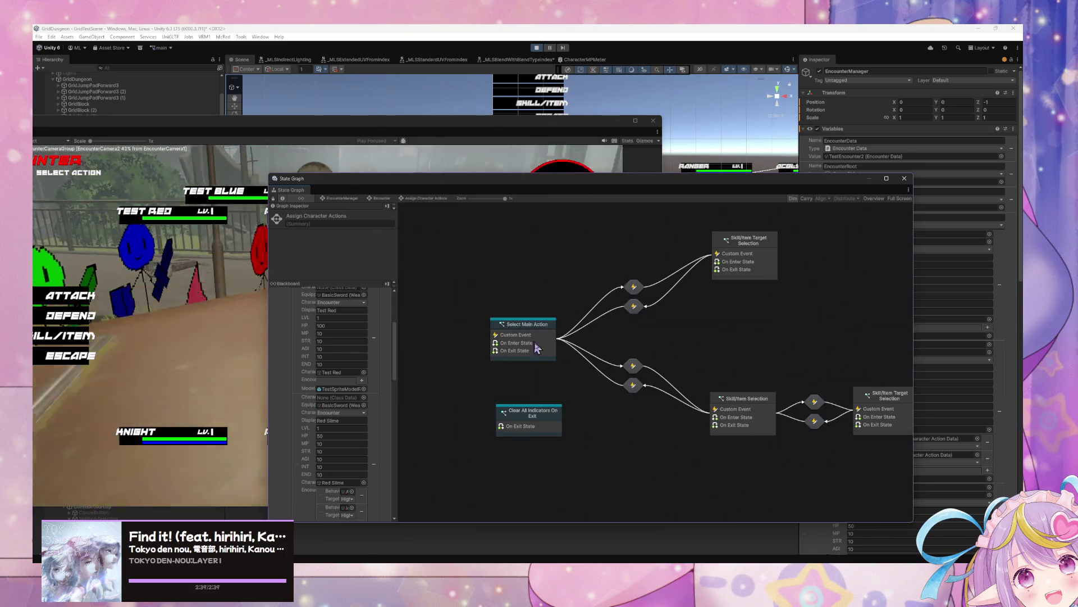
click(539, 421)
drag(538, 420, 510, 394)
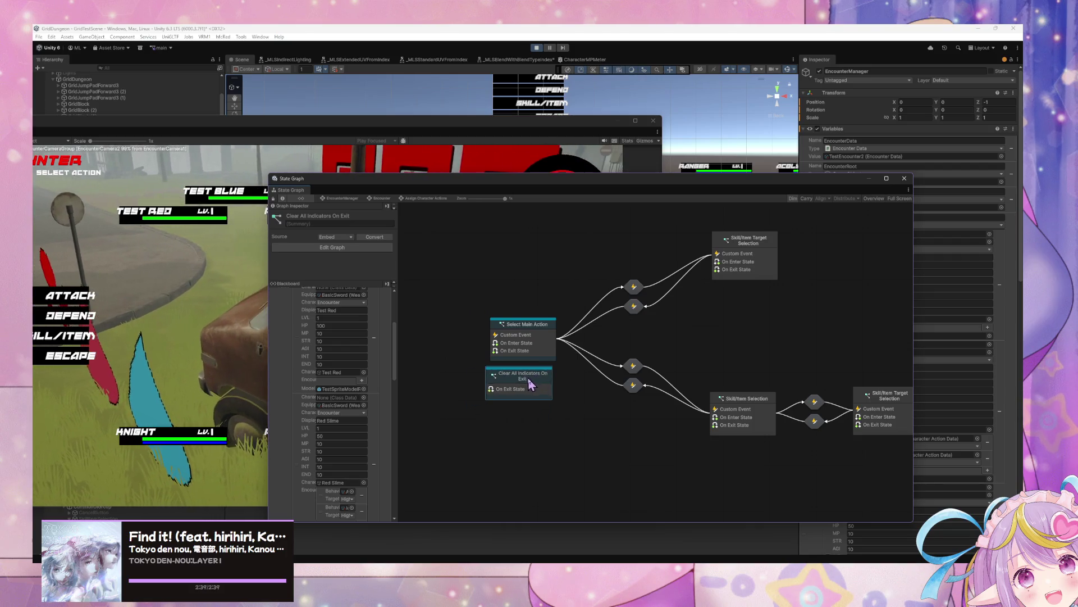
double_click(529, 331)
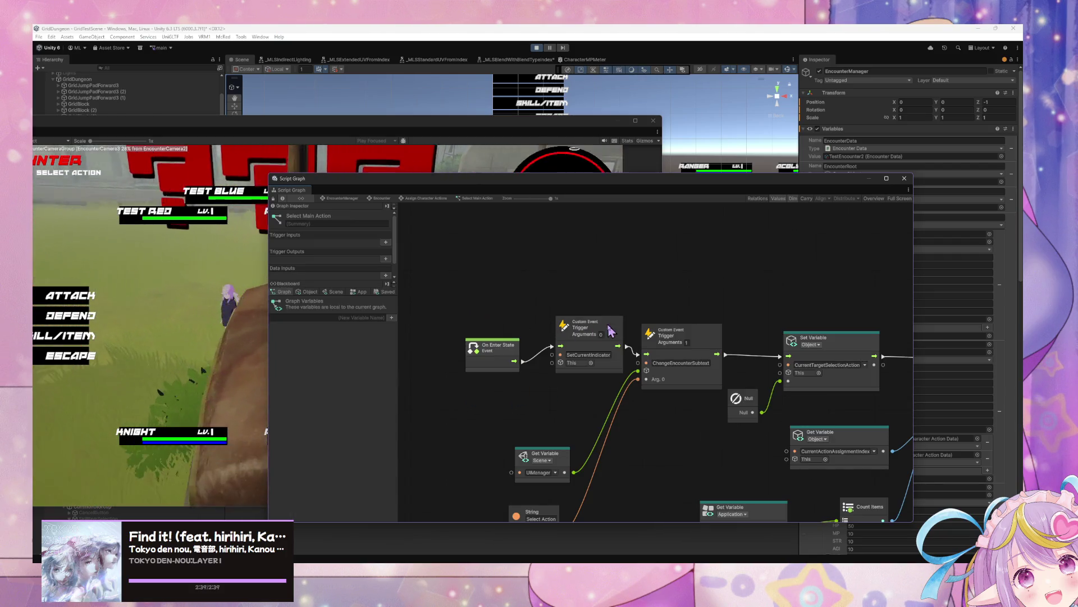
drag(523, 361, 528, 365)
drag(640, 359, 638, 354)
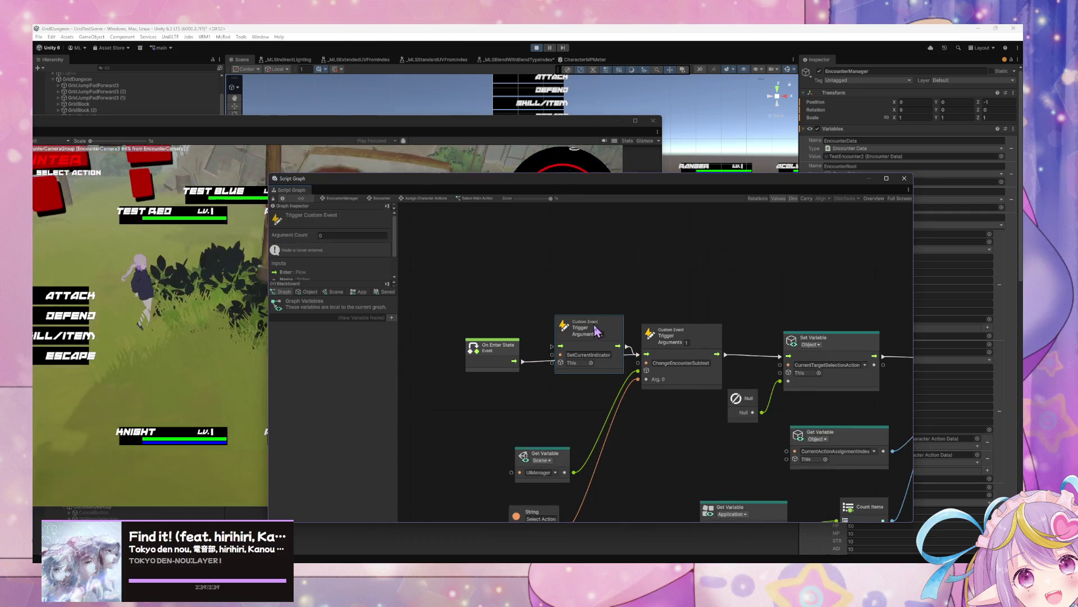
- Navigate from EncounterManager through Encounter and Assign Character Actions back into Select Main Action
scroll(553, 268, right, 10)
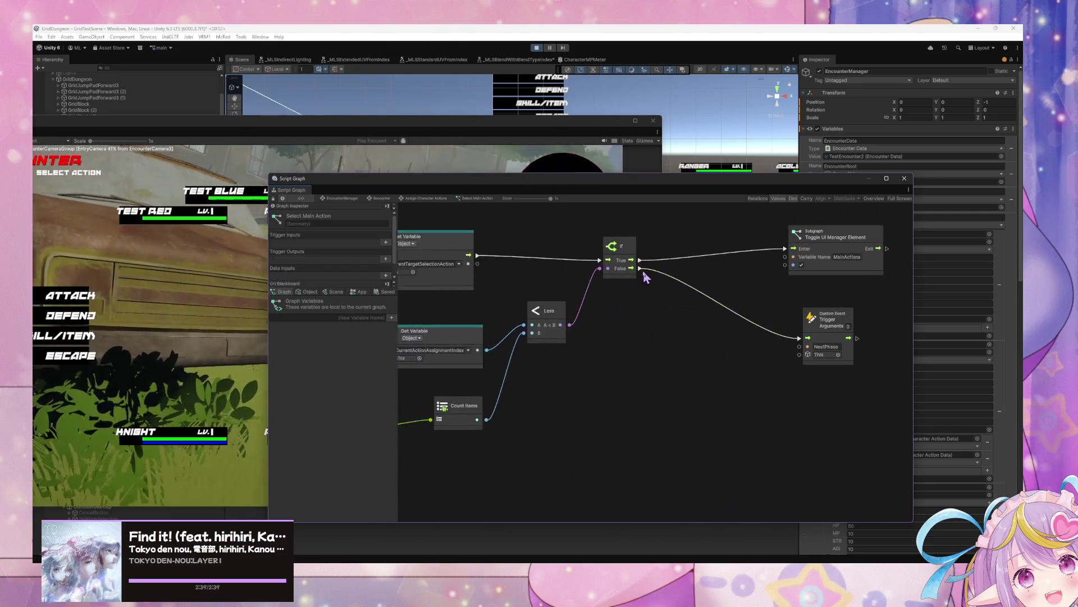
click(339, 200)
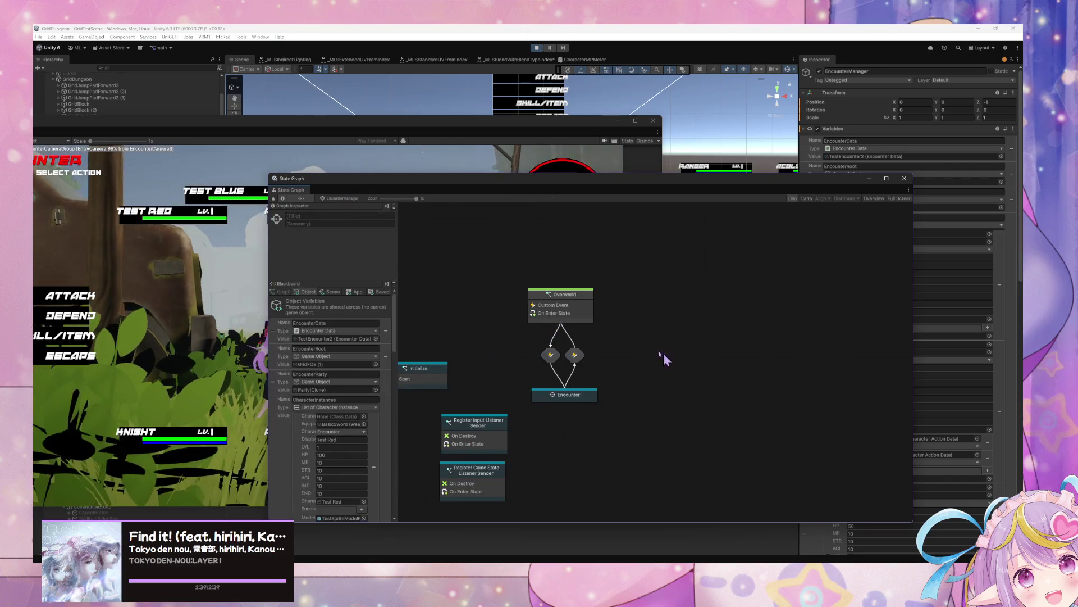
double_click(581, 405)
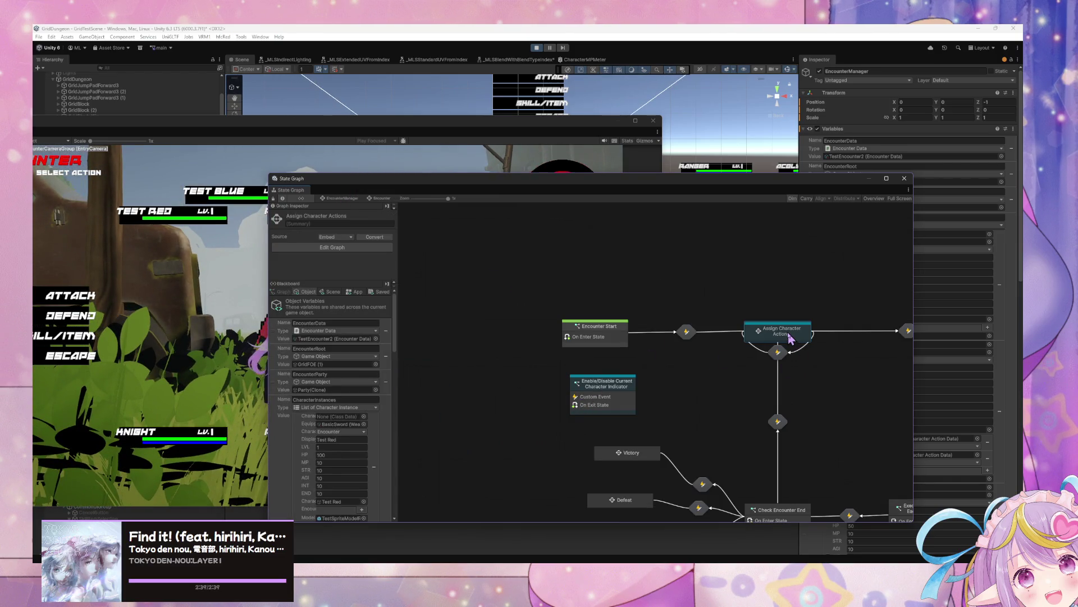
double_click(791, 336)
double_click(542, 331)
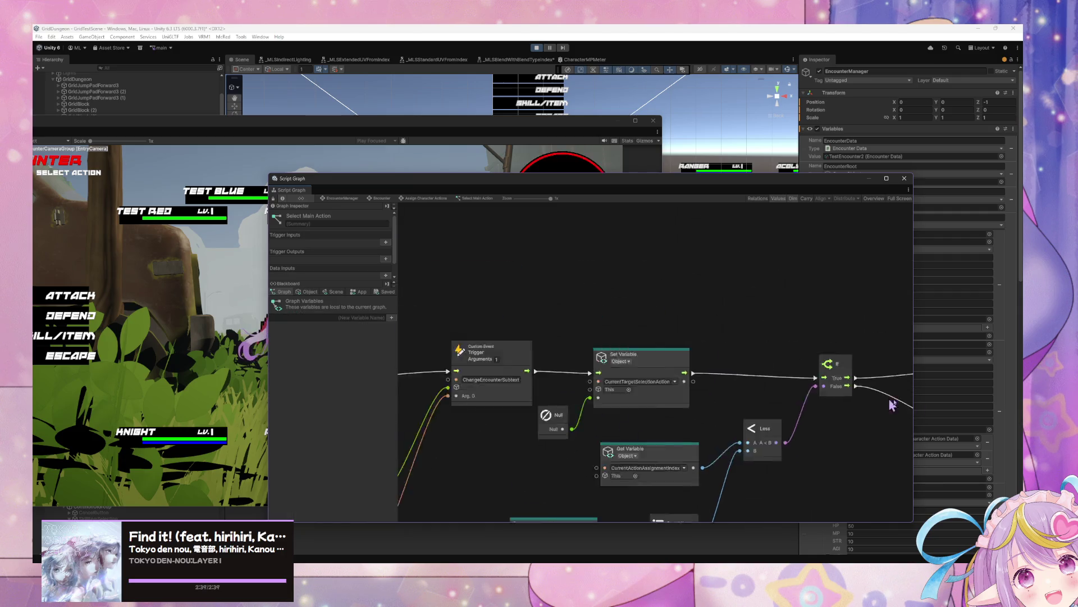
scroll(797, 306, right, 10)
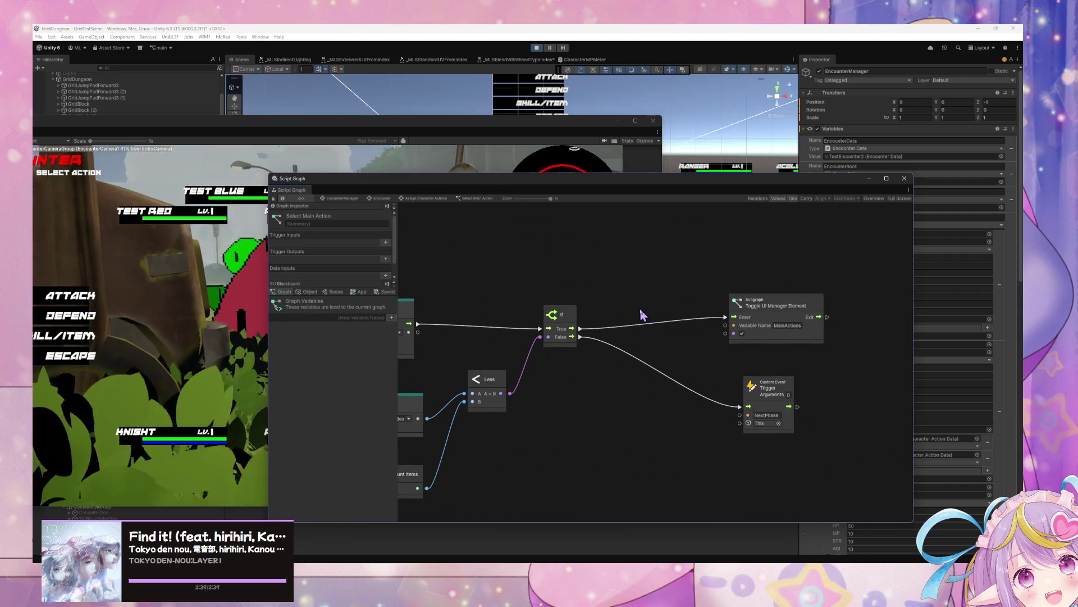
click(351, 198)
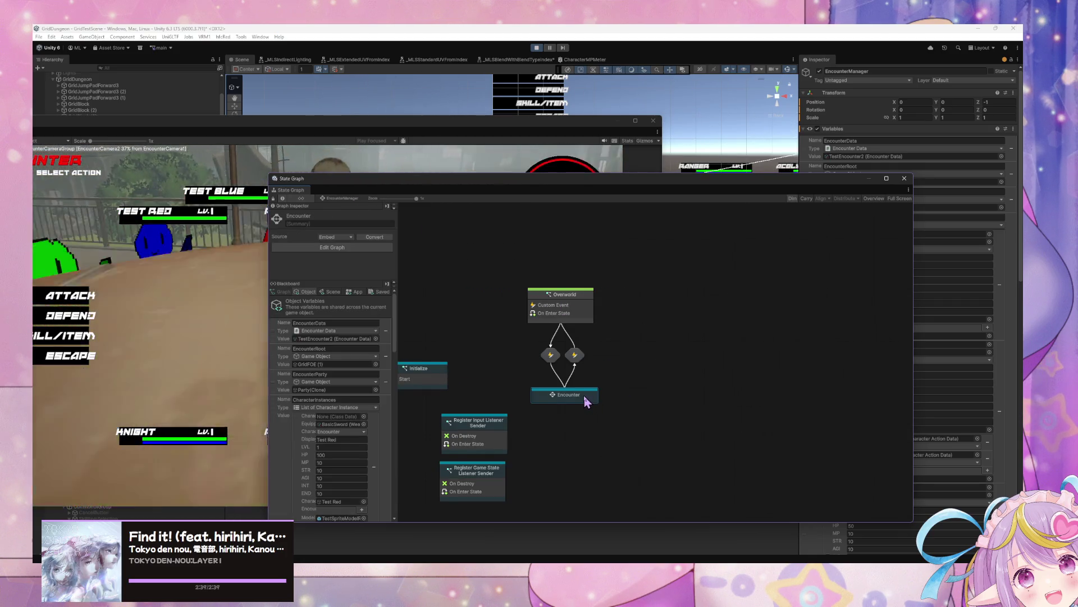
double_click(584, 396)
double_click(718, 335)
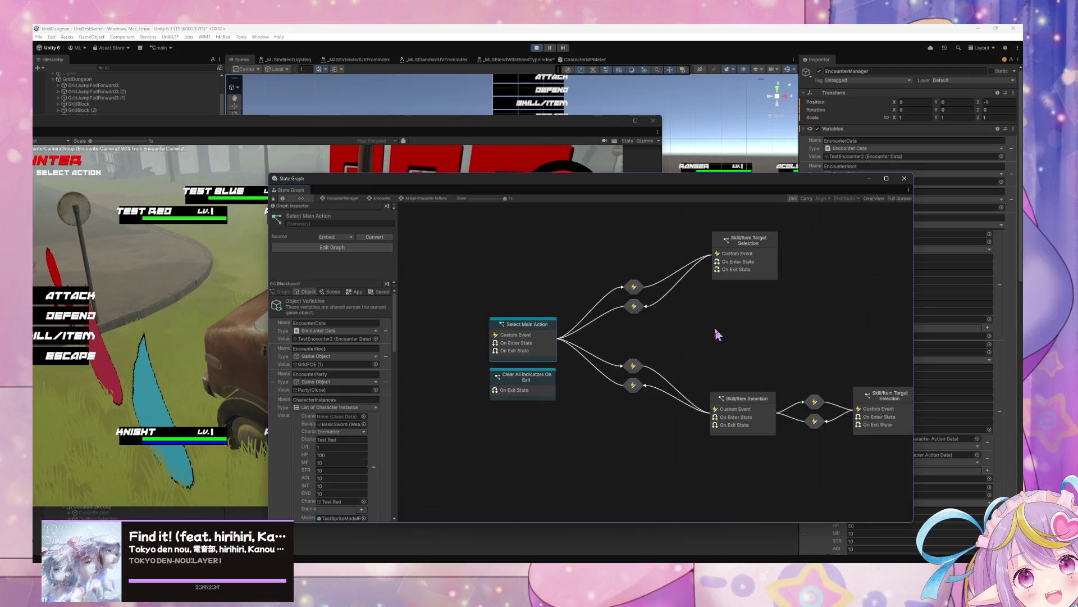
double_click(548, 342)
drag(854, 318, 753, 330)
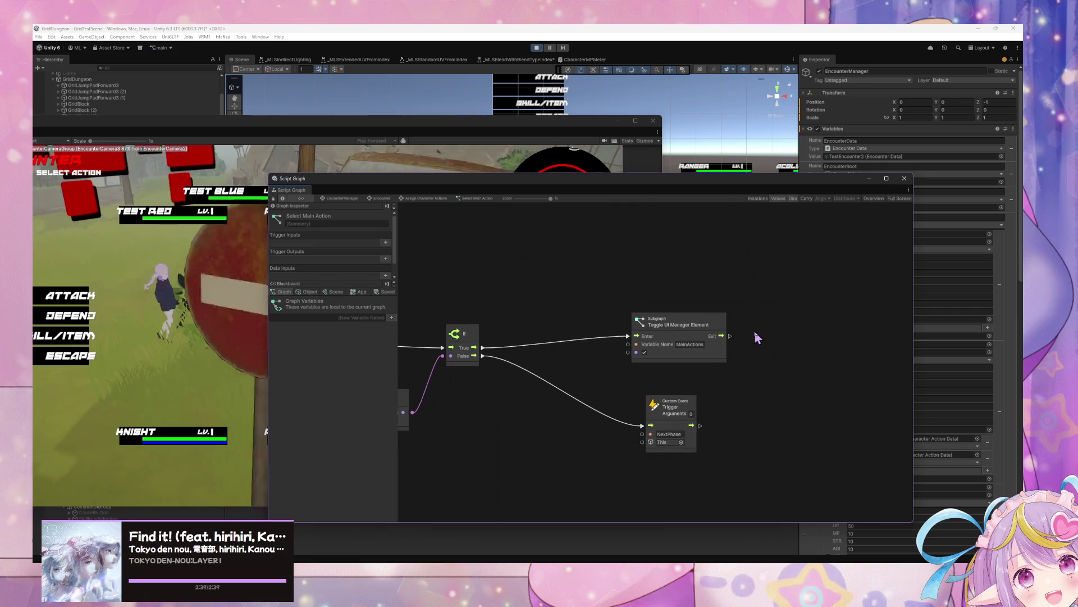
- Paste a SetCurrentIndicator trigger and connect the Toggle UI Manager Element subgraph's Exit to it
key(ctrl+v)
drag(660, 347, 811, 319)
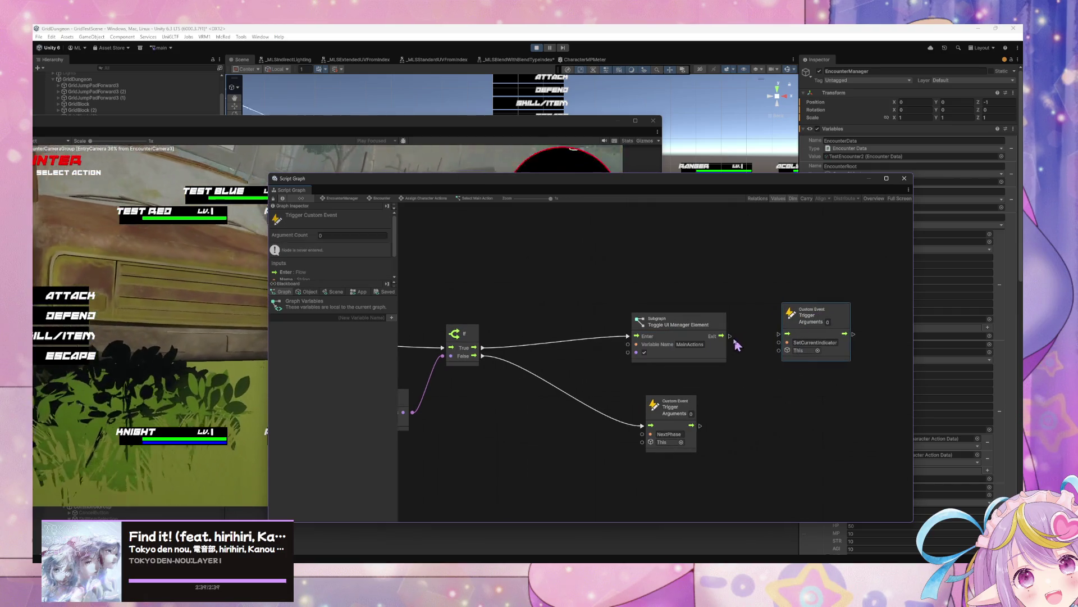
drag(730, 336, 789, 328)
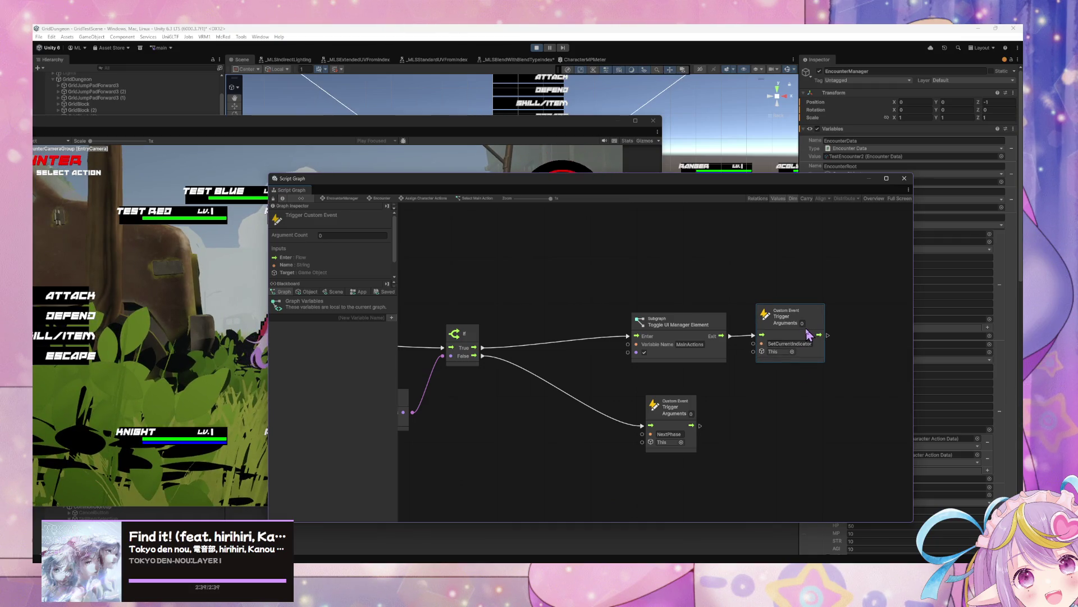
- Navigate back down to the Assign Character Actions state graph, then bring the running game forward
click(343, 200)
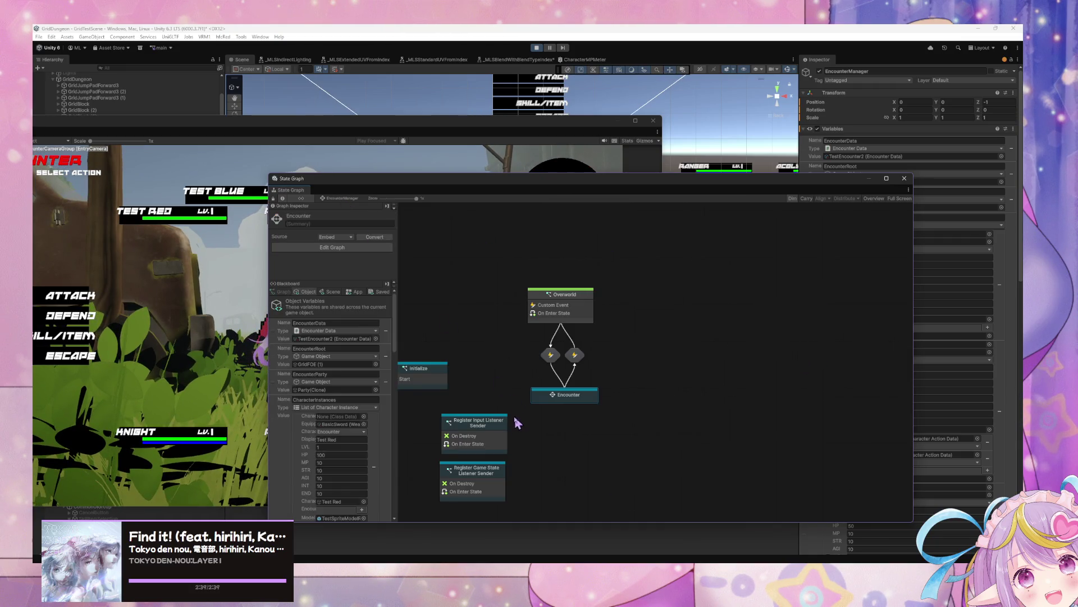
drag(494, 475, 643, 403)
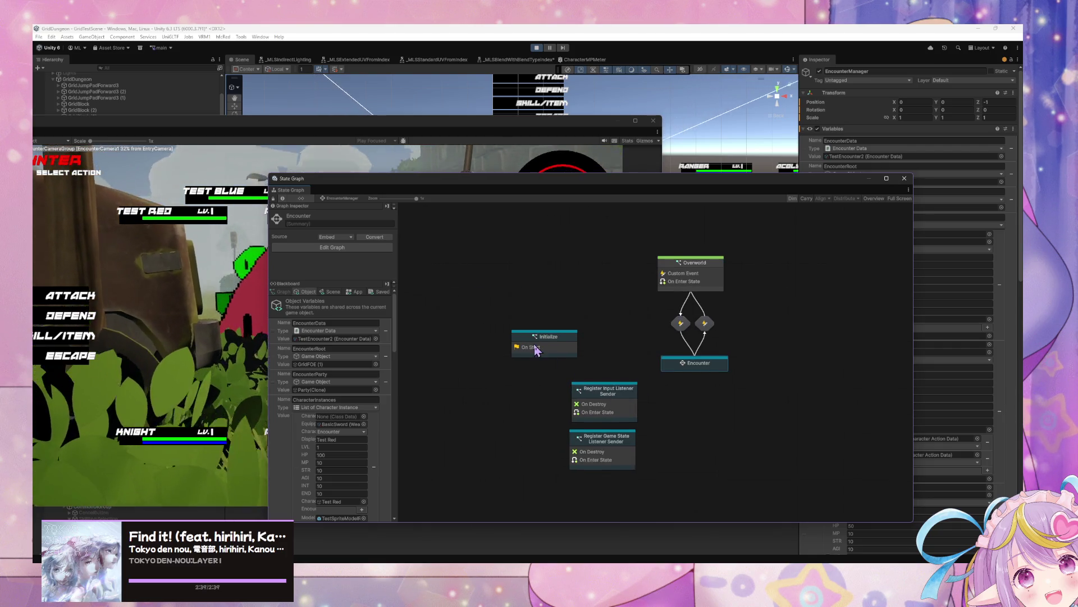
double_click(696, 363)
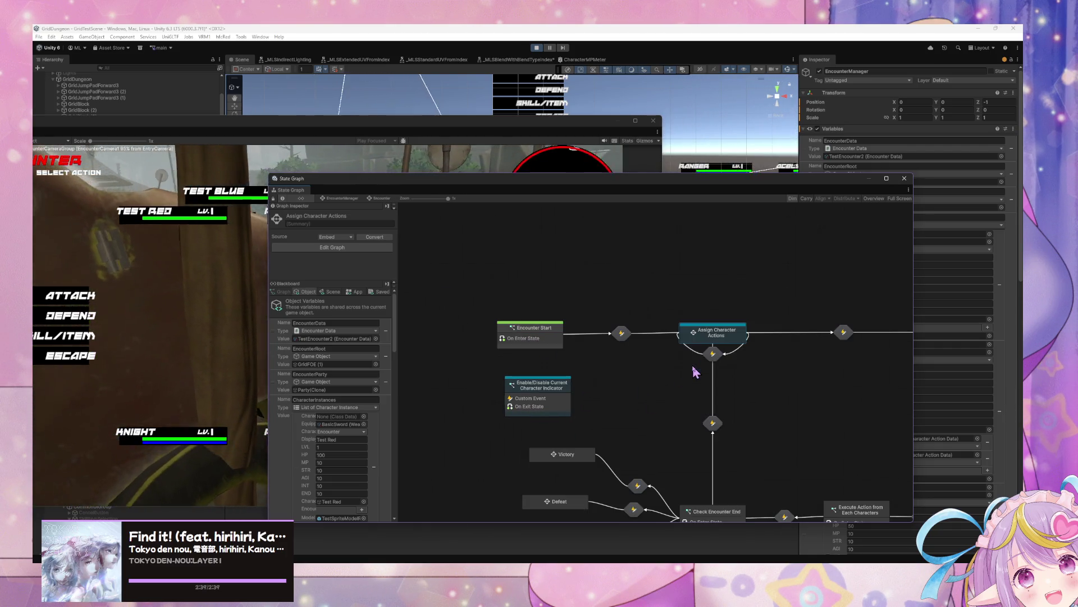
double_click(714, 332)
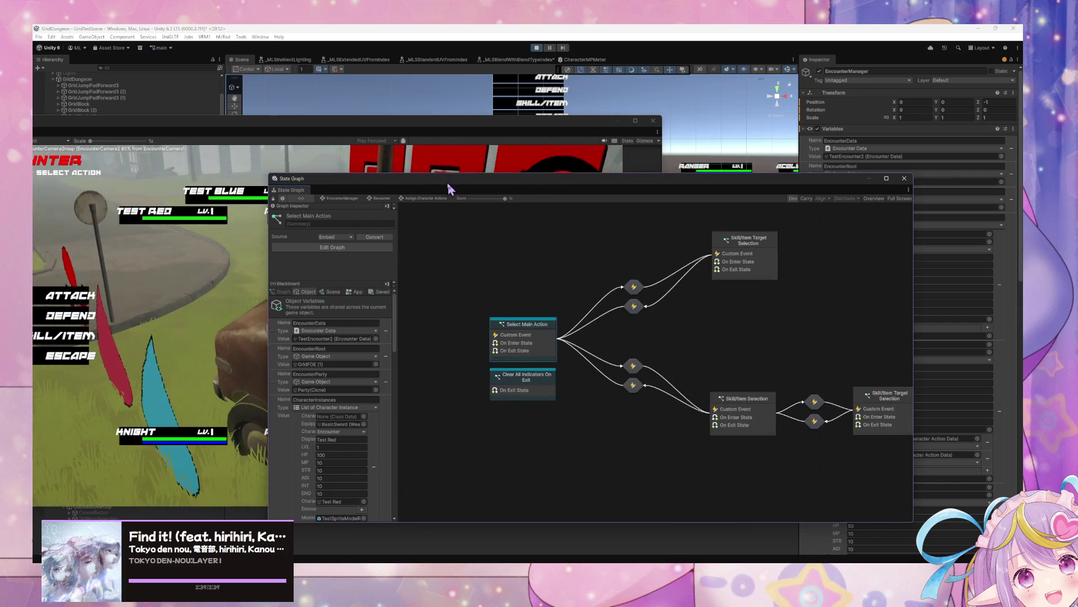
drag(447, 179, 735, 198)
click(388, 334)
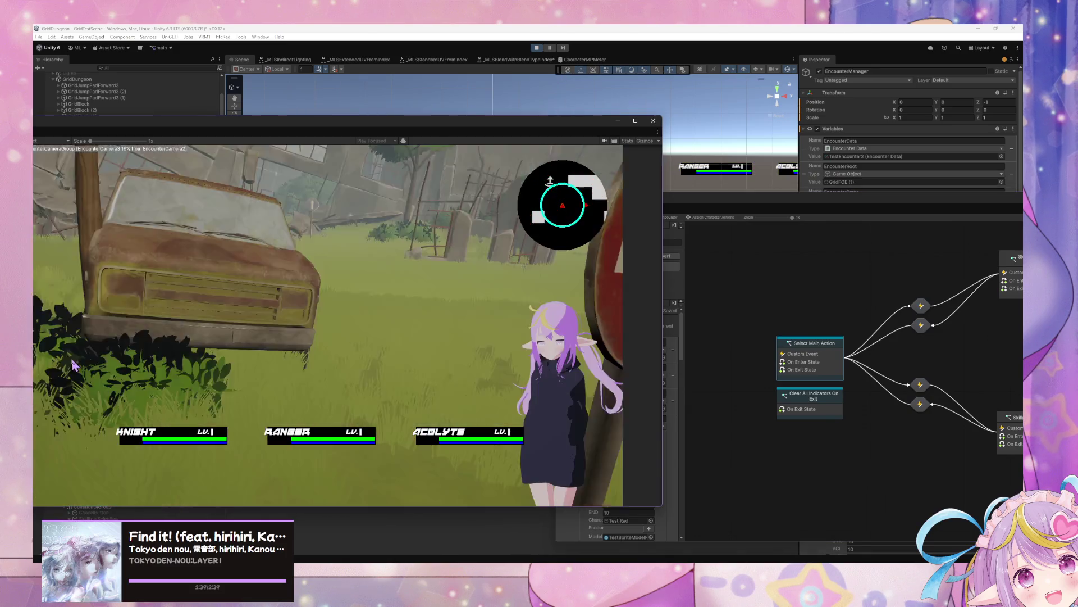
- Trigger an encounter with W, escape it, and review the Select Main Action graph
key(w)
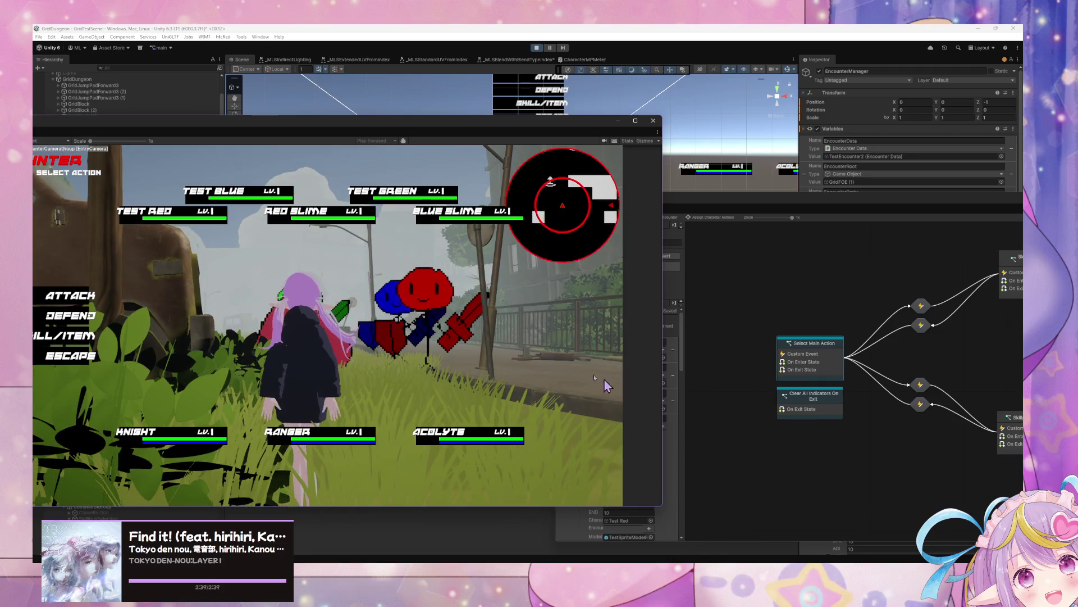
click(71, 355)
double_click(833, 367)
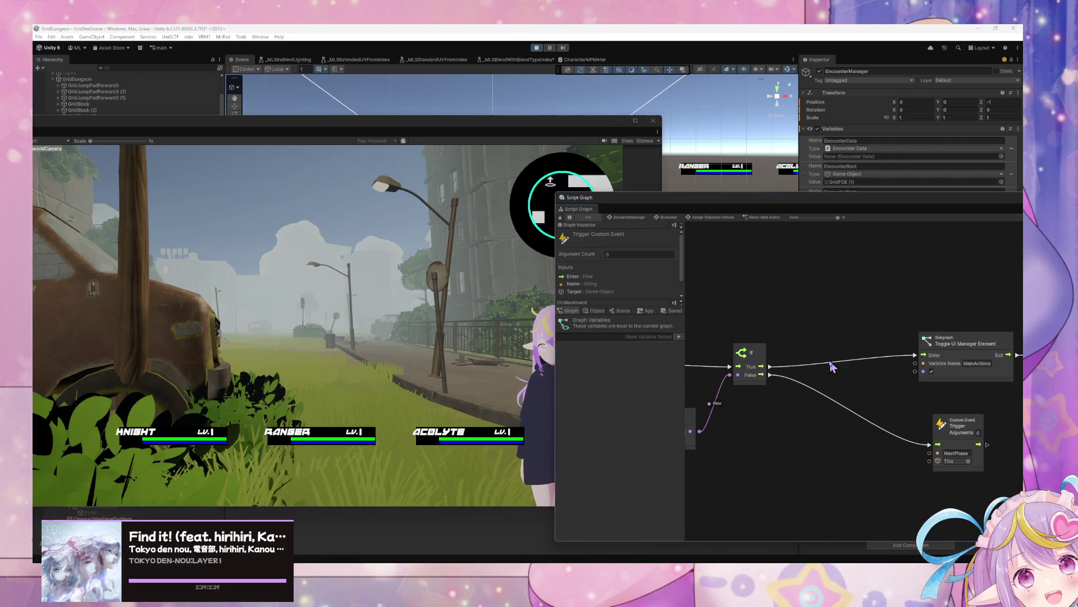
scroll(955, 343, right, 5)
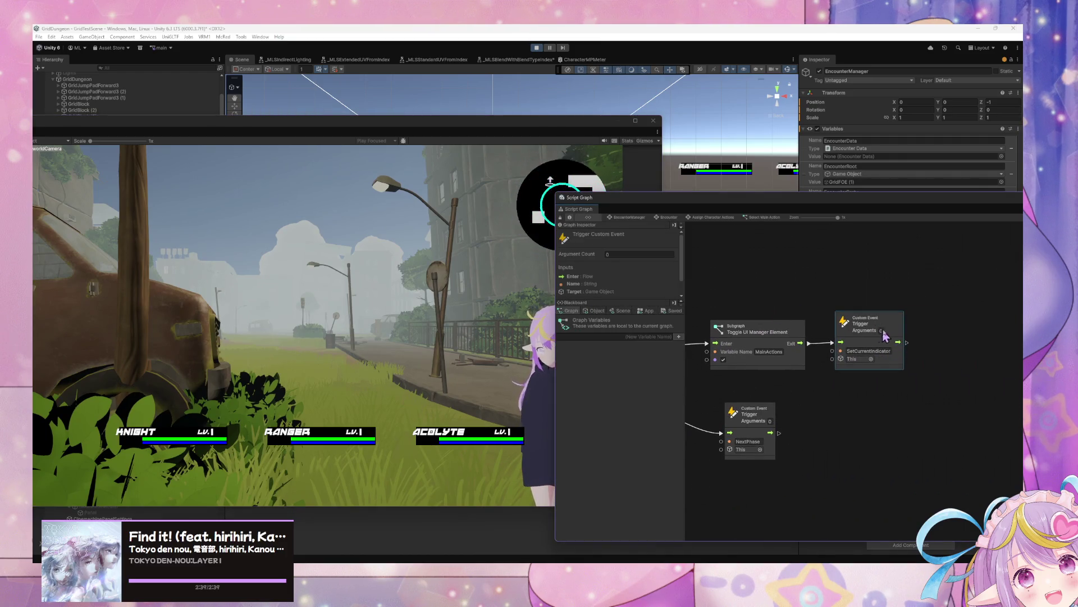
scroll(906, 330, right, 10)
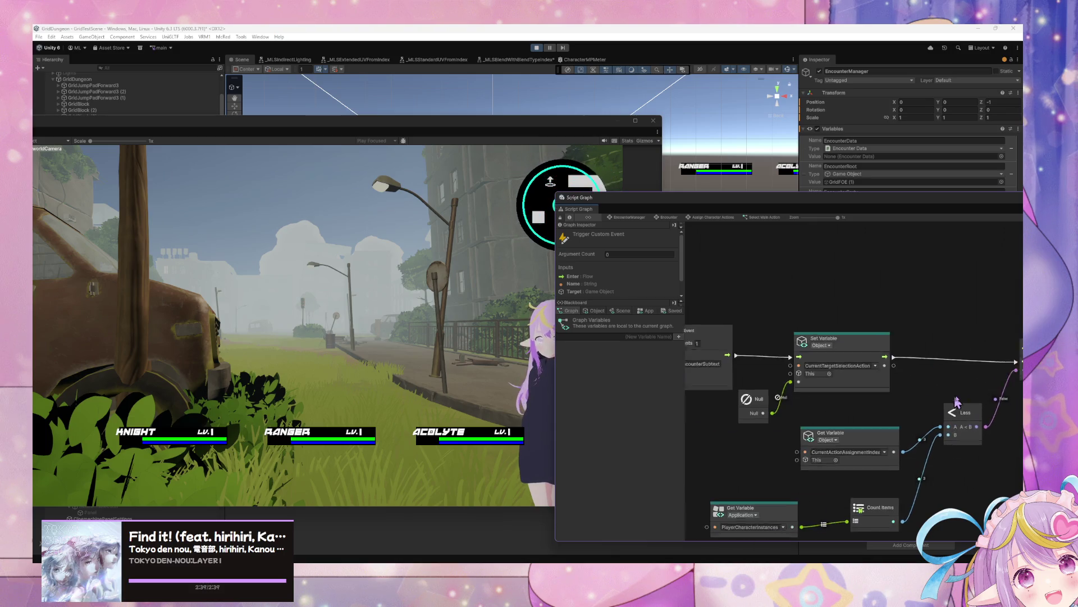
scroll(761, 405, right, 1)
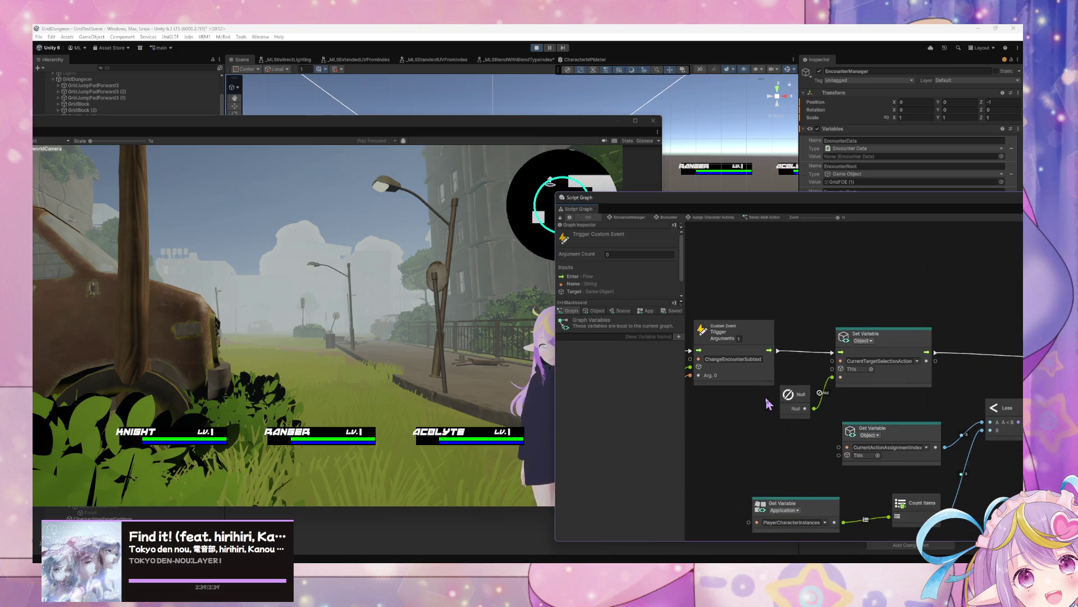
scroll(769, 404, right, 3)
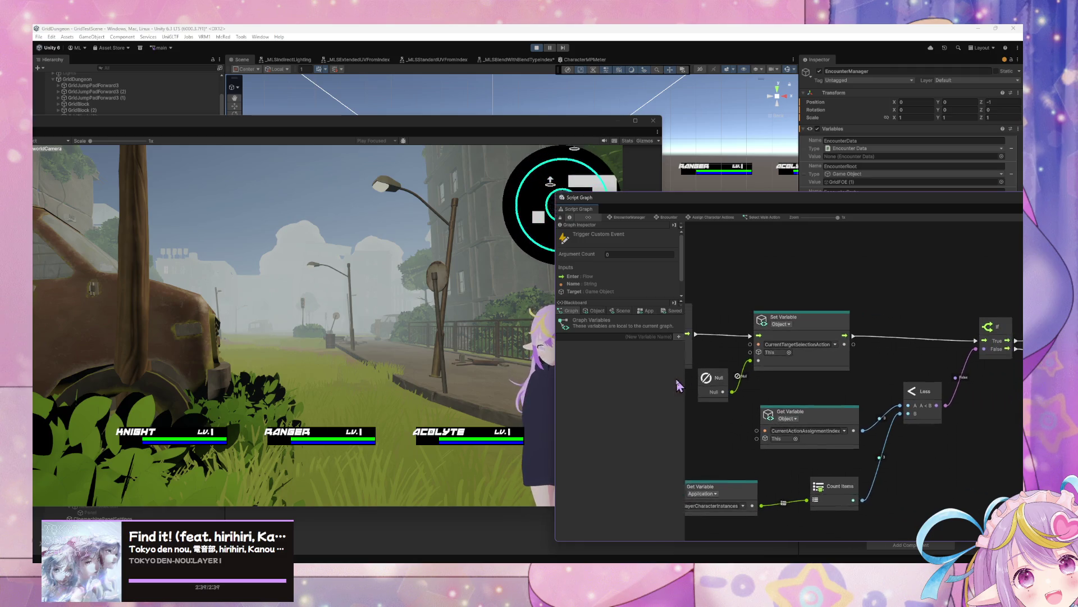
- Rearrange the game and script graph windows, then return to the top-level EncounterManager state graph
click(173, 292)
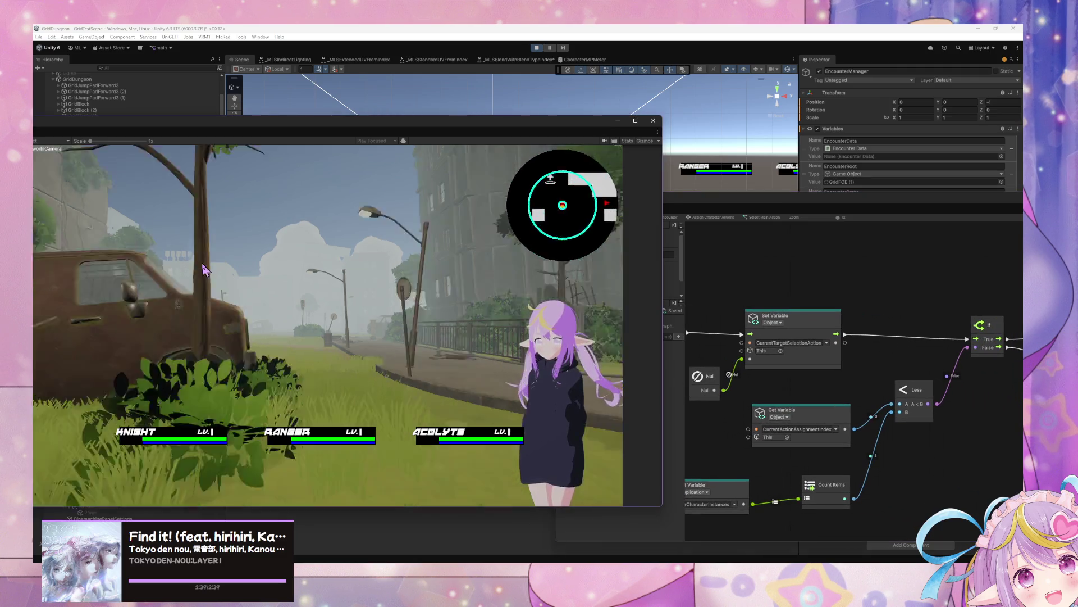
drag(867, 206, 492, 190)
scroll(610, 266, right, 5)
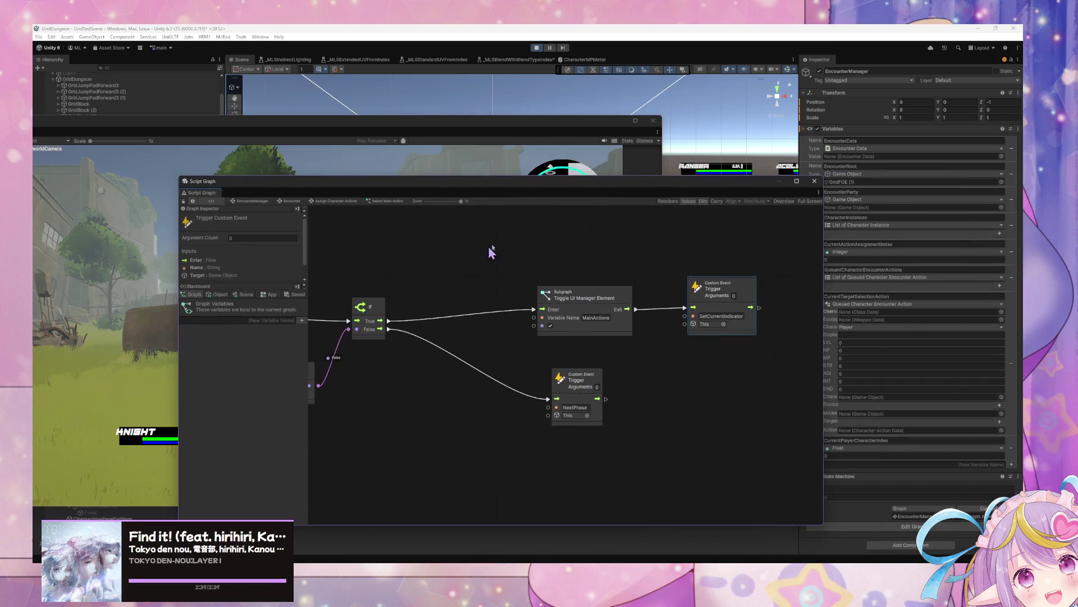
drag(575, 178, 807, 153)
click(458, 248)
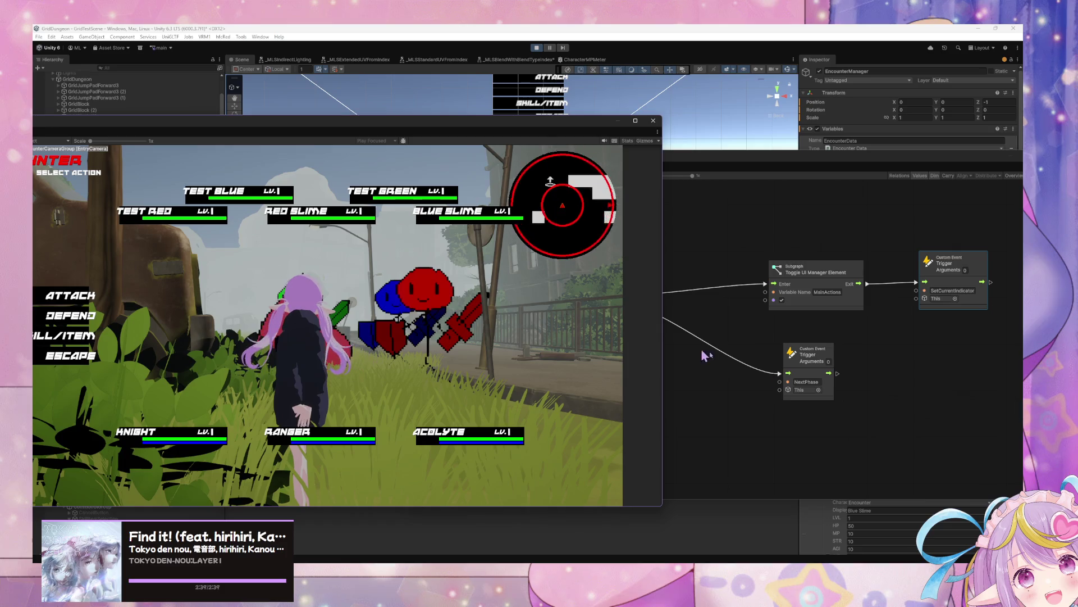
click(852, 406)
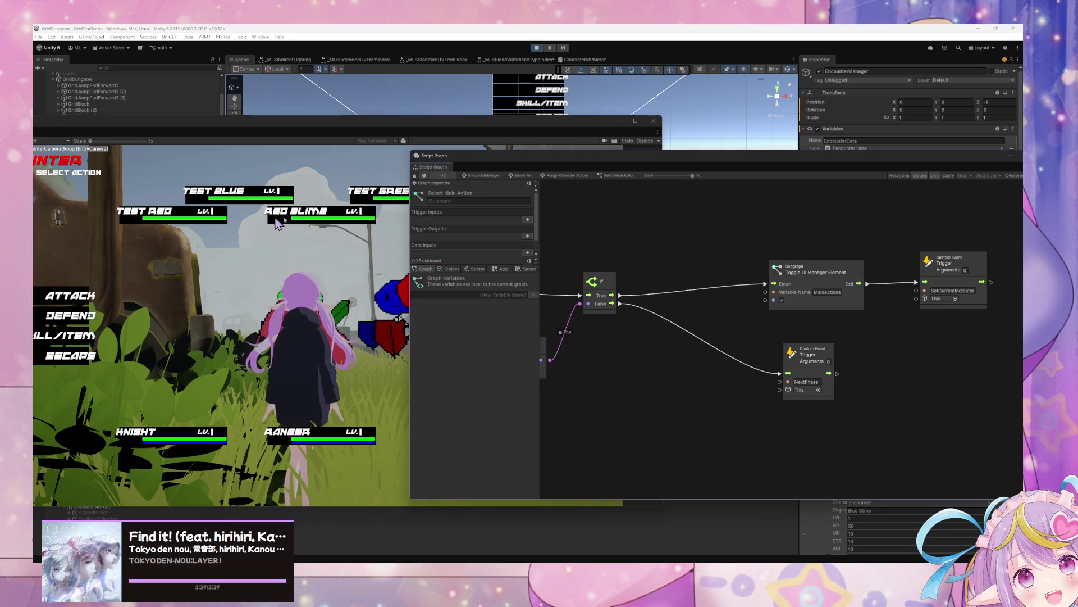
click(479, 176)
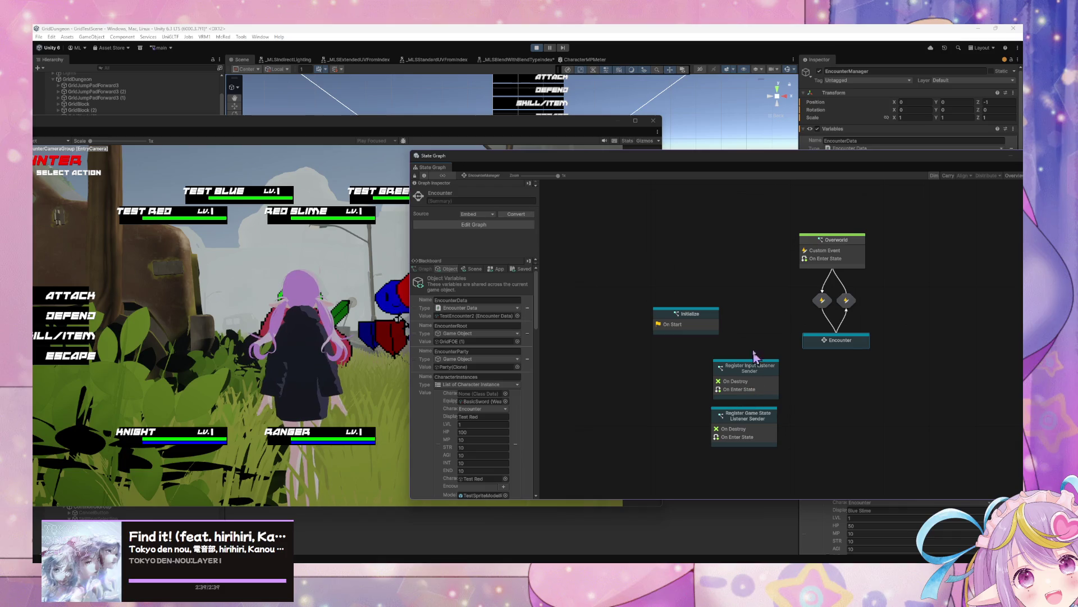
- Open the Enable/Disable Current Character Indicator graph inside the Encounter state
double_click(809, 344)
double_click(694, 372)
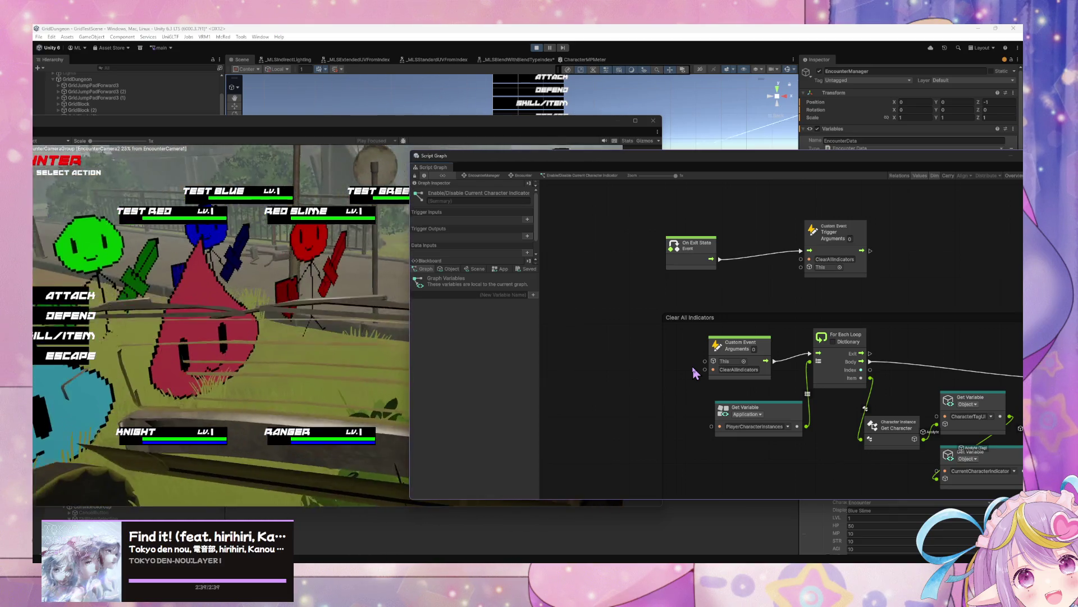
scroll(809, 303, right, 10)
scroll(809, 303, down, 3)
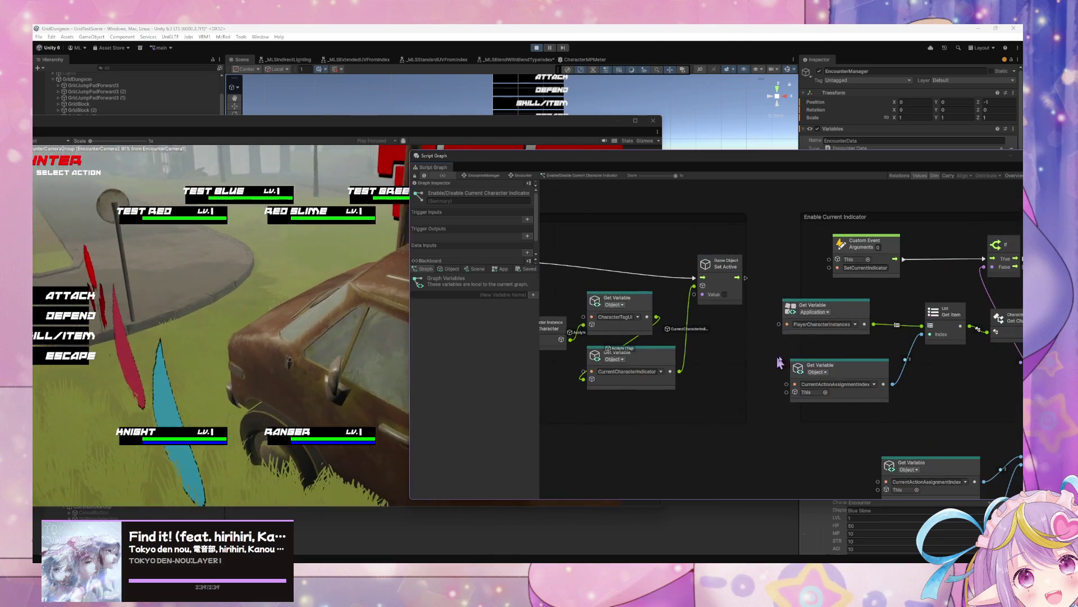
scroll(815, 326, right, 5)
scroll(815, 326, up, 1)
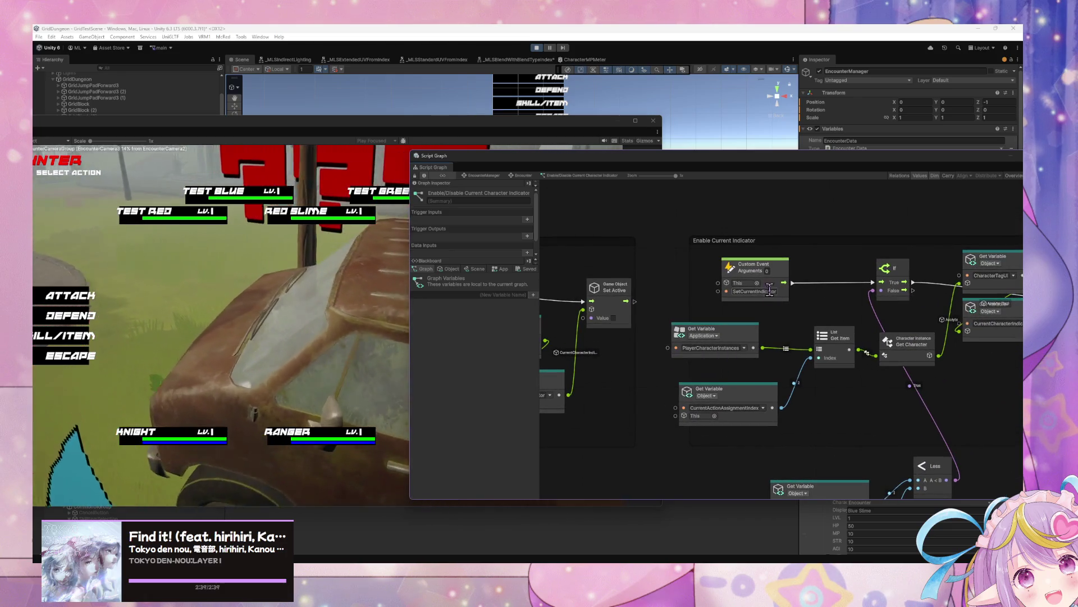
- Set the Custom Event's name to SetCurrentIndicator and check the Get Active end of the graph
click(766, 292)
scroll(818, 317, right, 3)
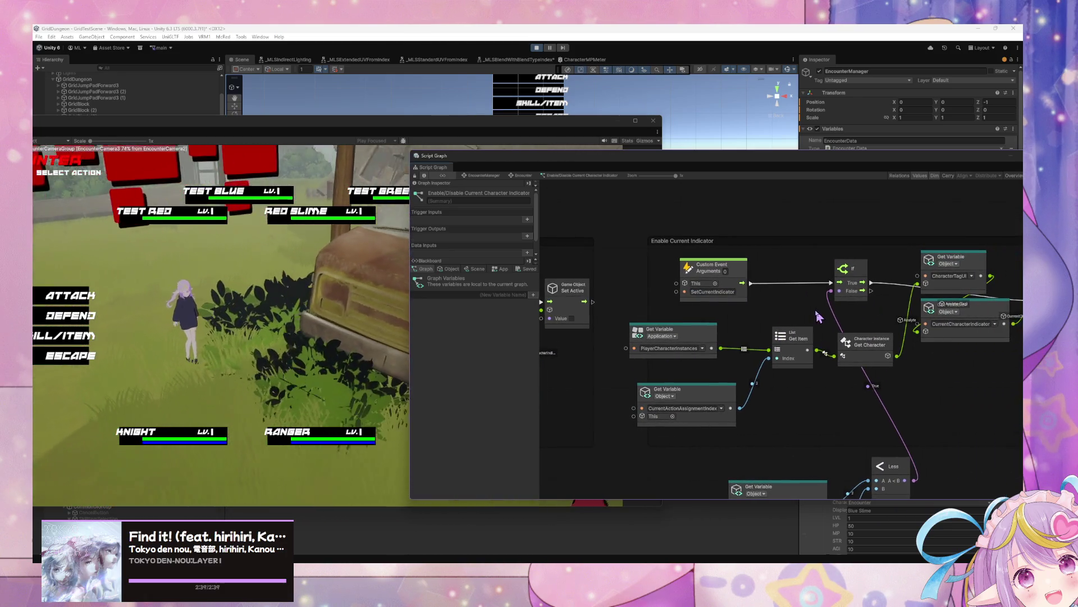
scroll(888, 359, right, 3)
scroll(888, 360, up, 2)
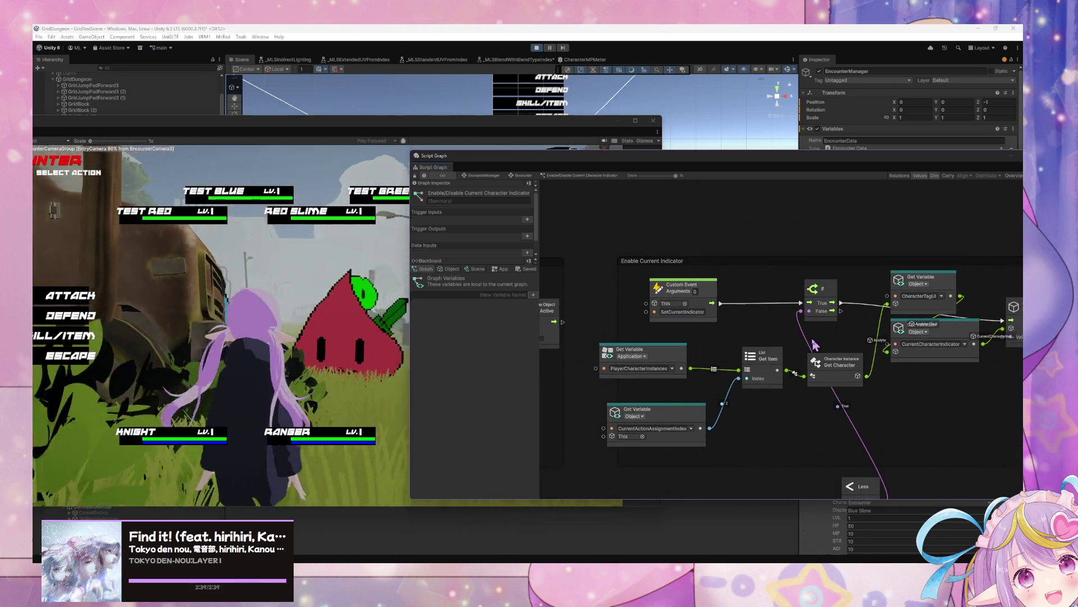
scroll(814, 344, down, 1)
scroll(816, 344, up, 1)
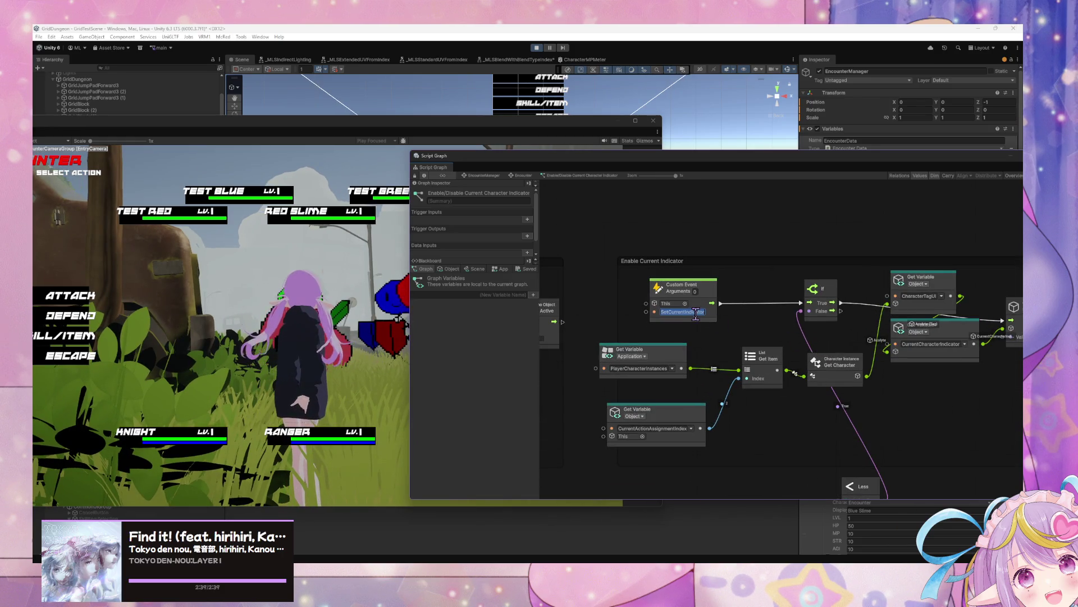
scroll(670, 359, right, 5)
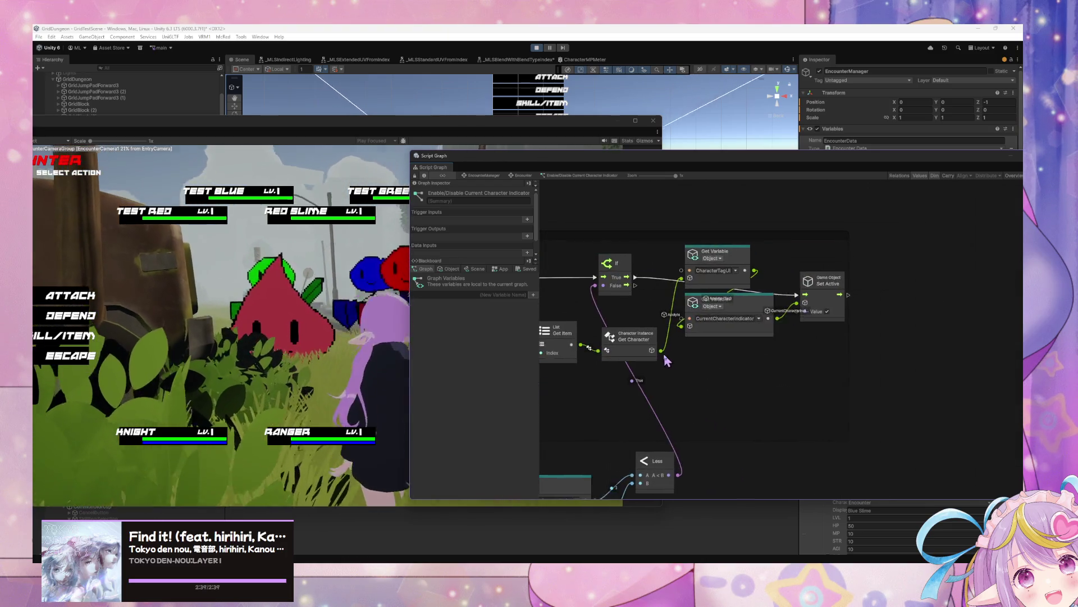
drag(671, 360, 745, 363)
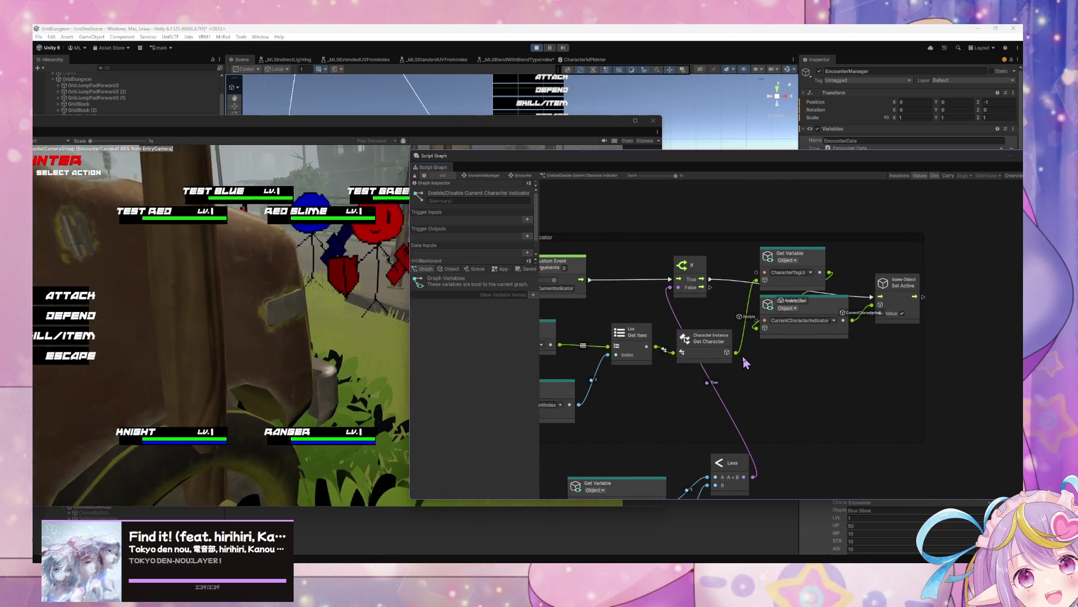
click(281, 363)
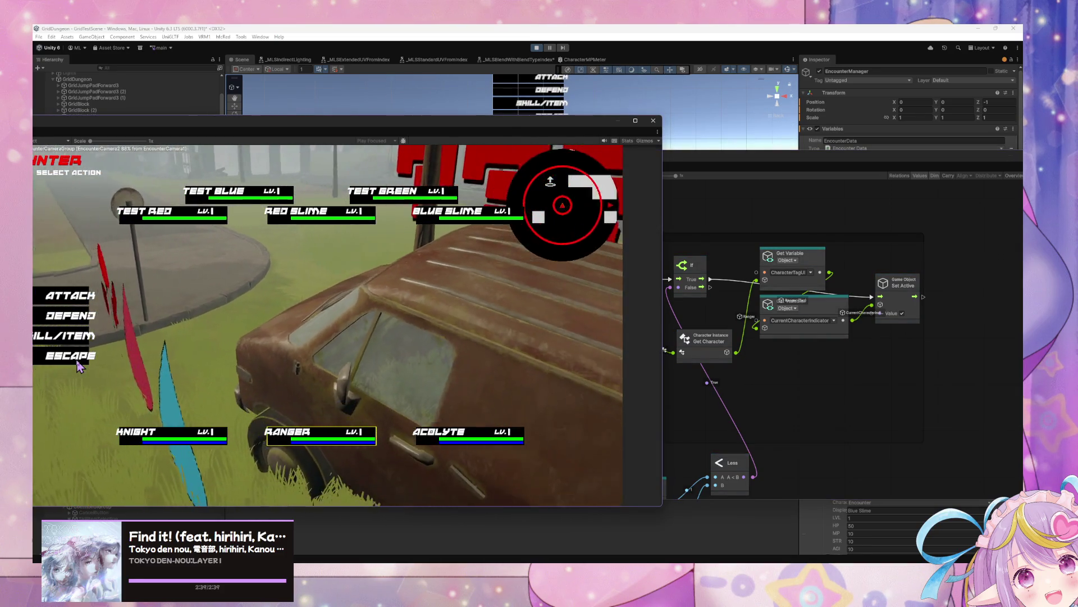
- Escape the current battle for a fresh encounter and return the graph to the Encounter state
click(79, 366)
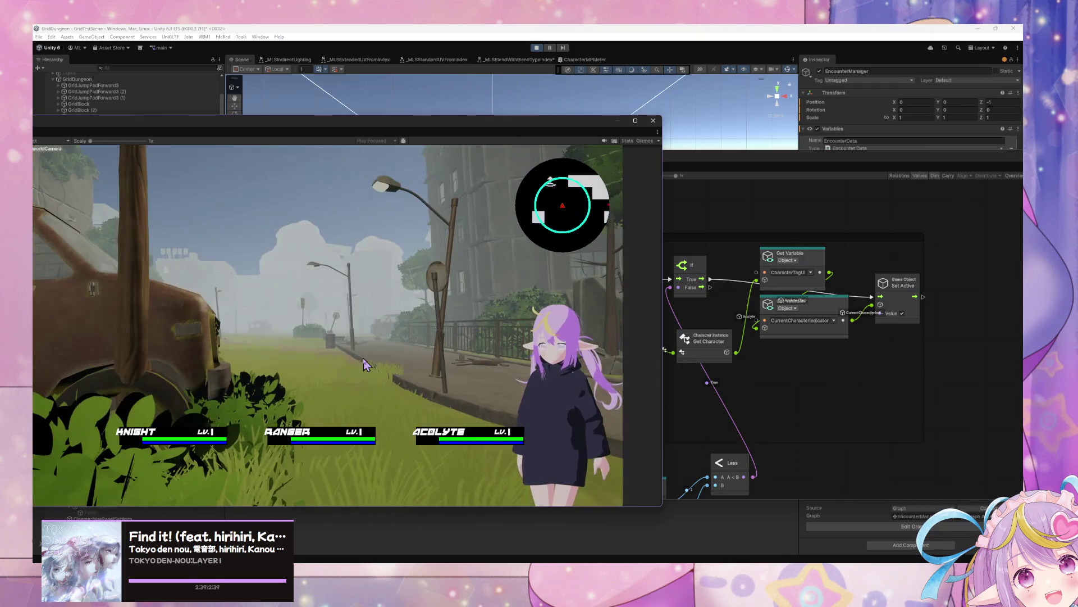
click(691, 304)
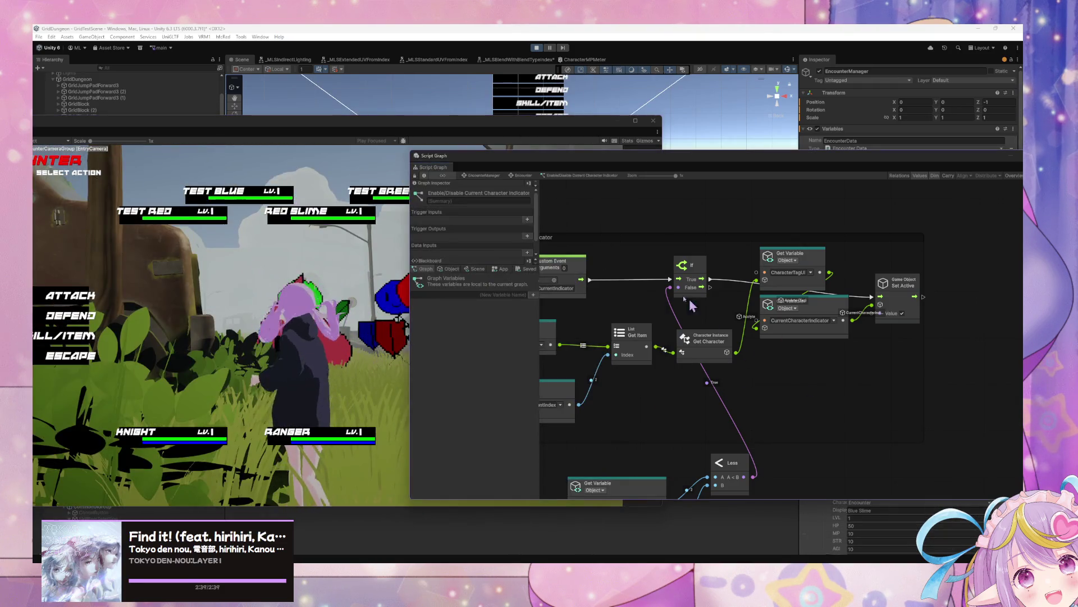
drag(465, 150, 560, 147)
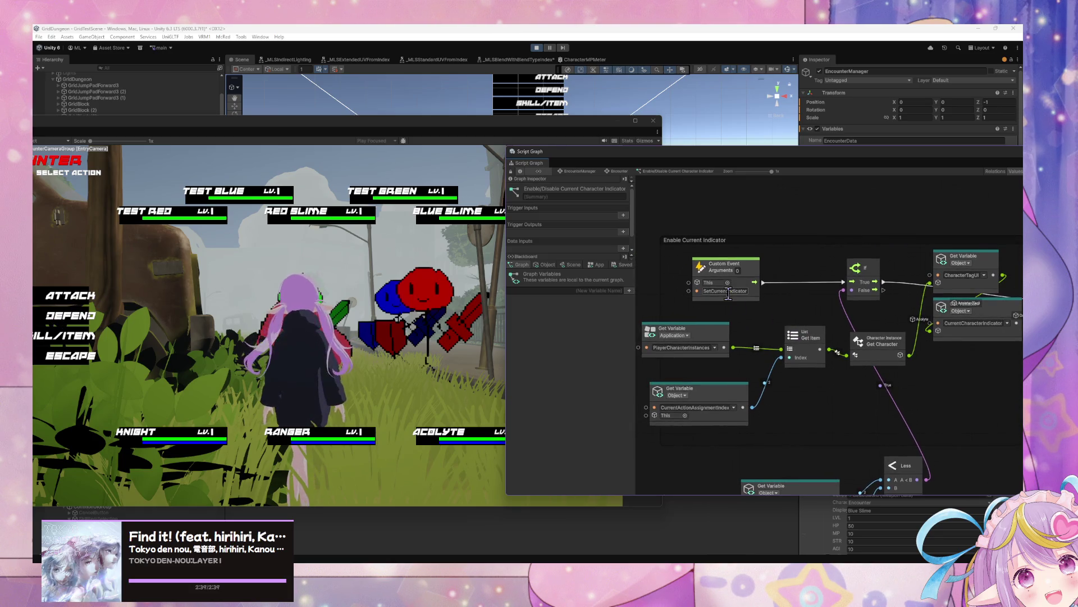
click(620, 171)
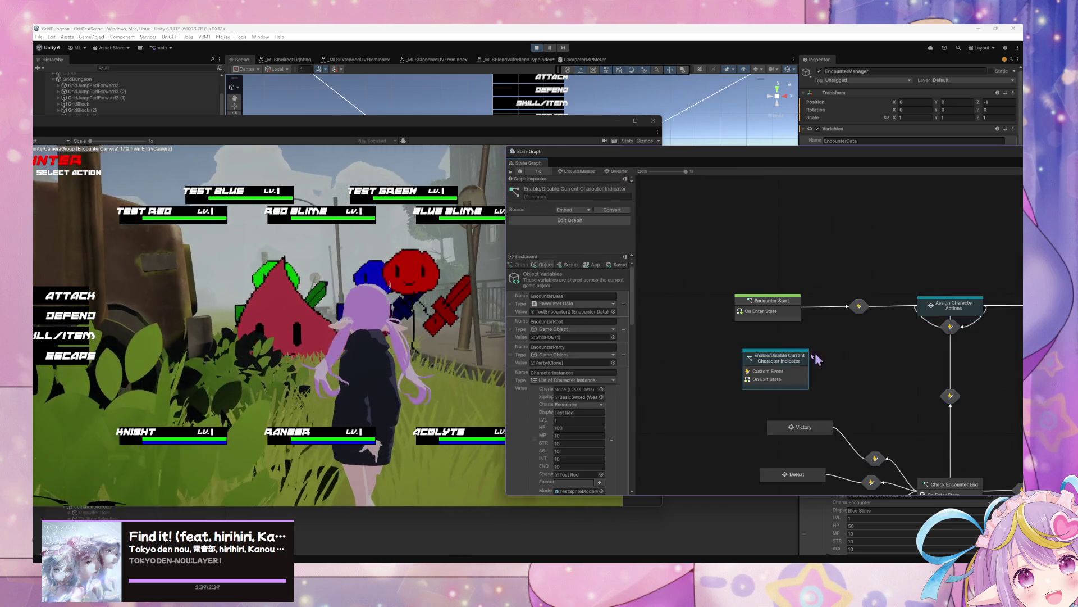
- Delete the SetCurrentIndicator trigger following the MainActions toggle in the Select Main Action graph
double_click(957, 317)
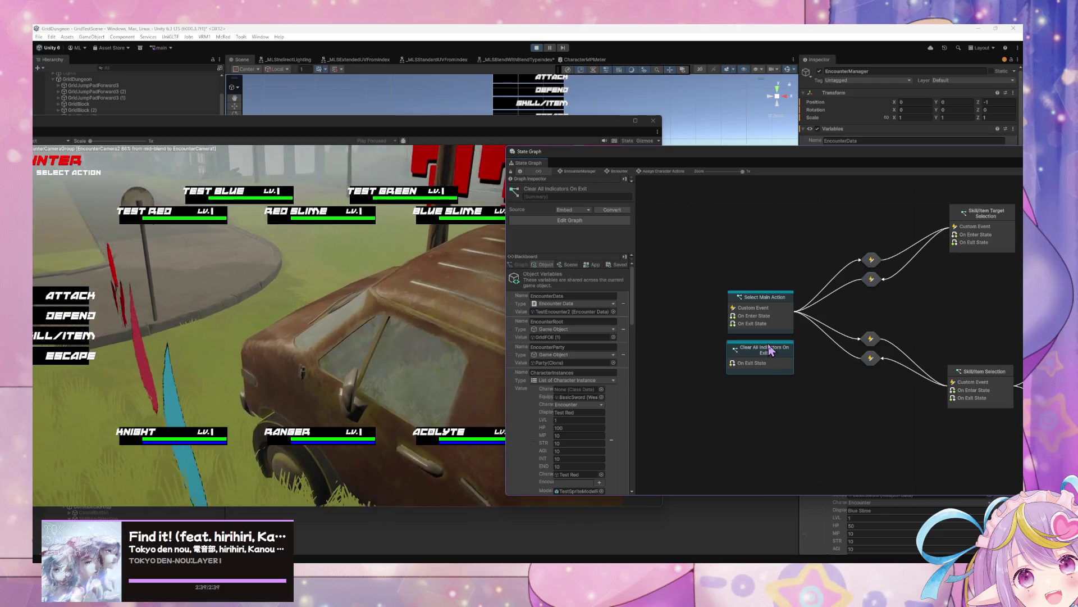
double_click(774, 325)
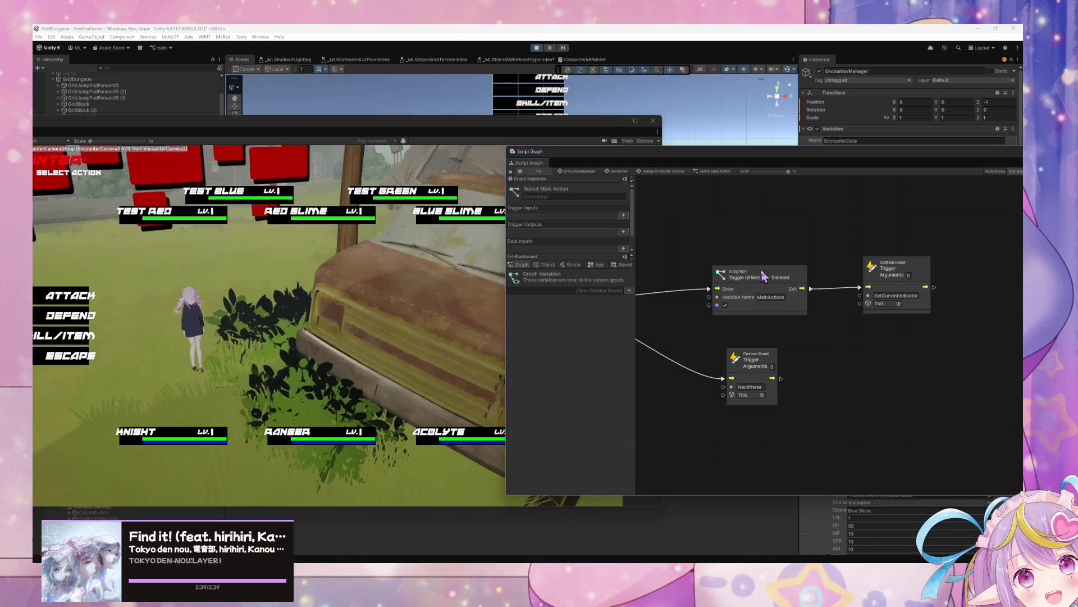
drag(775, 281, 784, 283)
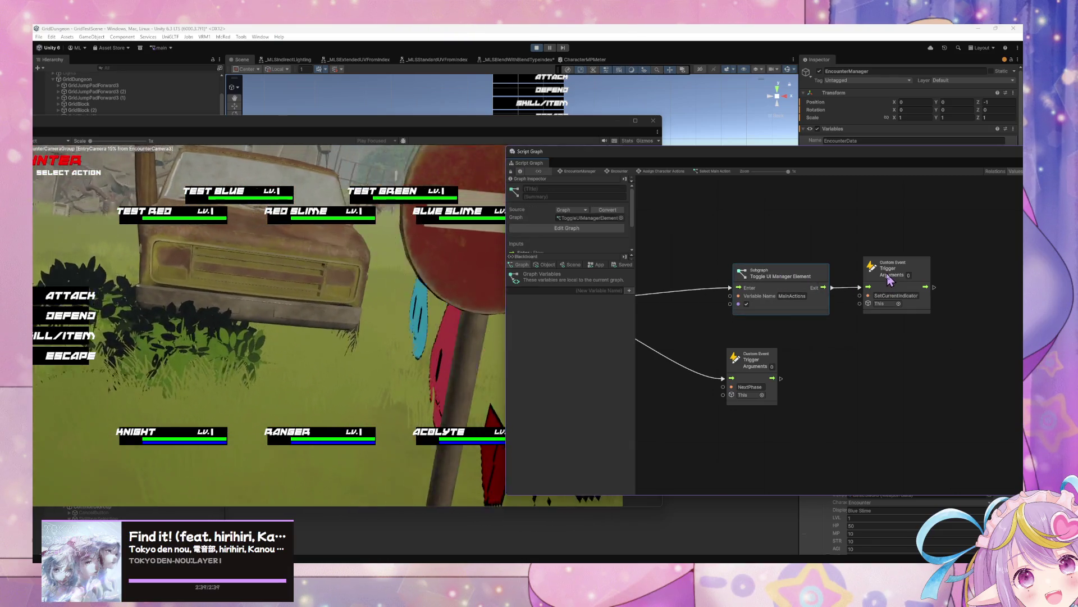
drag(892, 273, 895, 285)
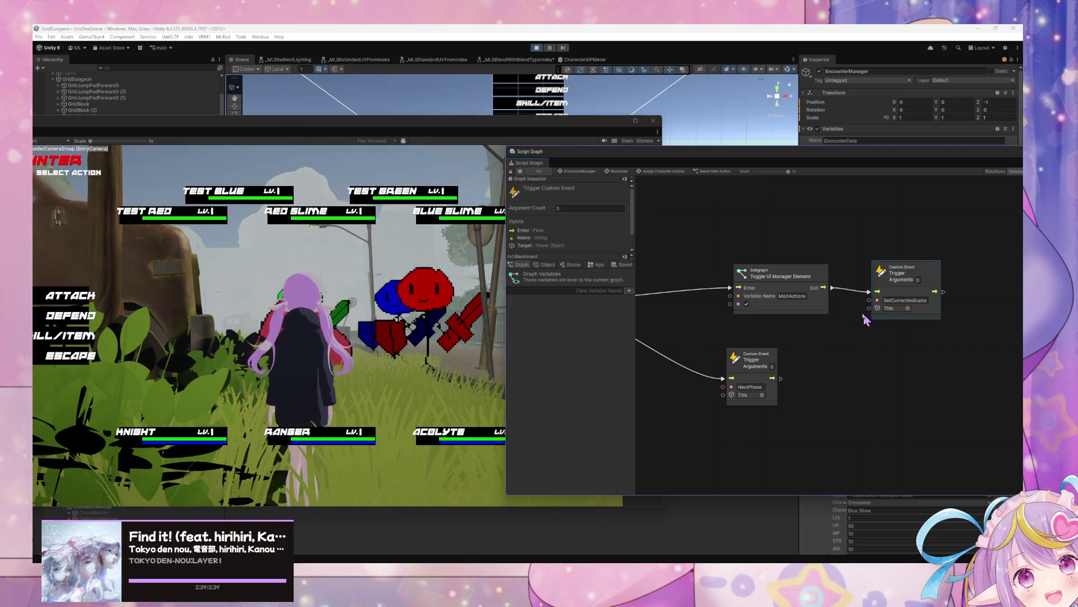
key(Delete)
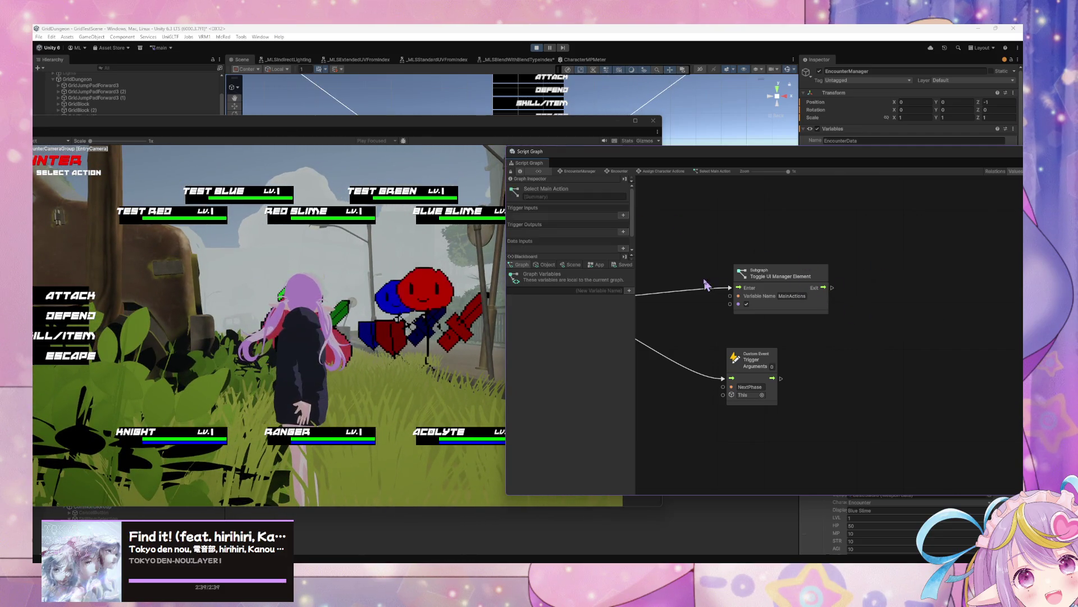
drag(706, 285, 921, 292)
click(593, 172)
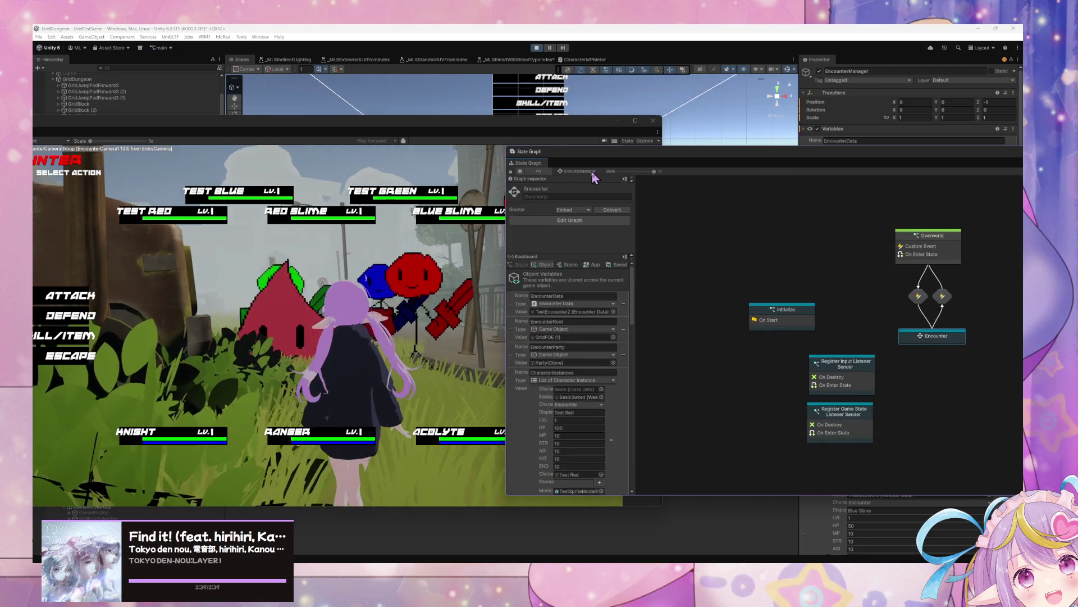
- Browse Assign Character Actions' Skill/Item Target Selection and transition script graphs
double_click(958, 331)
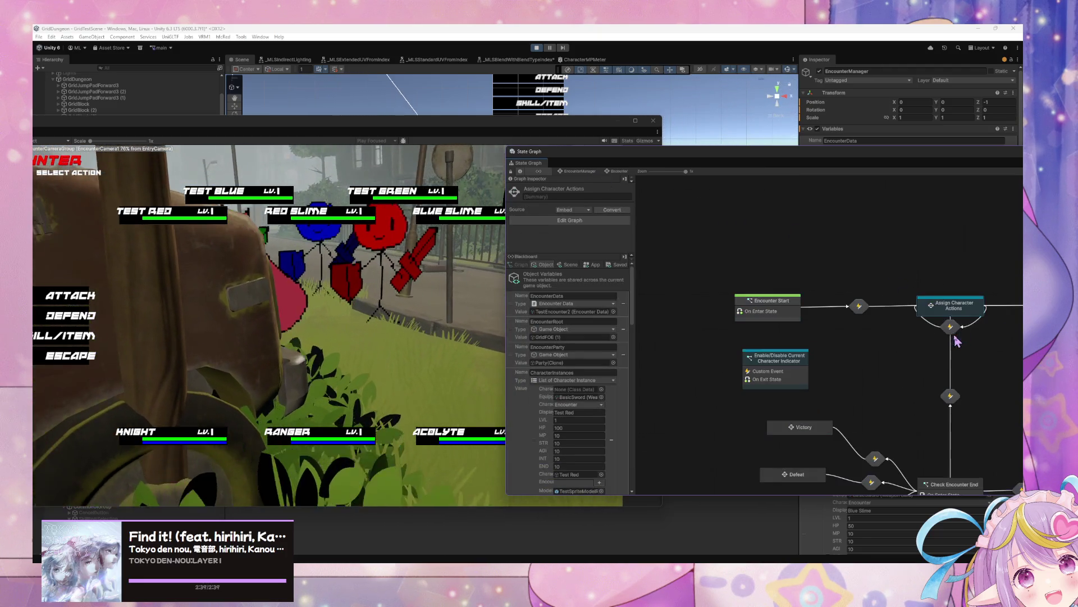
double_click(965, 311)
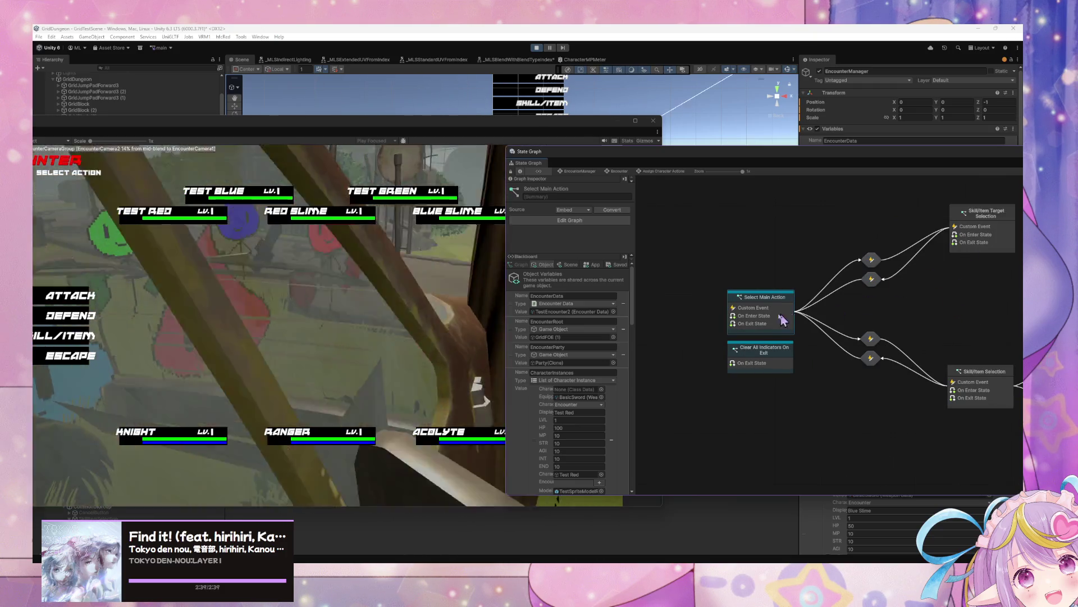
double_click(814, 288)
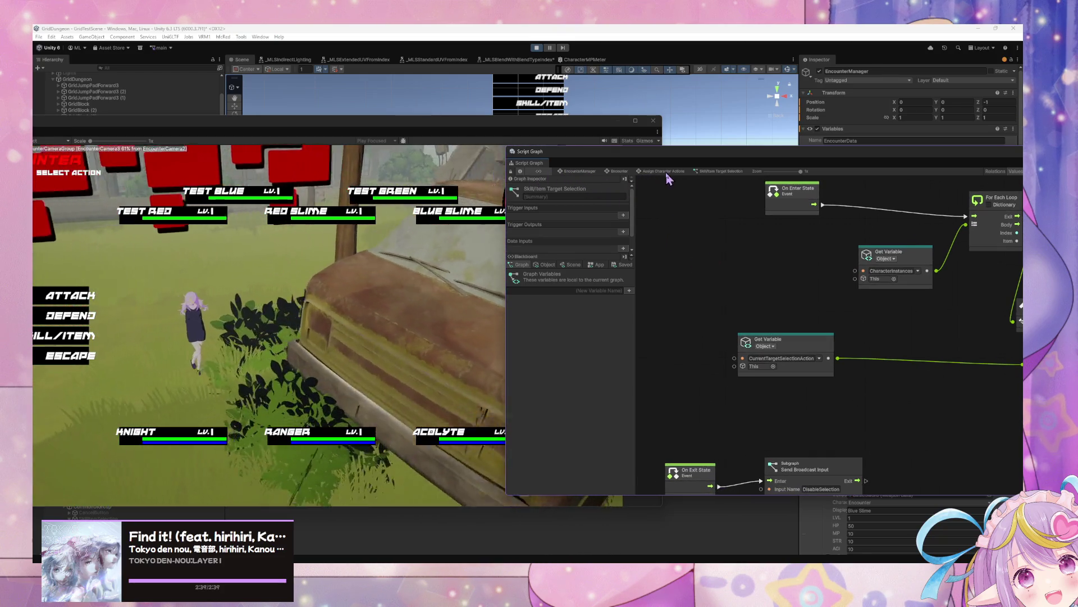
click(664, 171)
double_click(802, 284)
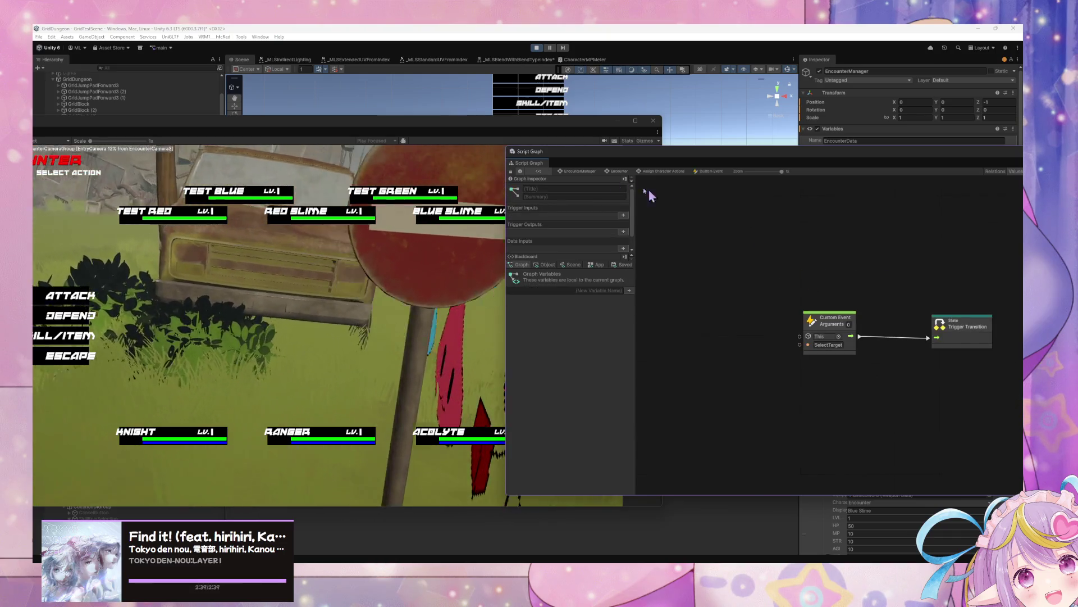
- Open Select Main Action's script graph at its On Enter State trigger nodes
click(620, 171)
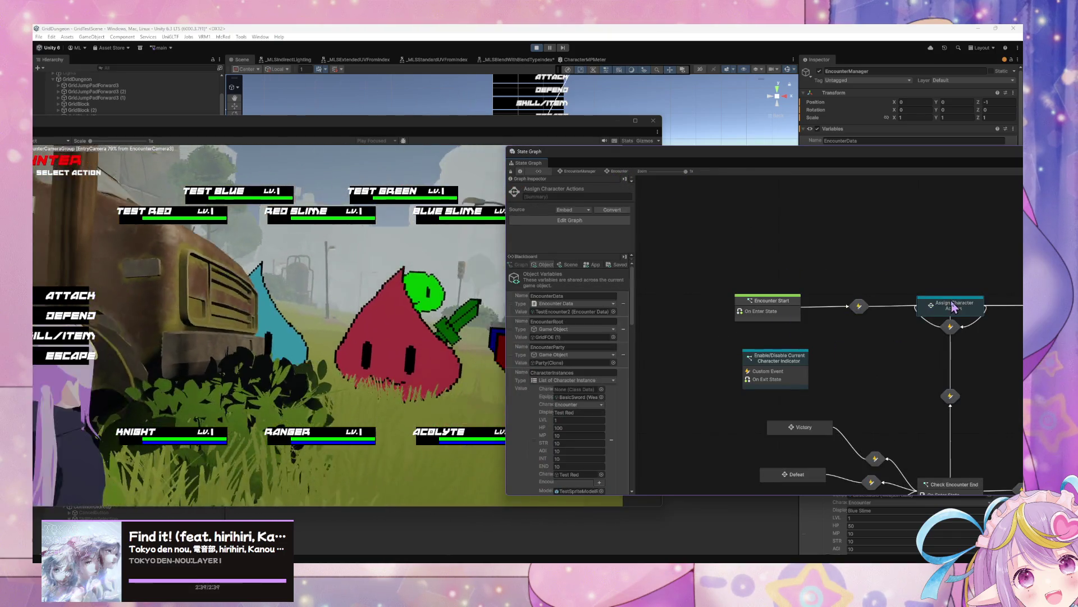
double_click(953, 306)
double_click(820, 344)
mouse_move(744, 341)
mouse_down()
mouse_move(798, 306)
mouse_move(689, 297)
mouse_up()
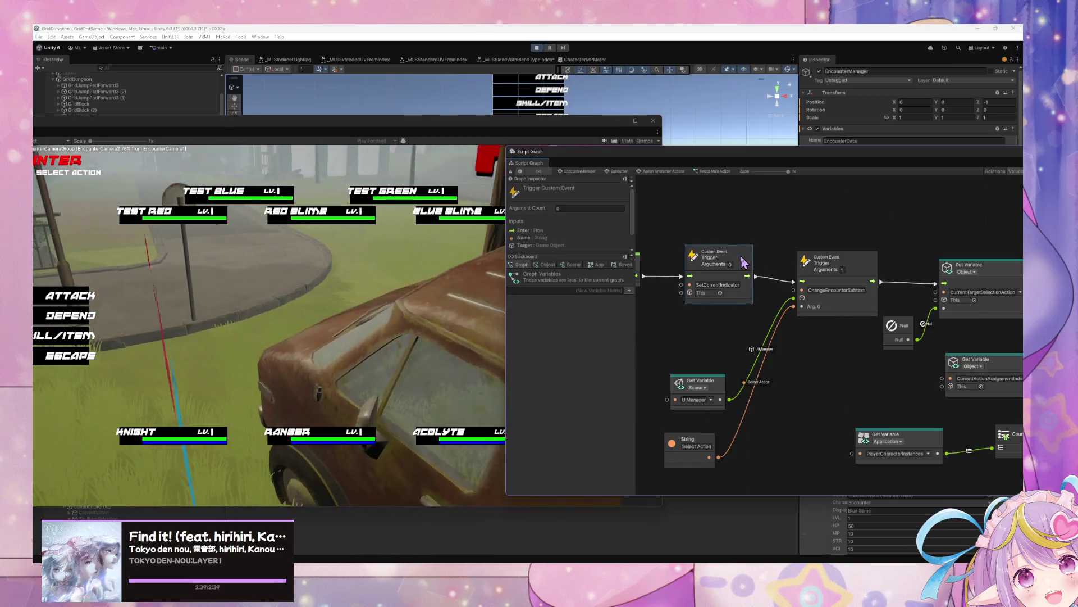
- Check the running game and the Blackboard's object variables
click(386, 193)
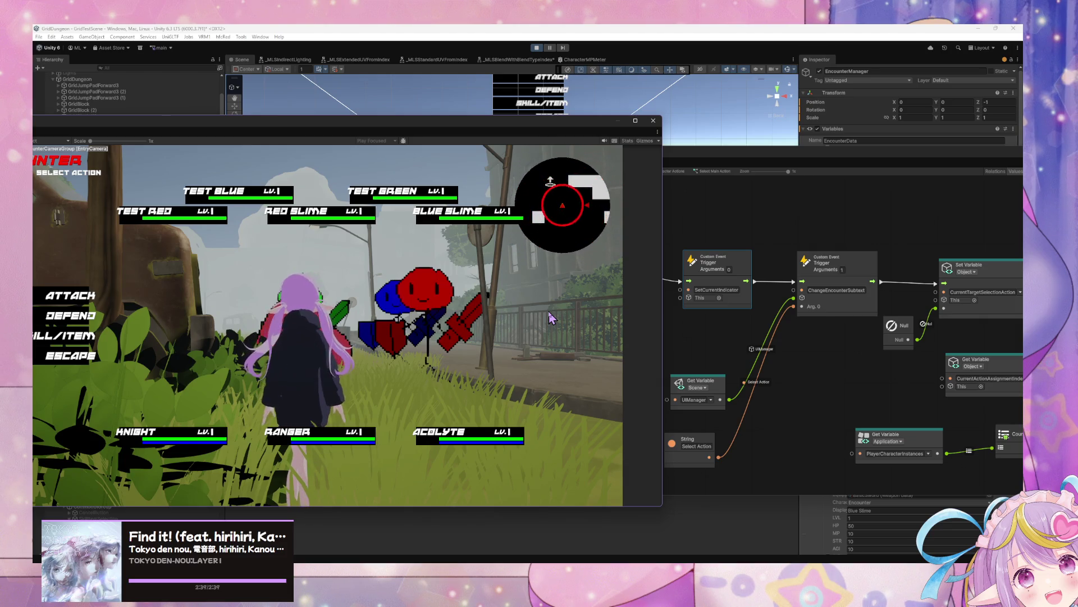
mouse_move(857, 333)
mouse_down()
mouse_move(745, 329)
mouse_move(841, 327)
mouse_up()
click(544, 264)
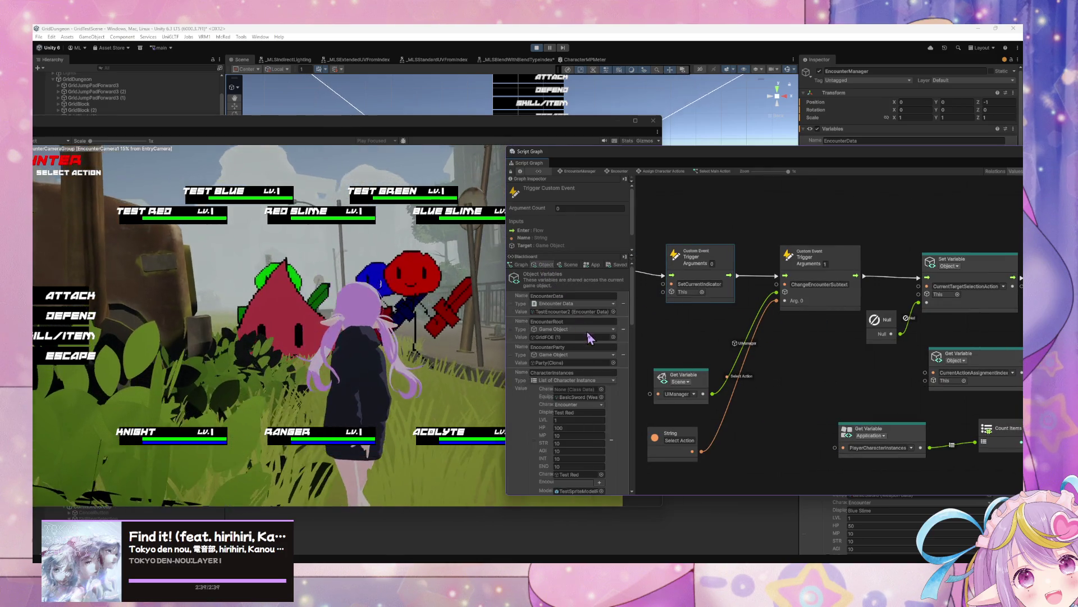
scroll(591, 335, down, 5)
scroll(591, 335, down, 10)
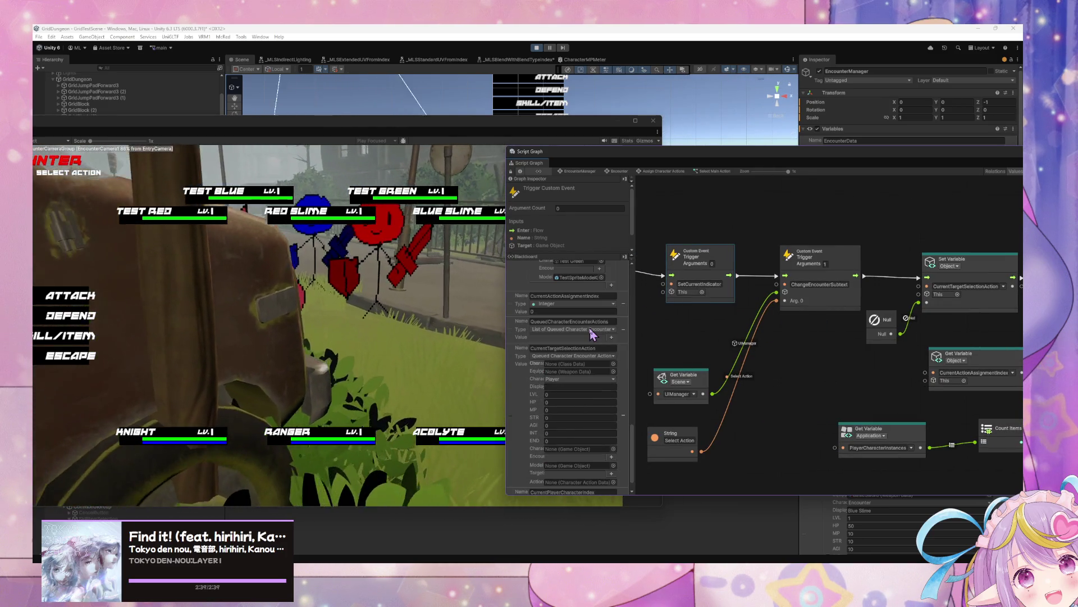
- Delete the SetCurrentIndicator trigger so entry leads directly to ChangeEncounterSubtext
mouse_move(708, 318)
mouse_down()
mouse_move(730, 314)
mouse_move(731, 303)
mouse_up()
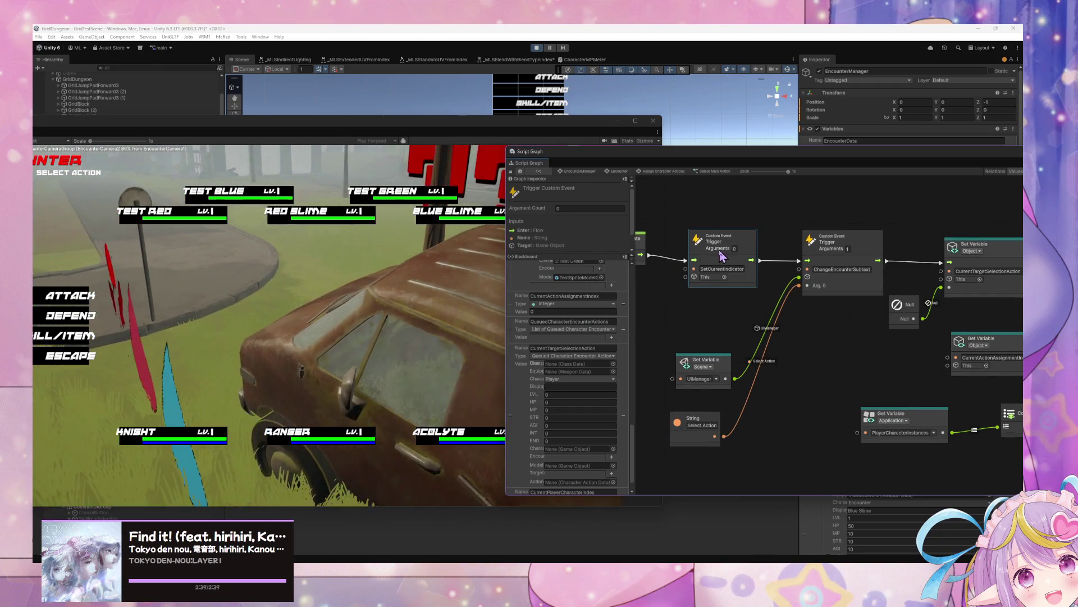
key(Delete)
drag(650, 259, 807, 260)
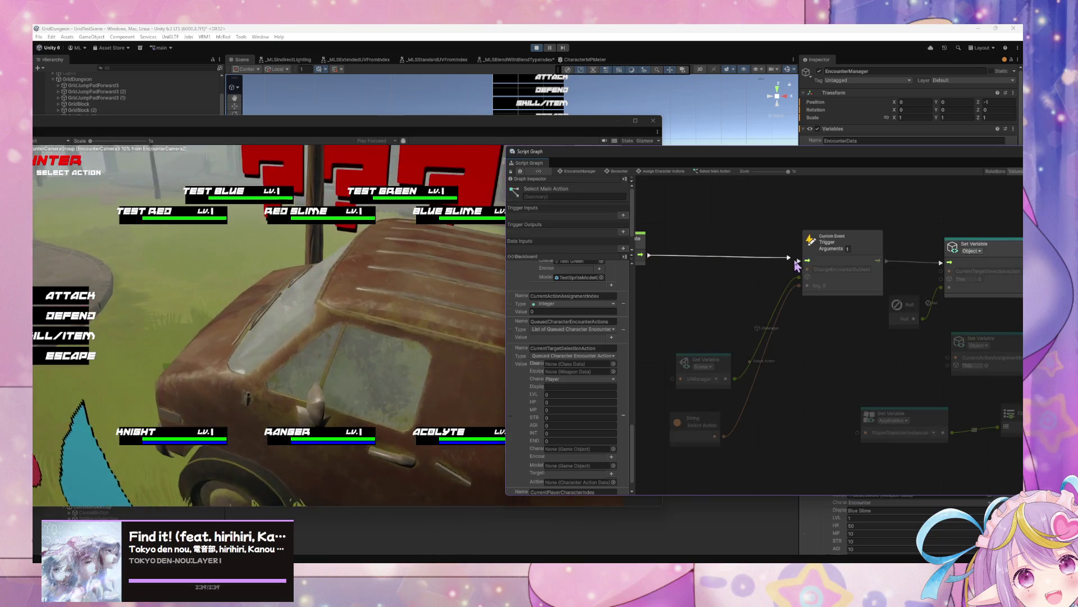
- Paste the SetCurrentIndicator trigger beside NextPhase in the If True branch, then reopen the indicator graph
drag(979, 304, 746, 308)
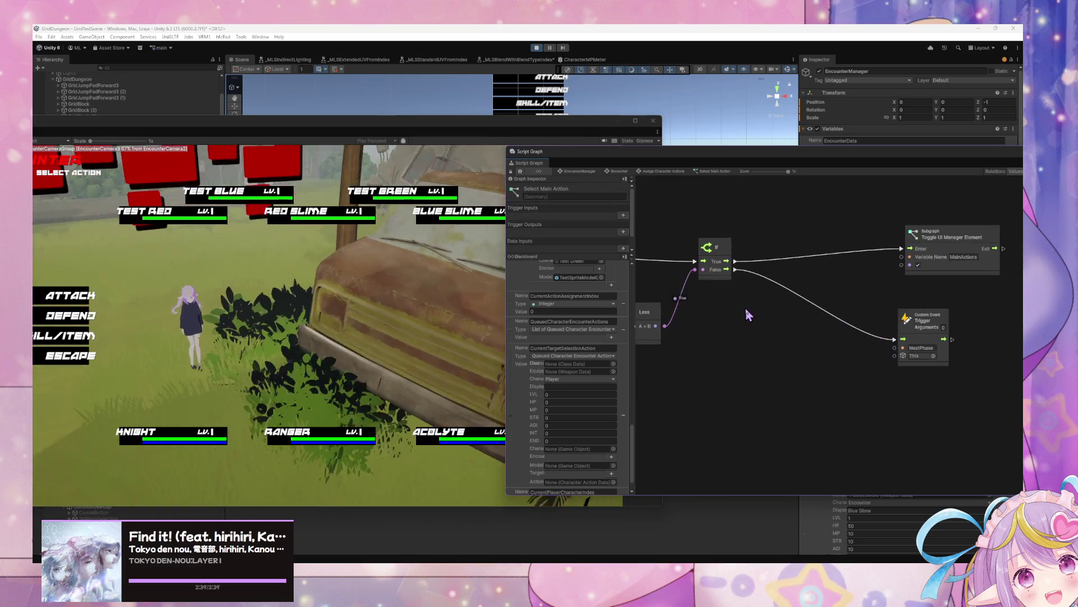
drag(972, 309, 865, 324)
drag(727, 339, 935, 341)
mouse_move(801, 327)
mouse_down()
mouse_move(812, 325)
mouse_move(771, 328)
mouse_up()
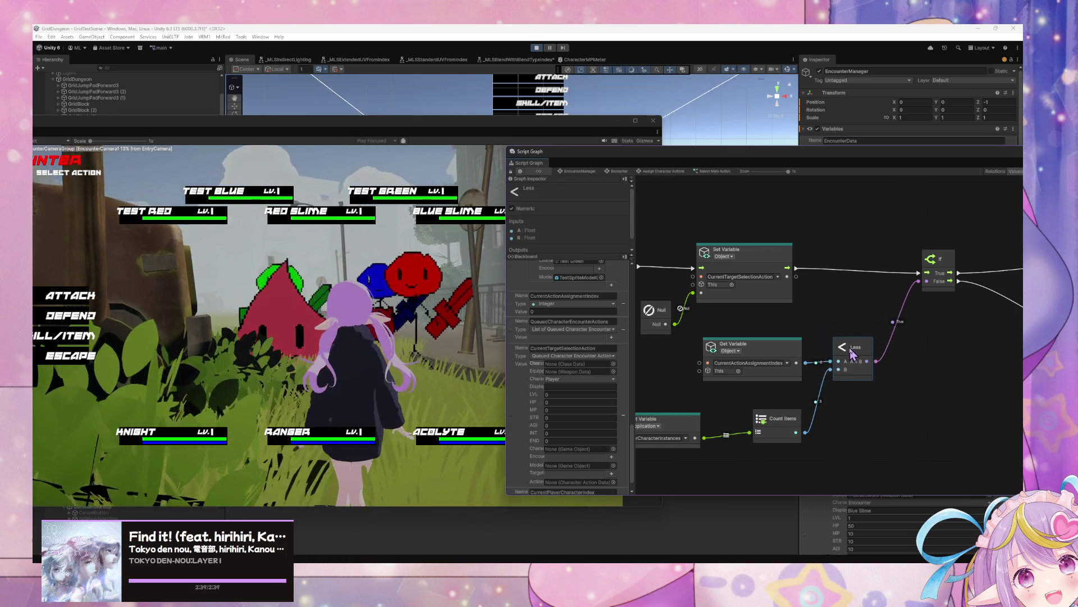
mouse_move(876, 344)
mouse_down()
mouse_move(933, 354)
mouse_move(671, 325)
mouse_up()
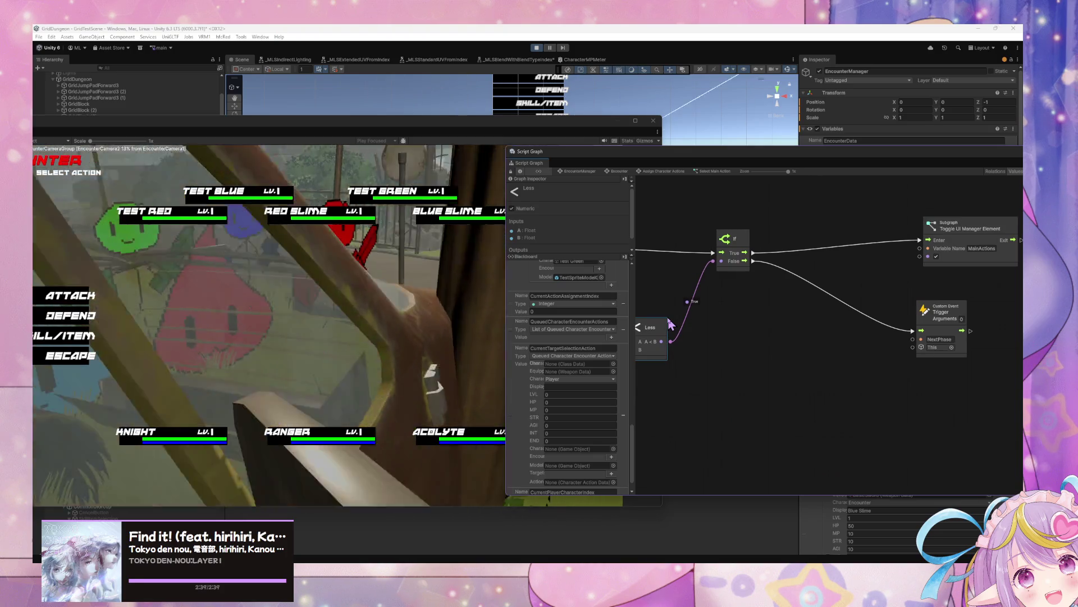
key(ctrl+v)
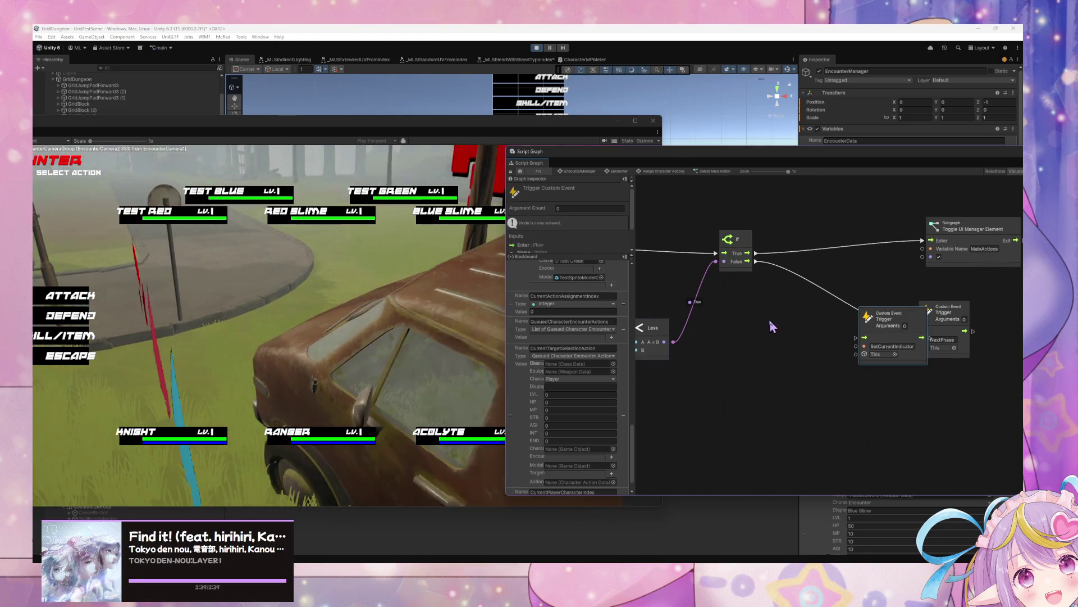
mouse_move(855, 305)
mouse_down()
mouse_move(764, 273)
mouse_move(810, 236)
mouse_up()
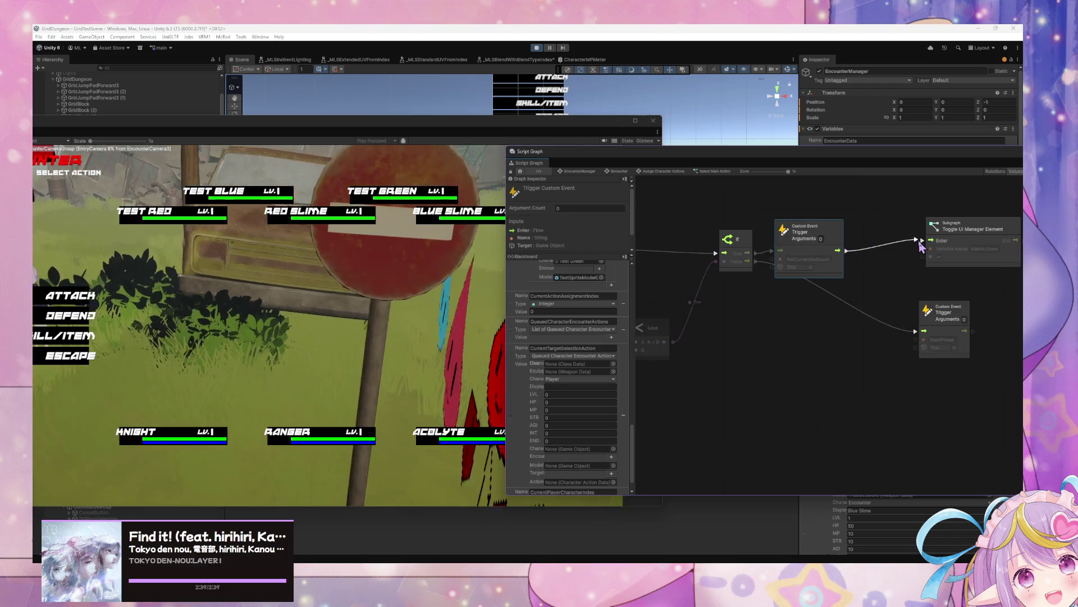
click(624, 171)
double_click(797, 376)
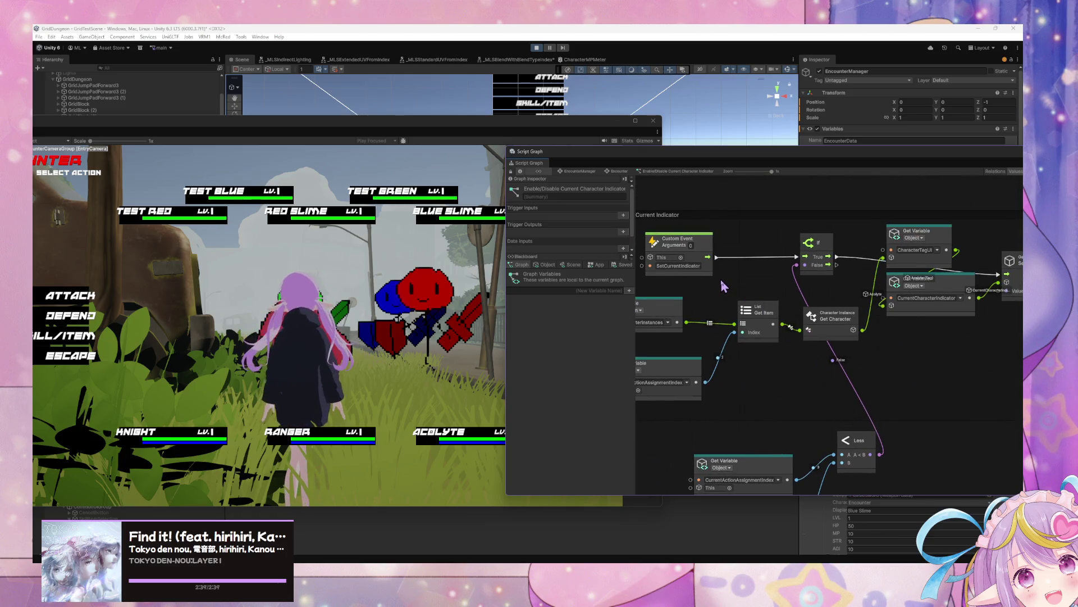
- Select the If, Less comparison and index Get Variable nodes in the indicator graph
mouse_move(877, 451)
mouse_down()
mouse_move(928, 320)
mouse_move(922, 386)
mouse_move(895, 430)
mouse_up()
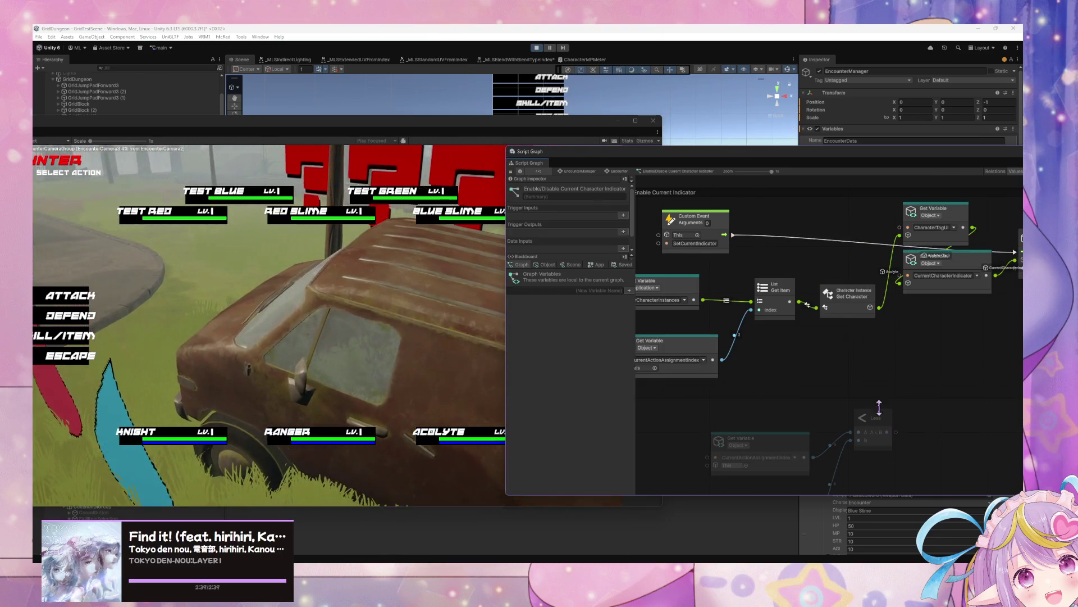
drag(880, 419, 821, 395)
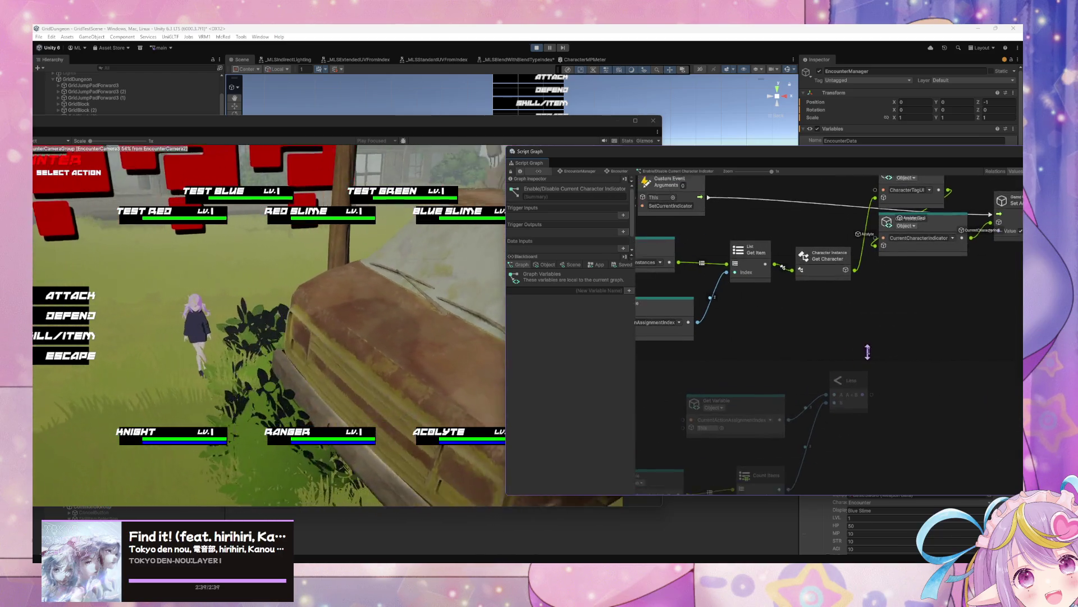
drag(966, 458, 679, 335)
mouse_move(980, 331)
mouse_down()
mouse_move(831, 427)
mouse_move(921, 361)
mouse_move(969, 347)
mouse_move(874, 423)
mouse_up()
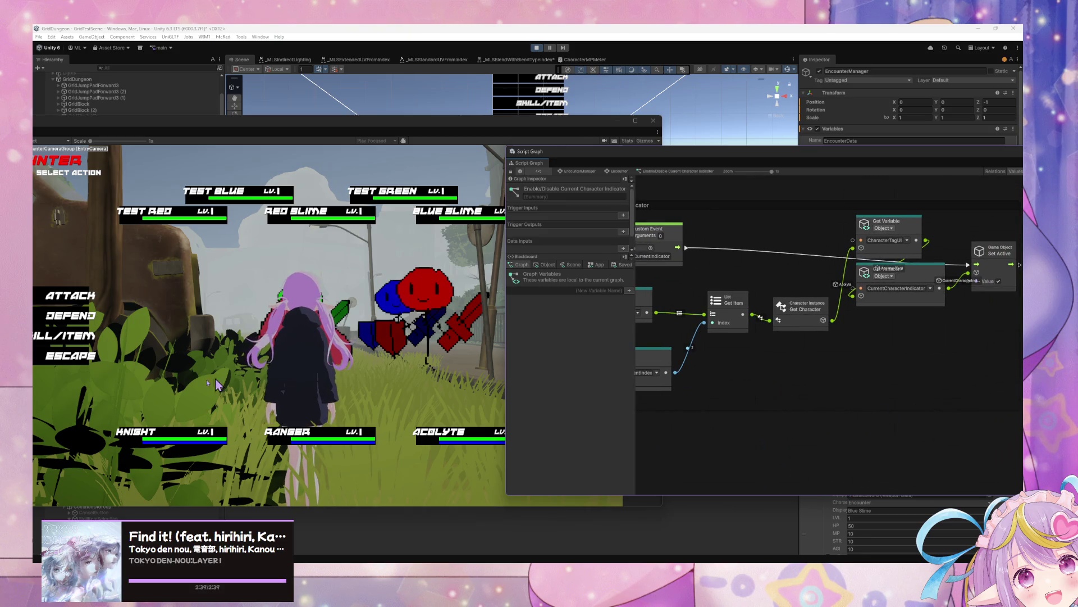
click(60, 365)
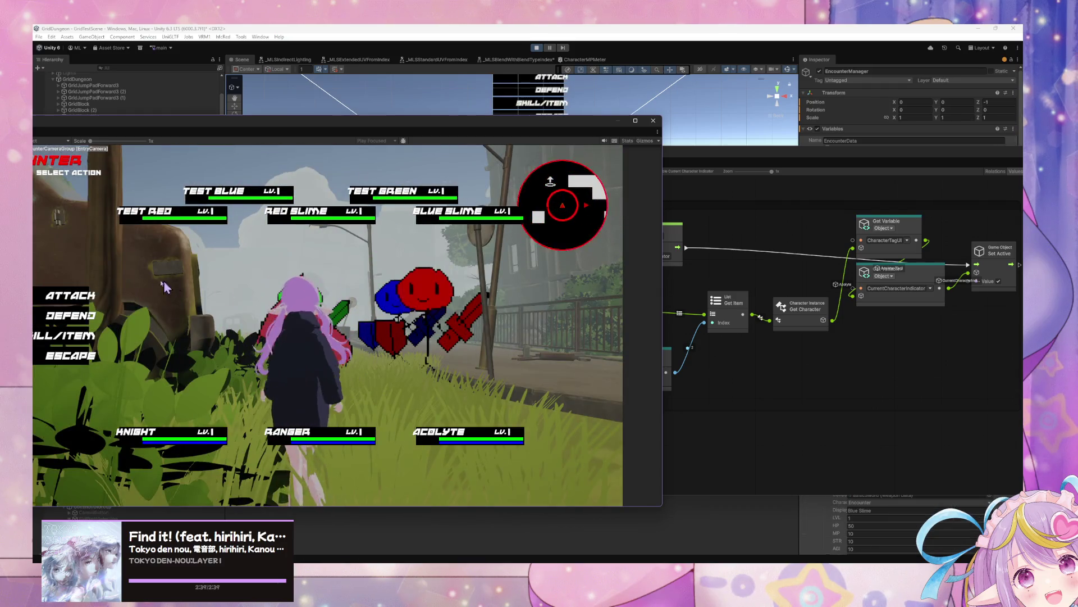
- Attack with each party member until the battle ends, then move CharacterTagUI below the indicator node
click(64, 298)
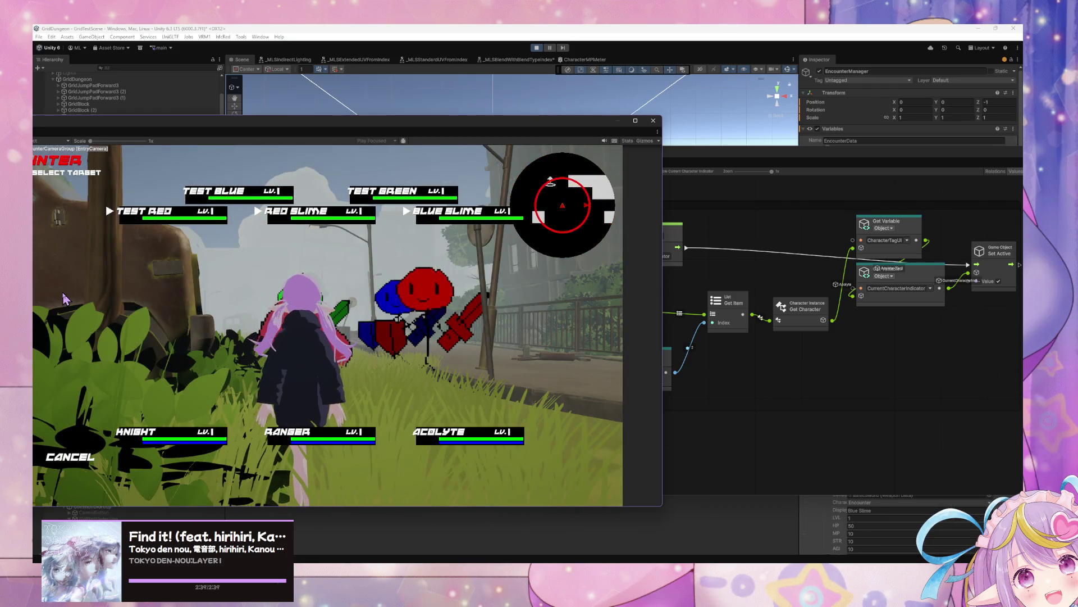
click(186, 195)
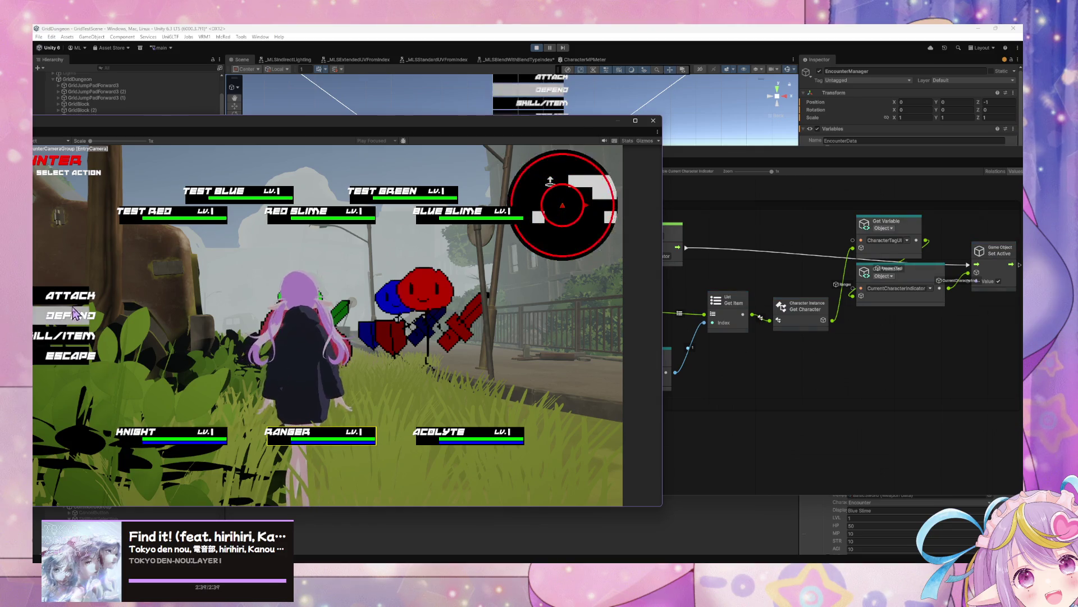
click(74, 300)
click(200, 224)
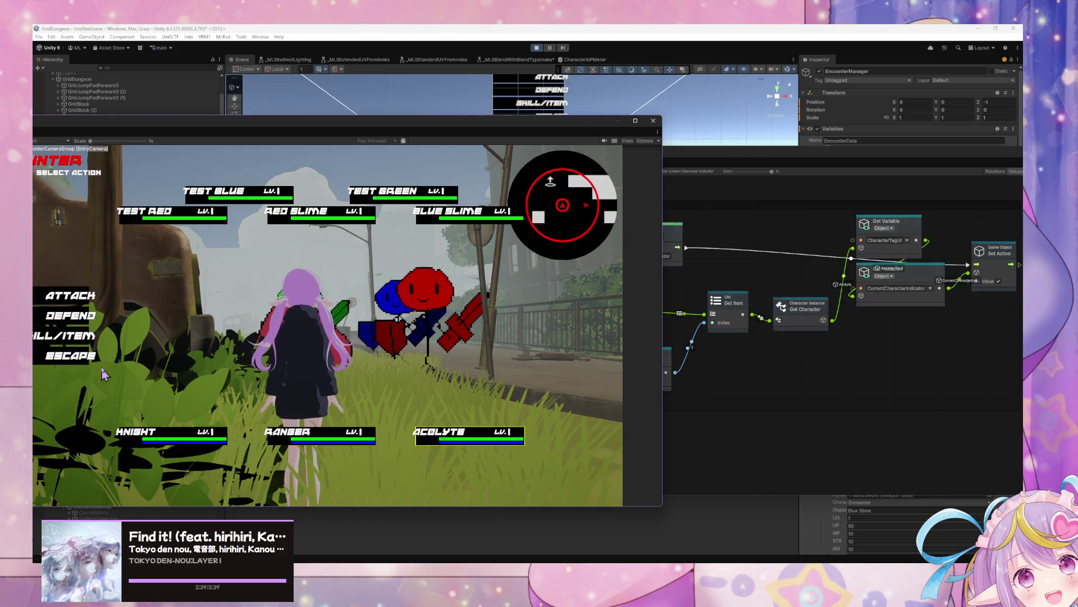
click(79, 303)
click(143, 212)
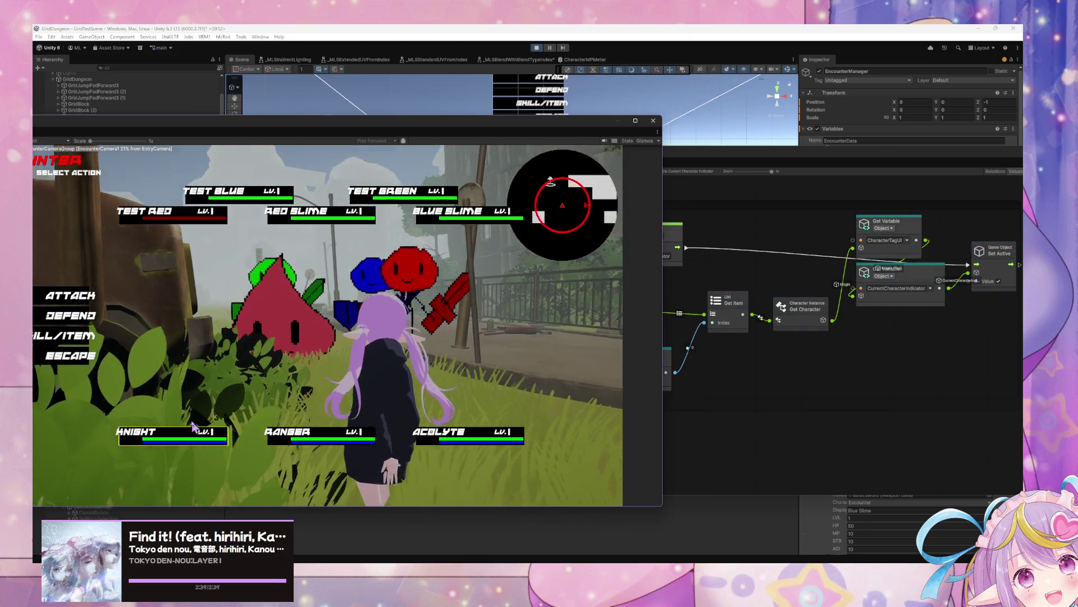
click(81, 365)
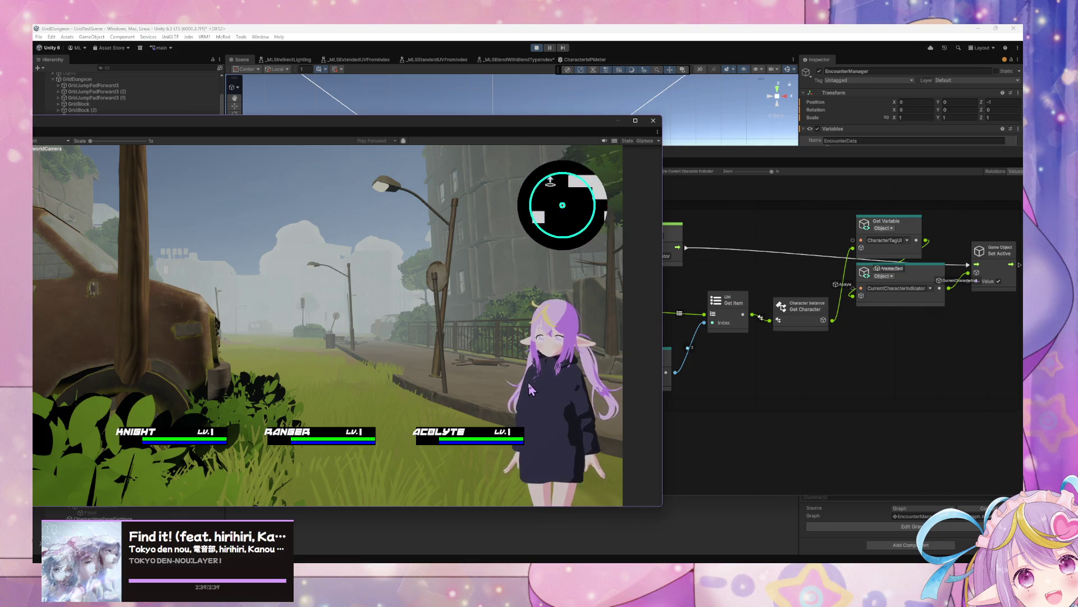
click(911, 301)
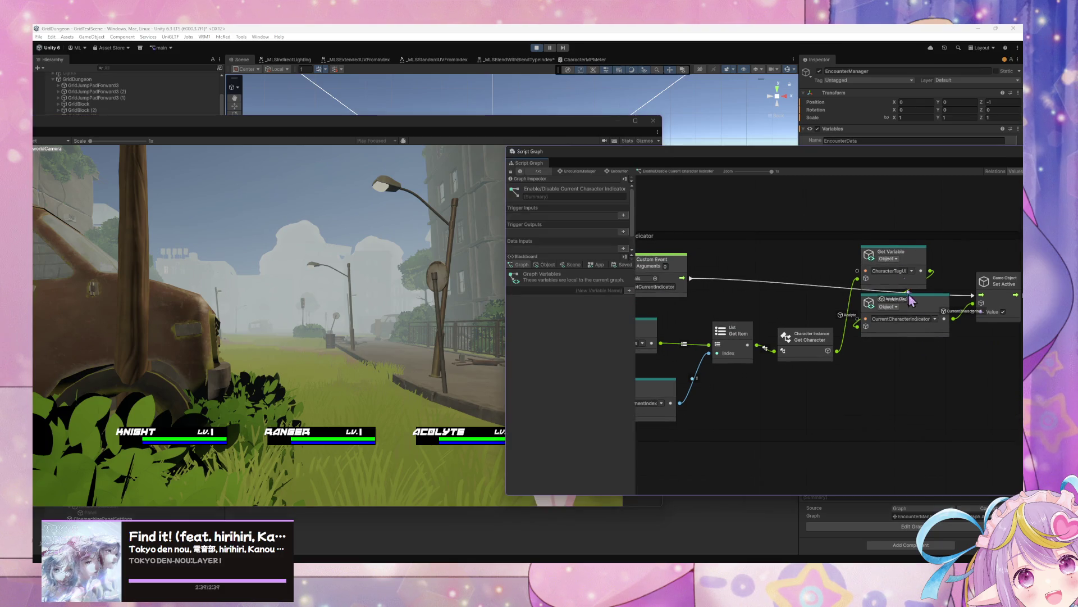
mouse_move(884, 260)
mouse_down()
mouse_move(825, 257)
mouse_move(755, 275)
mouse_move(920, 401)
mouse_move(877, 385)
mouse_up()
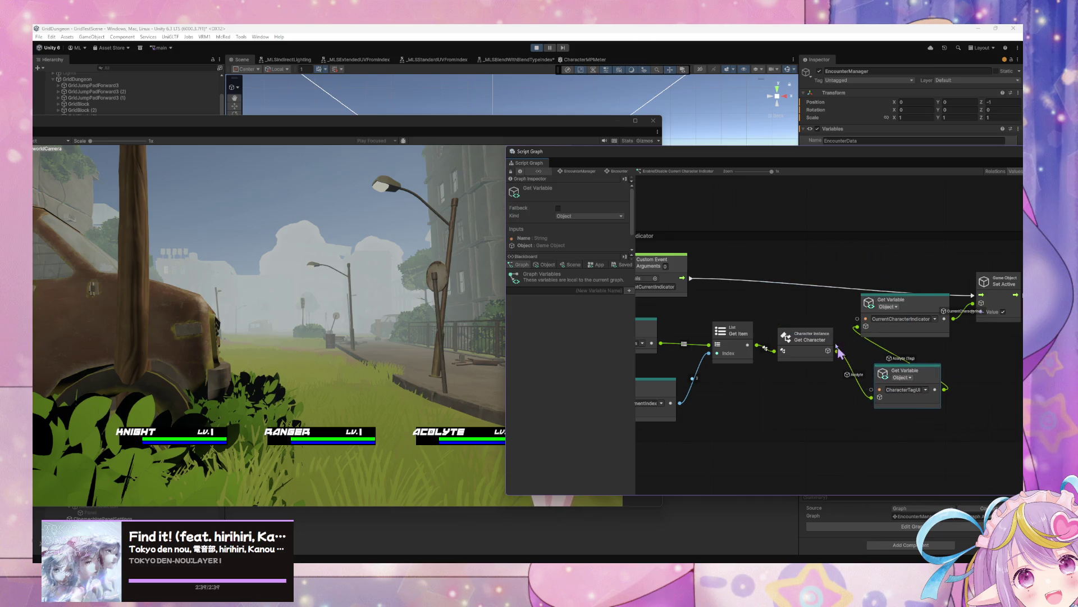
- Rearrange the CurrentCharacterIndicator and CharacterTagUI Get Variable nodes and view the Blackboard object variables
drag(991, 353, 927, 364)
drag(860, 315, 891, 335)
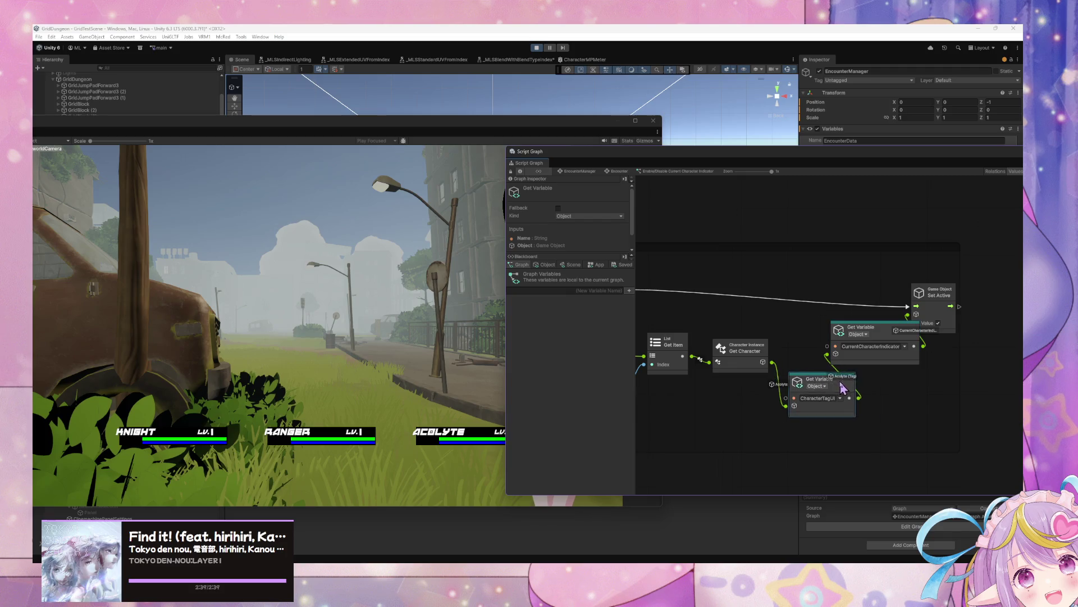
mouse_move(874, 375)
mouse_down()
mouse_move(911, 390)
mouse_move(999, 390)
mouse_move(983, 391)
mouse_up()
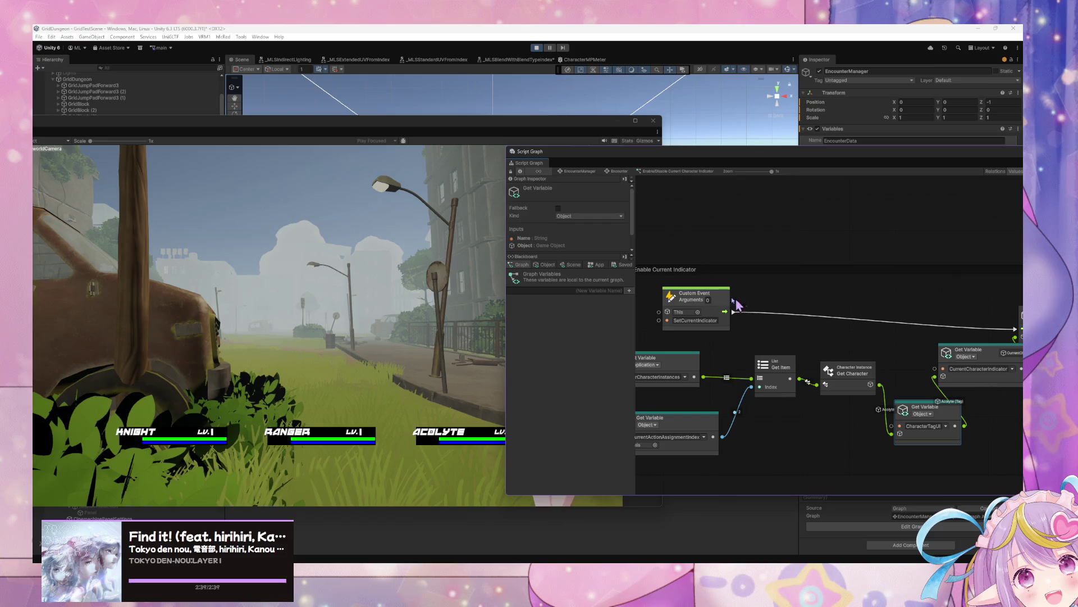
drag(722, 300, 685, 295)
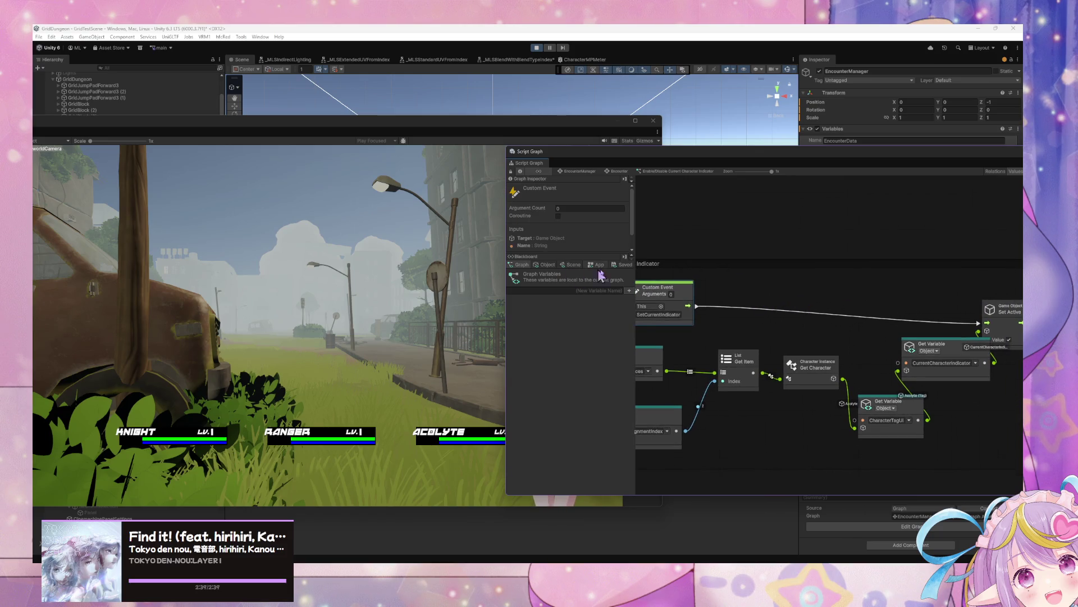
click(553, 265)
scroll(803, 292, left, 3)
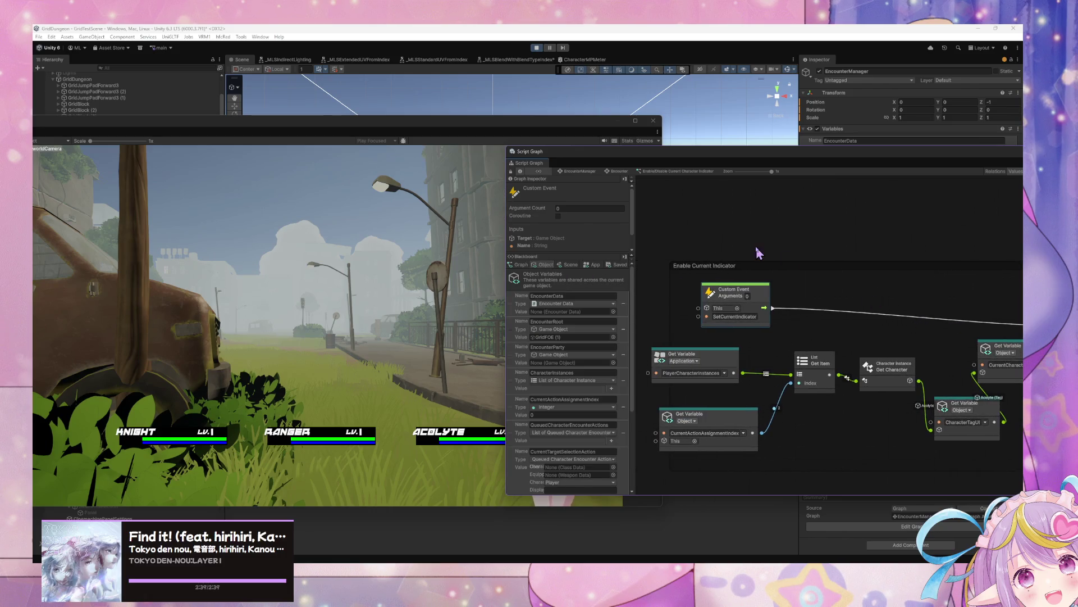
click(611, 172)
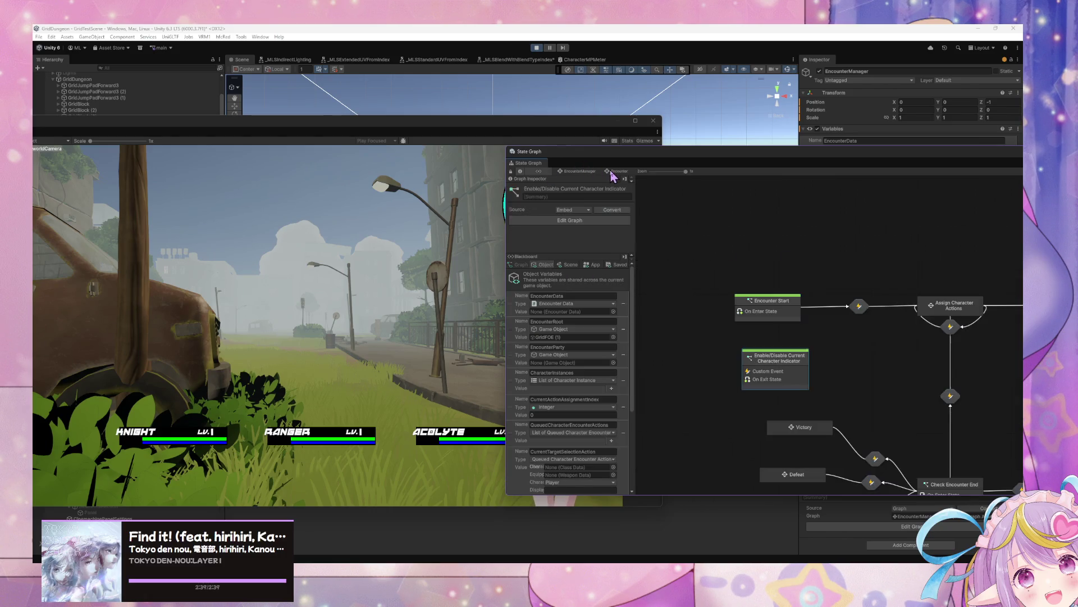
- Inspect the Encounter Start transition's script graph and return to the state graph
scroll(899, 354, right, 2)
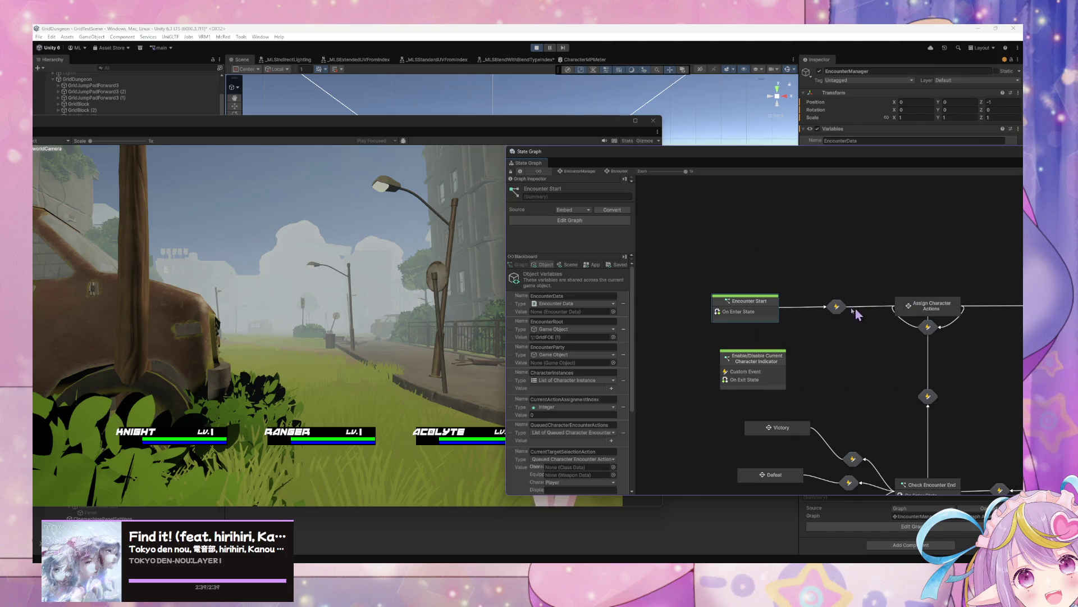
double_click(838, 313)
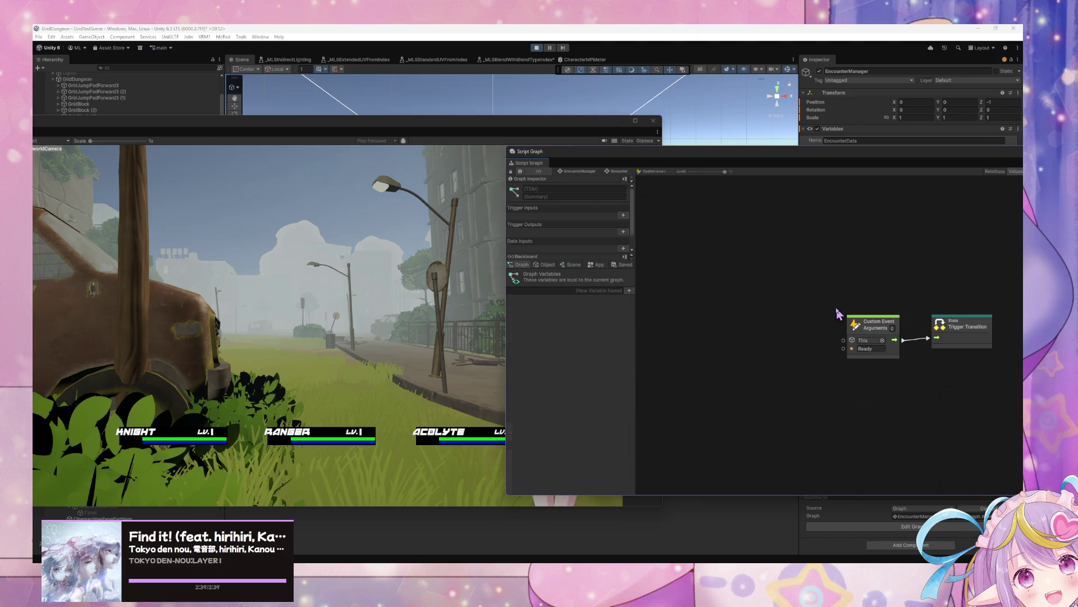
click(618, 172)
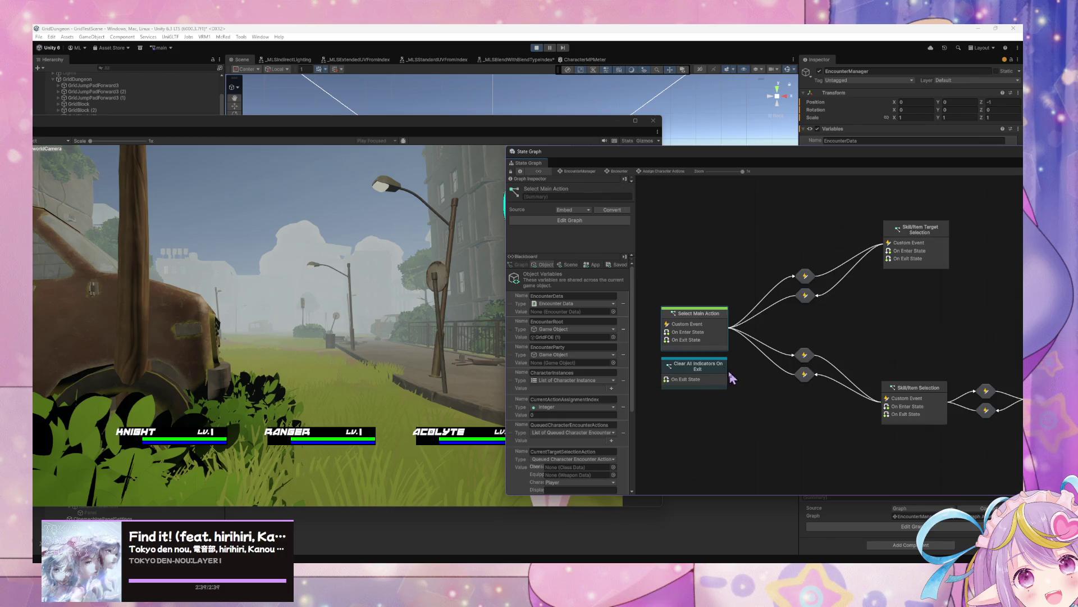
- Open Select Main Action's script graph and pan to the If and SetCurrentIndicator nodes
double_click(713, 340)
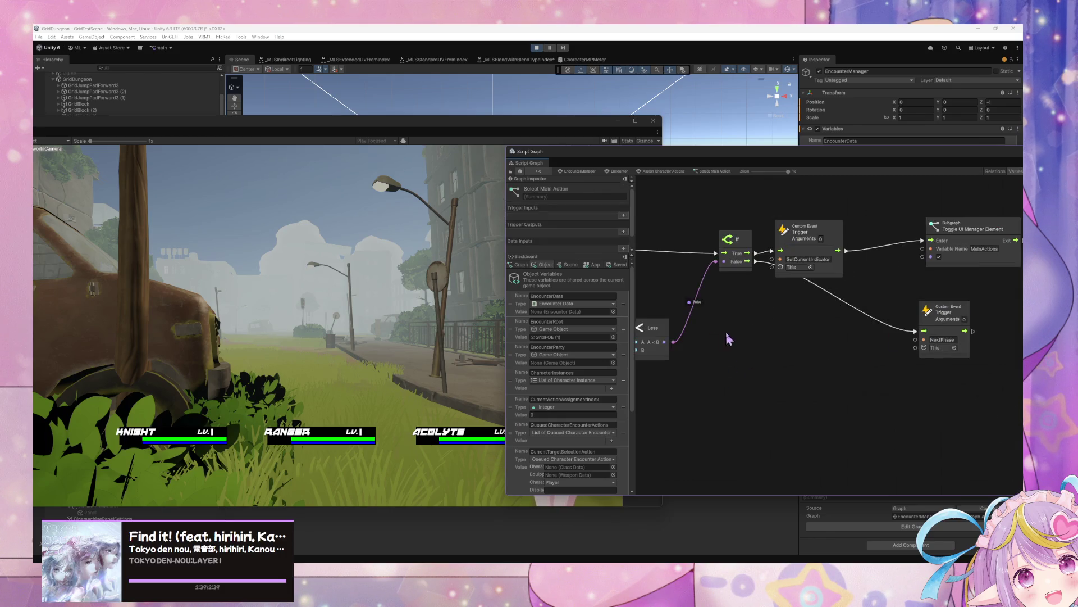
scroll(722, 337, up, 3)
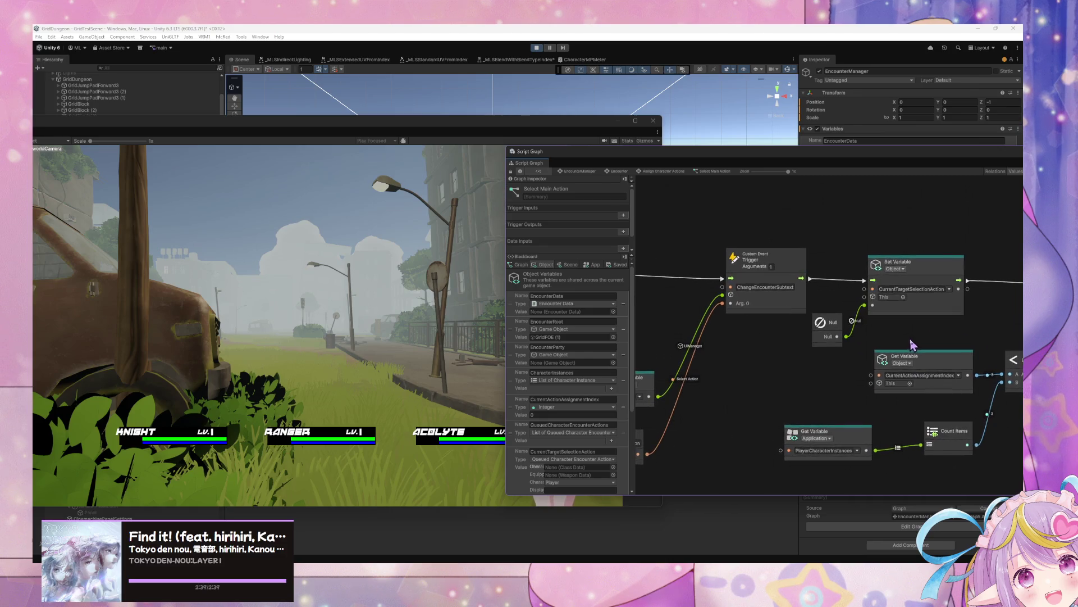
drag(848, 349, 968, 361)
mouse_move(799, 388)
mouse_down()
mouse_move(857, 376)
mouse_move(781, 365)
mouse_up()
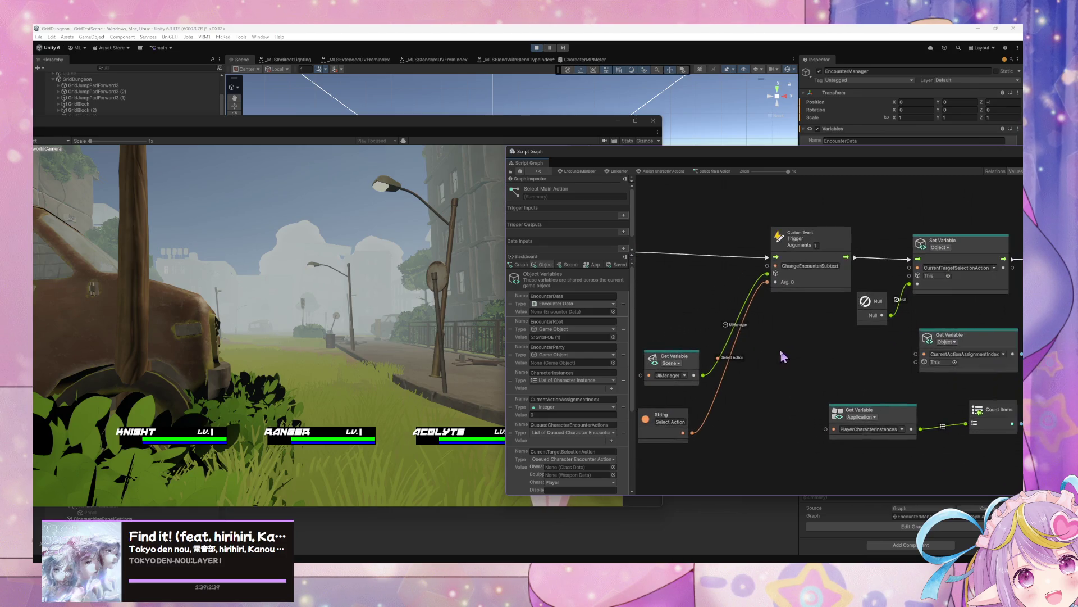
drag(854, 375, 717, 367)
drag(899, 375, 762, 388)
drag(863, 376, 786, 379)
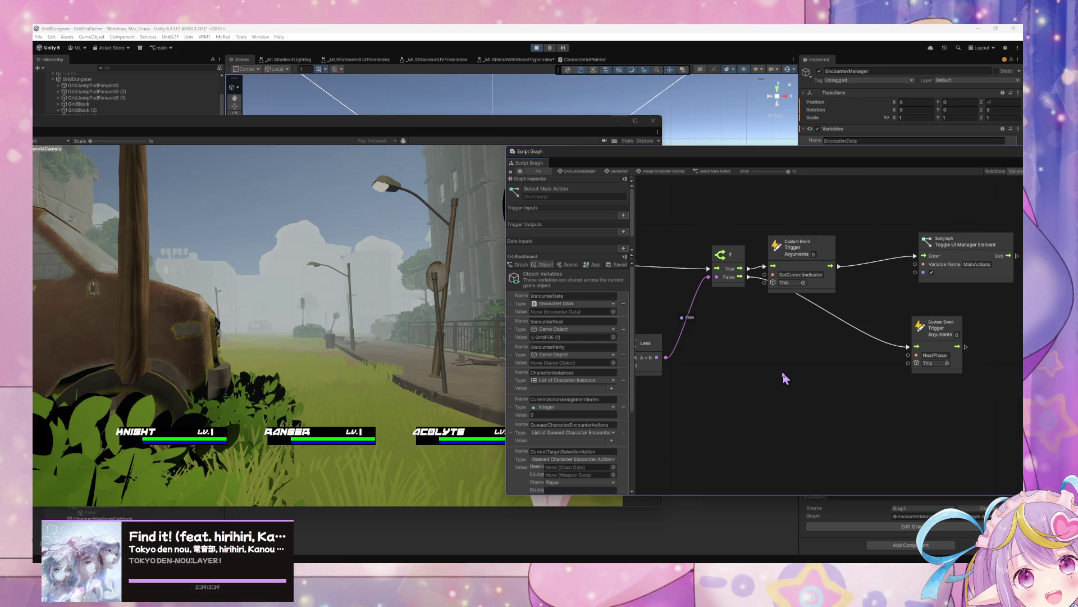
mouse_move(773, 379)
mouse_down()
mouse_move(856, 395)
mouse_move(815, 398)
mouse_up()
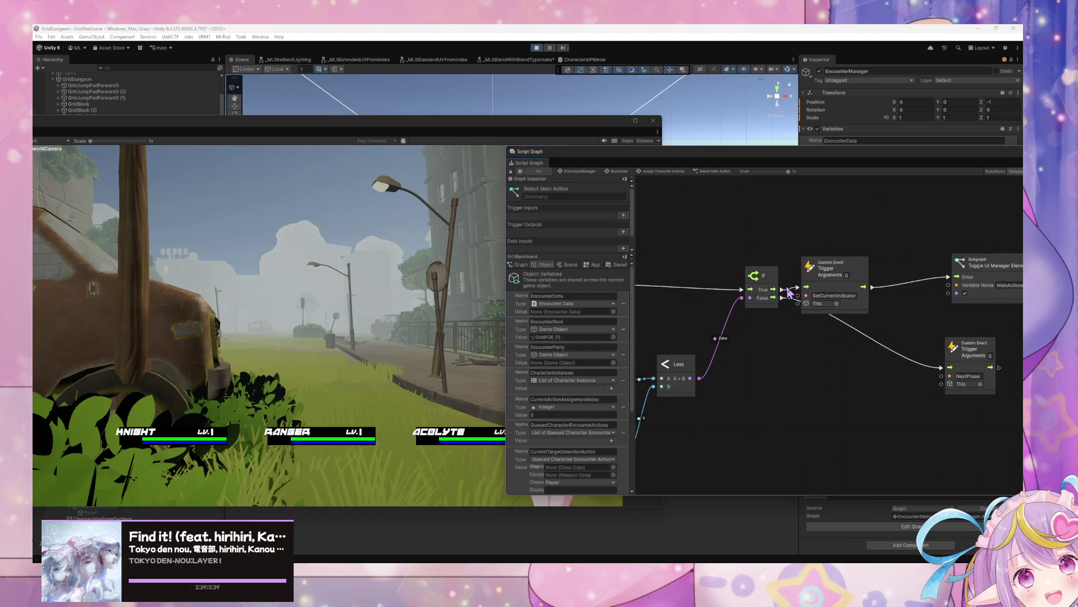
- Try a connection from the If node's True output, then walk into a new battle
drag(787, 288, 894, 292)
mouse_move(817, 383)
mouse_down()
mouse_move(782, 380)
mouse_move(955, 347)
mouse_move(891, 391)
mouse_move(861, 392)
mouse_up()
scroll(860, 392, down, 1)
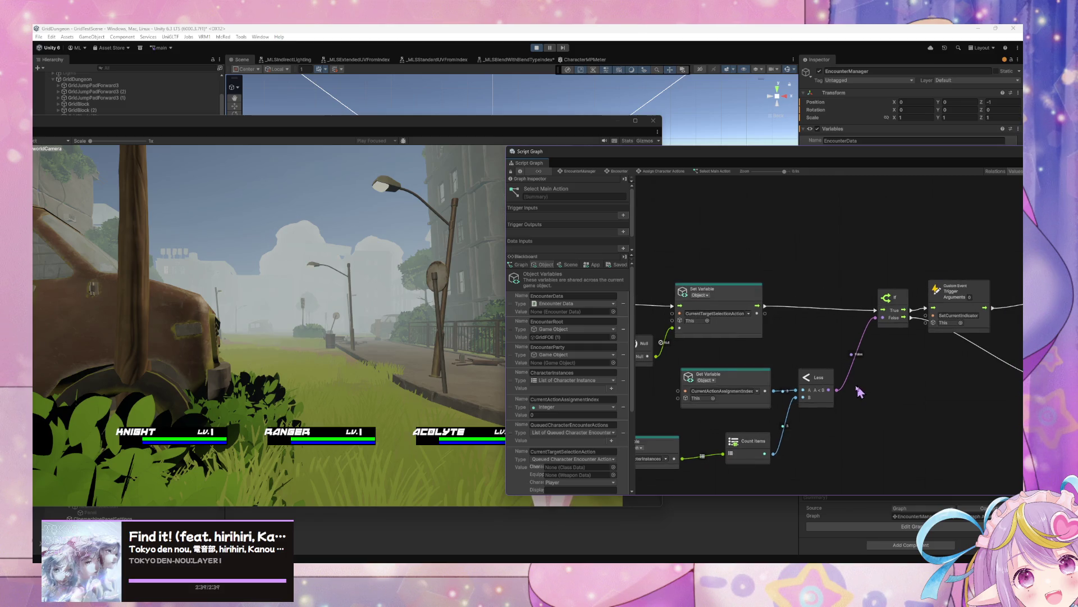
click(398, 358)
key(w)
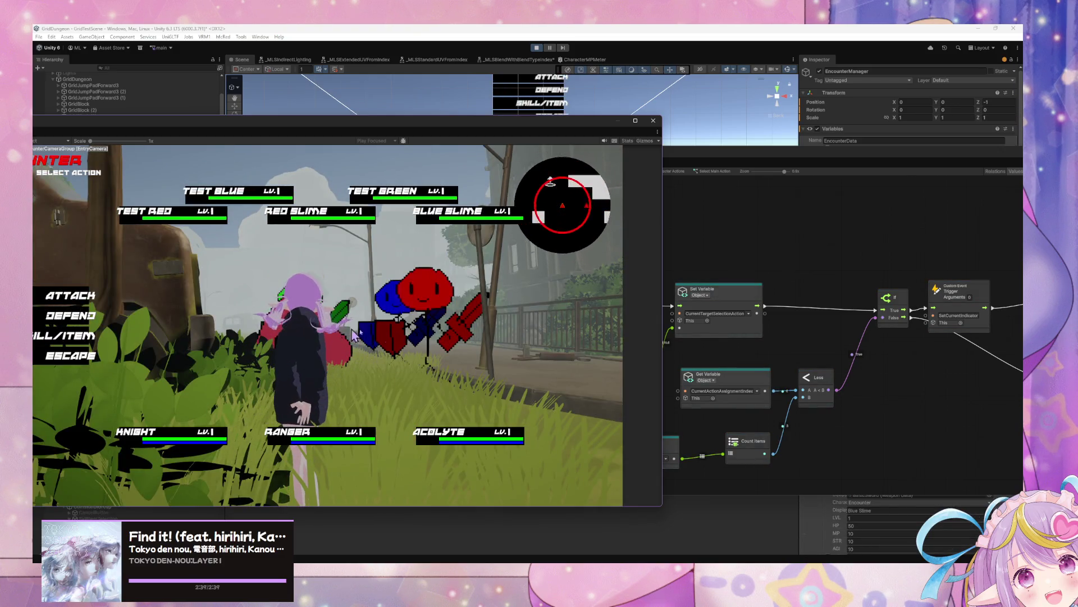
- Nudge the SetCurrentIndicator trigger node slightly right in the Select Main Action script graph
click(974, 301)
scroll(941, 365, left, 5)
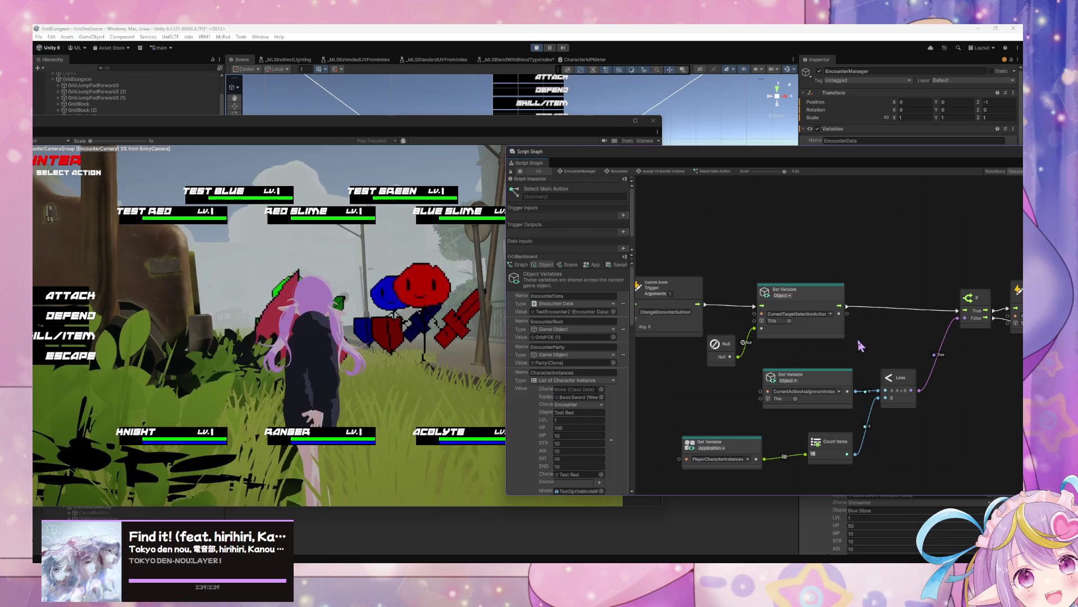
scroll(843, 342, right, 3)
scroll(809, 336, right, 15)
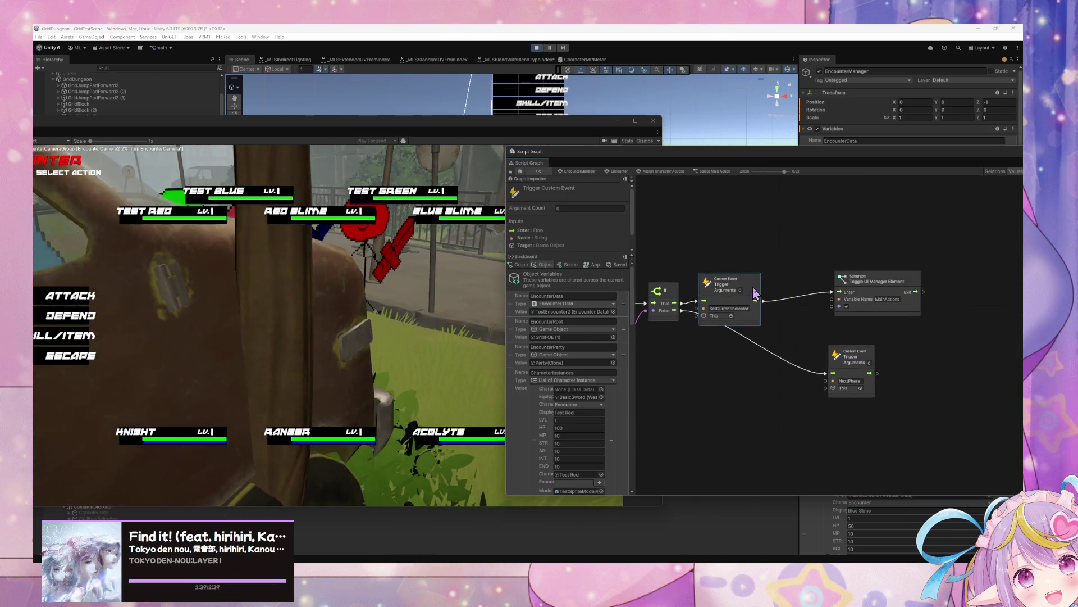
drag(756, 296, 774, 296)
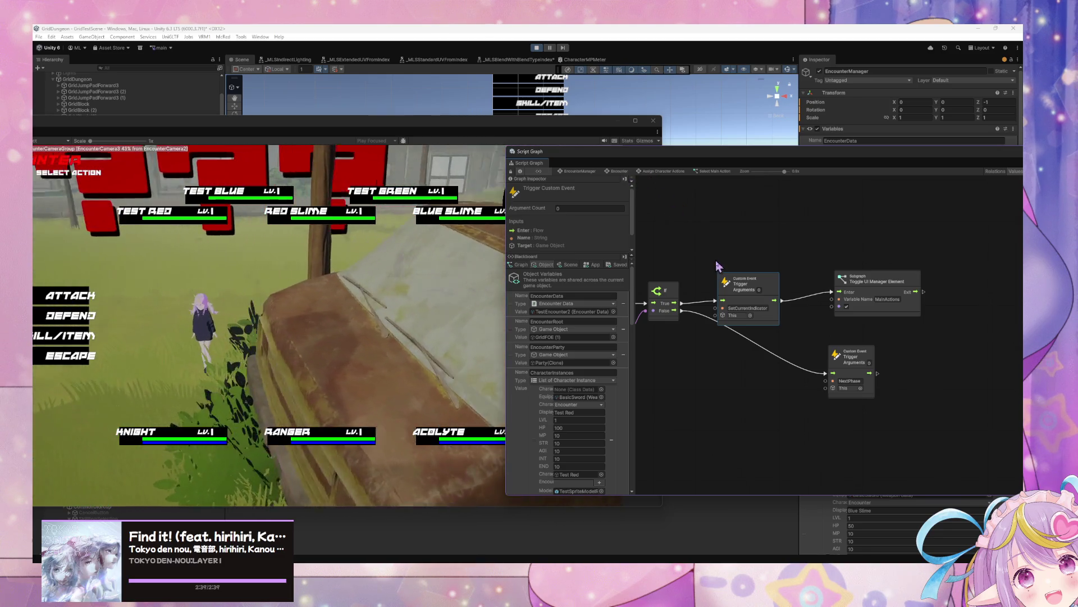
- Scroll the Blackboard variables and return to the Assign Character Actions state graph
scroll(617, 397, down, 10)
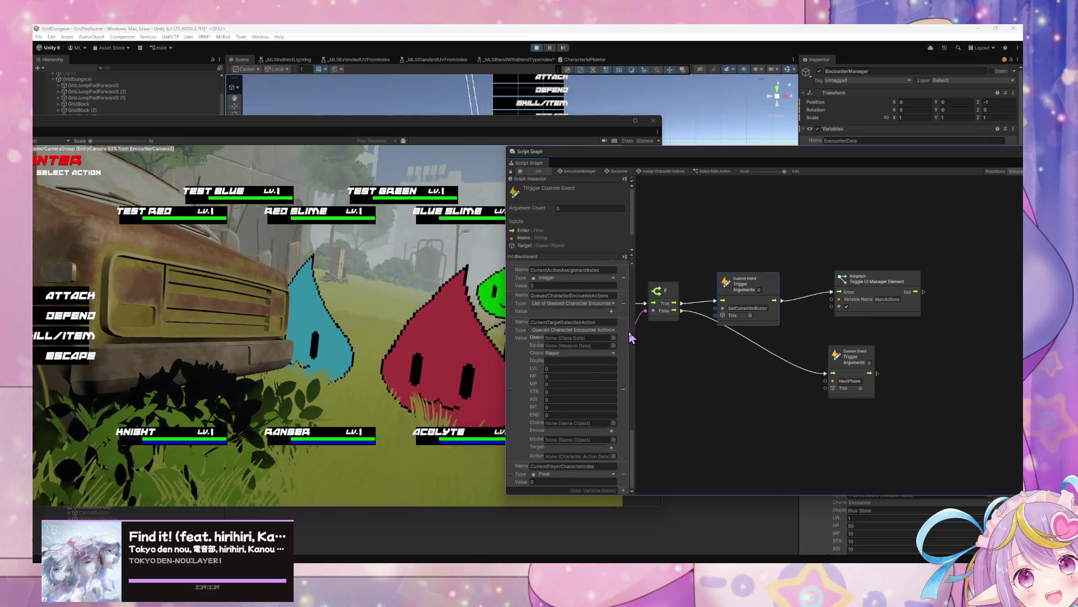
scroll(621, 337, up, 3)
scroll(620, 337, up, 5)
drag(631, 422, 625, 473)
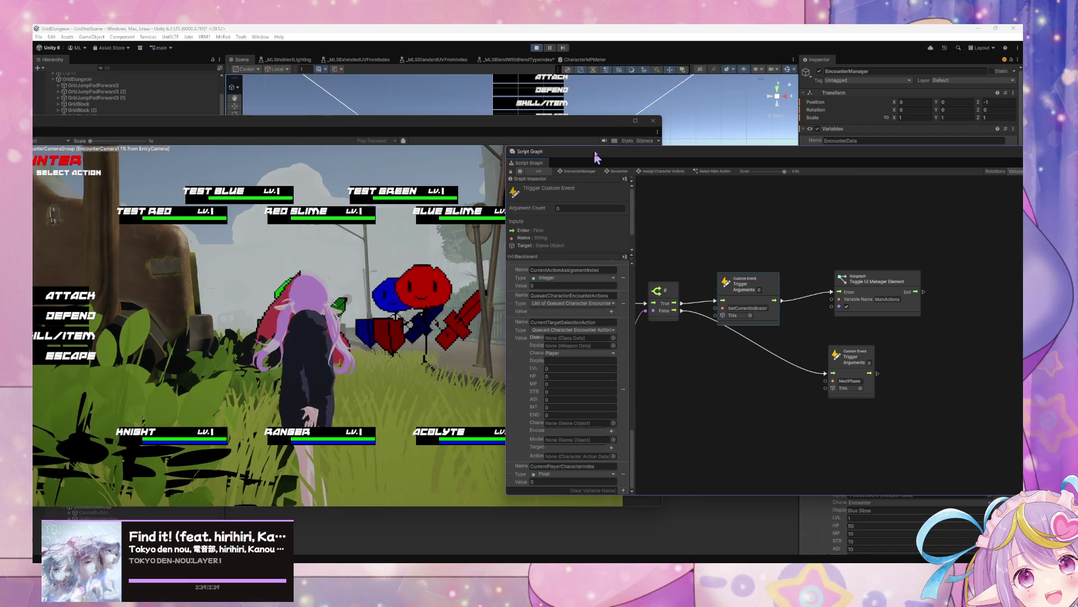
click(646, 171)
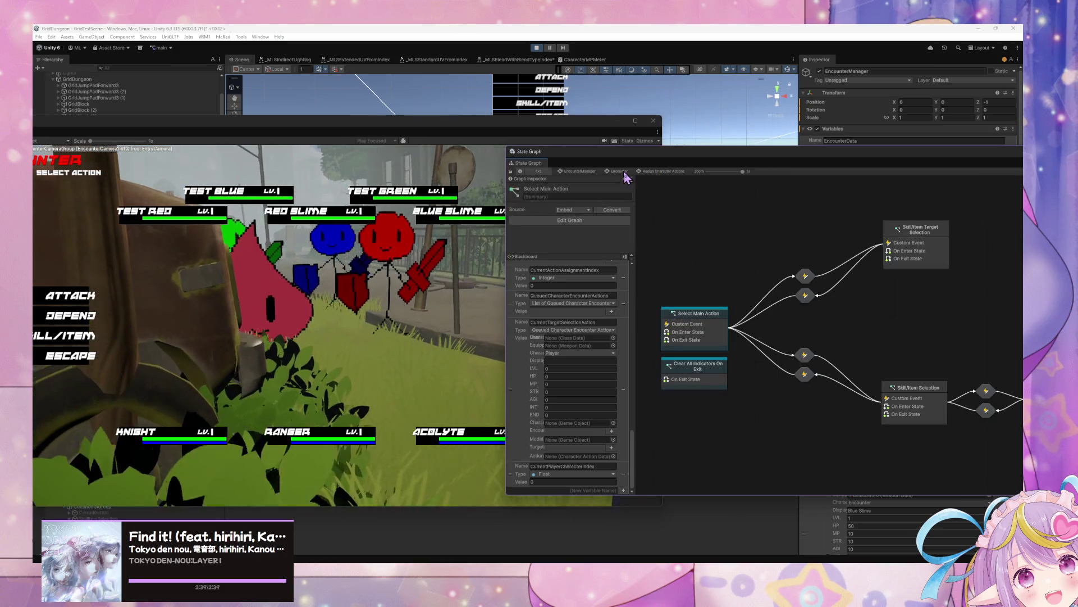
- Open the Skill/Item list in the running game and open Select Main Action's script graph
click(90, 339)
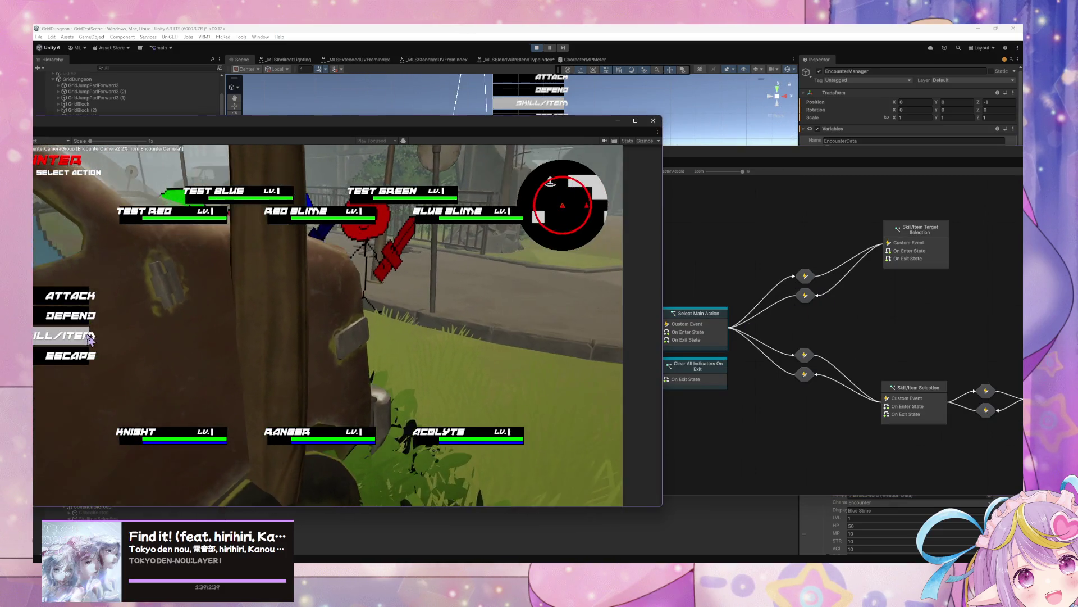
click(90, 337)
click(761, 343)
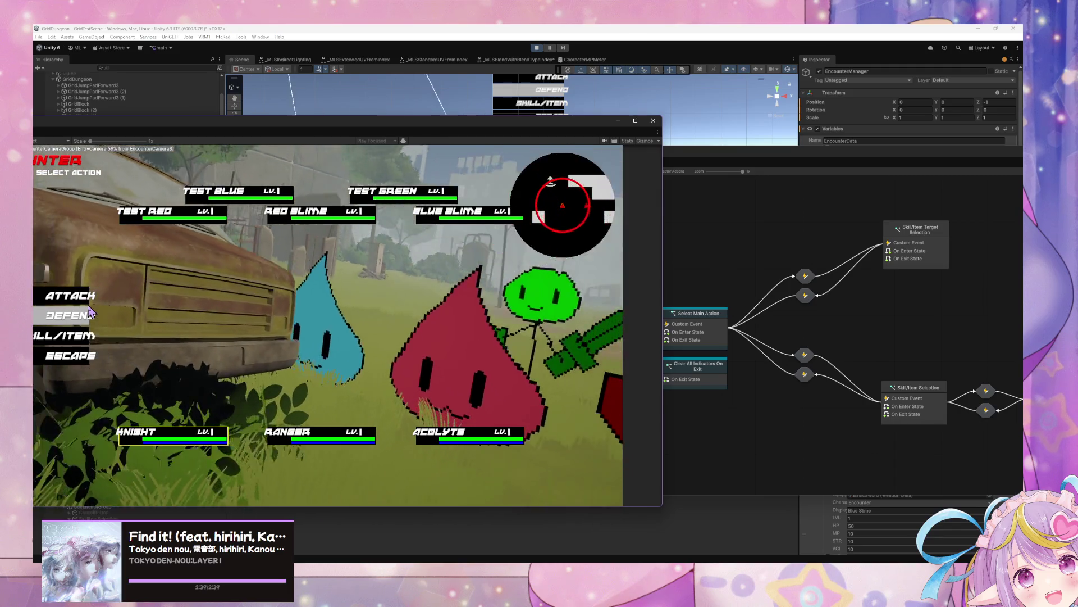
click(709, 335)
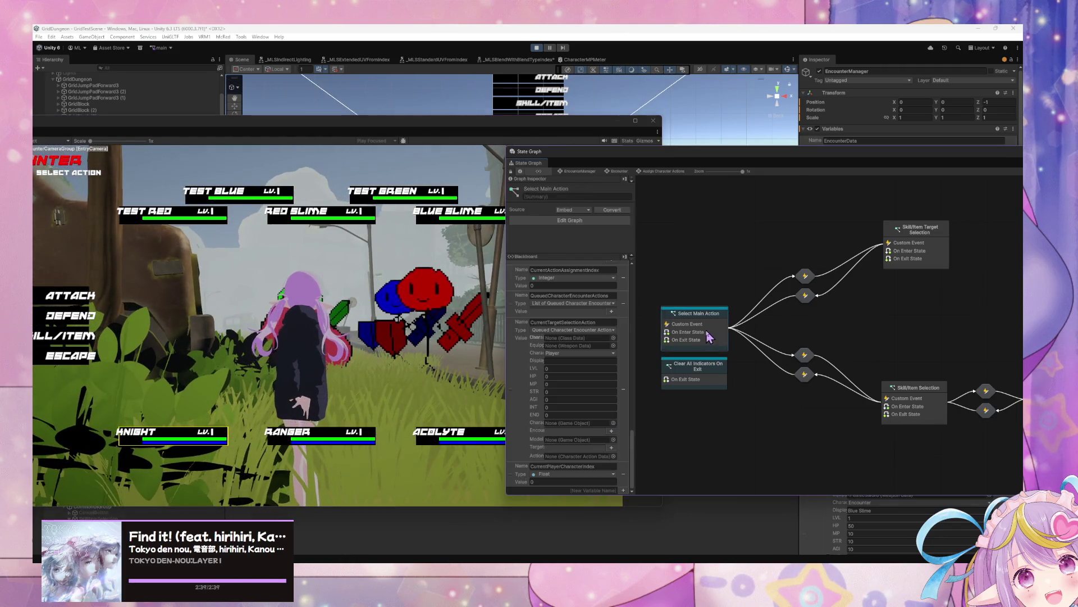
double_click(709, 336)
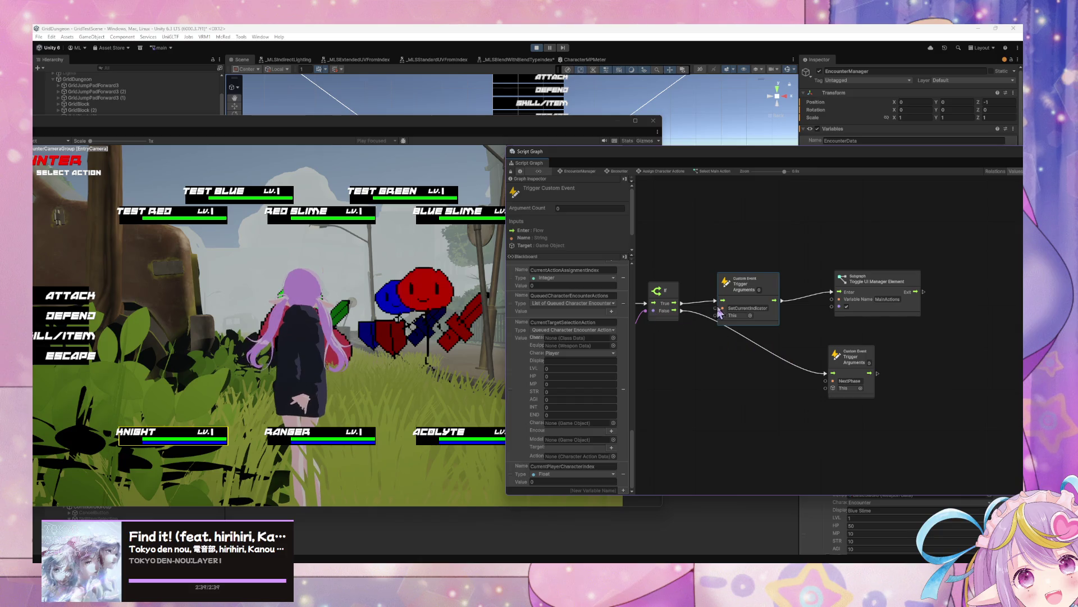
- Return the battle to the action menu and pan the graph to the variable and comparison nodes
click(68, 360)
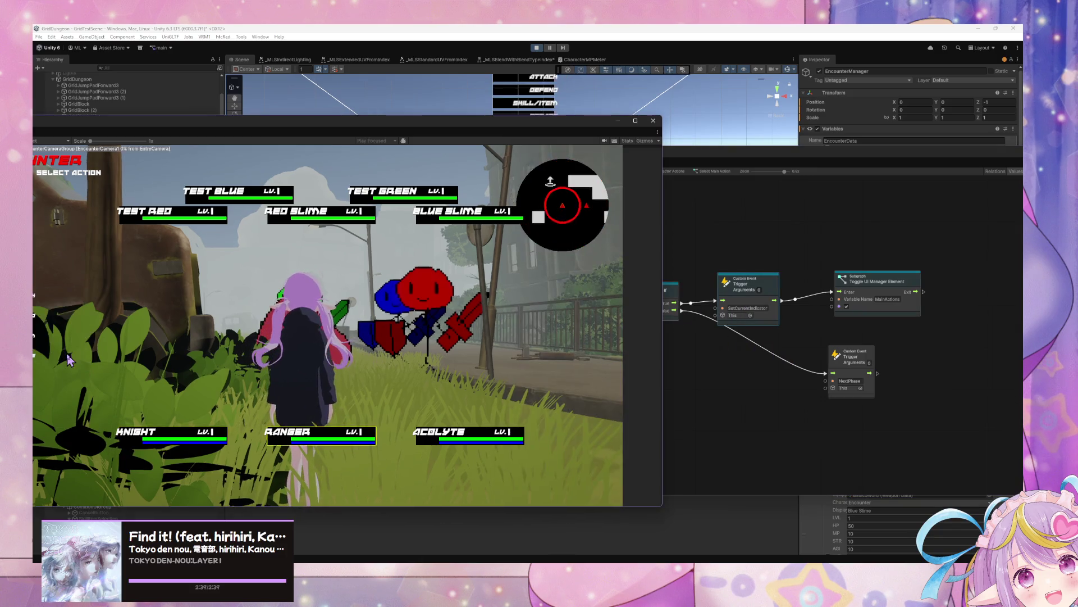
click(69, 360)
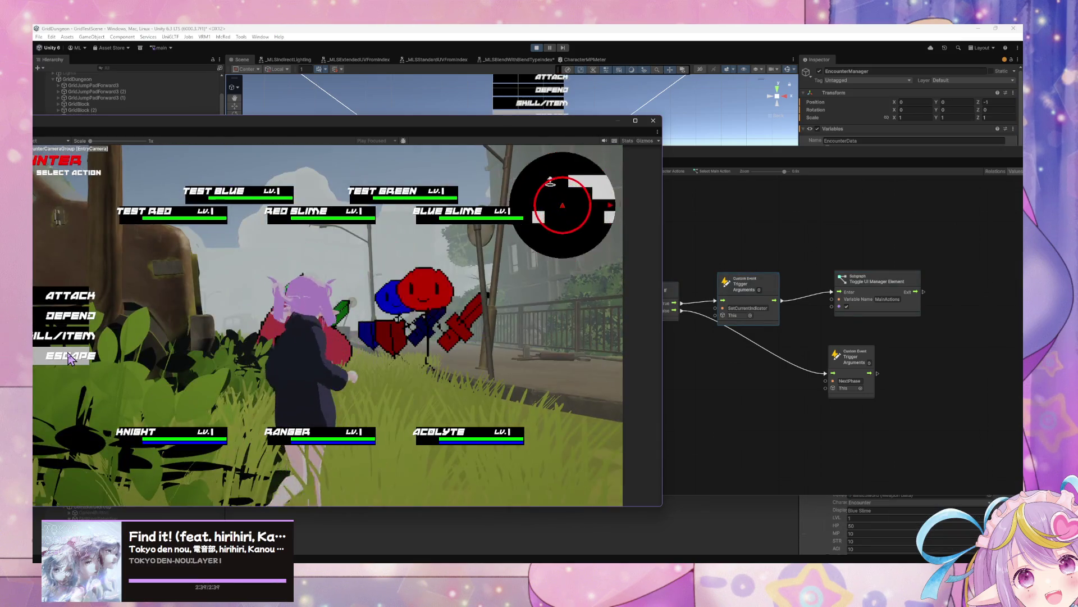
click(765, 408)
drag(765, 409, 879, 399)
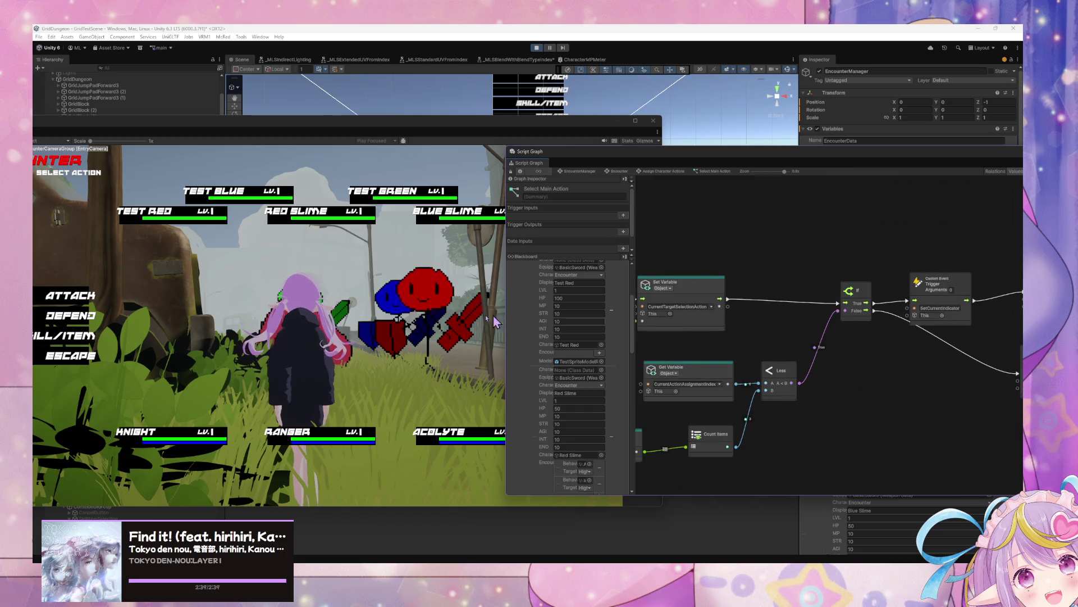
- Test Escape, then Attack followed by Cancel back to action selection, then Escape again
click(398, 330)
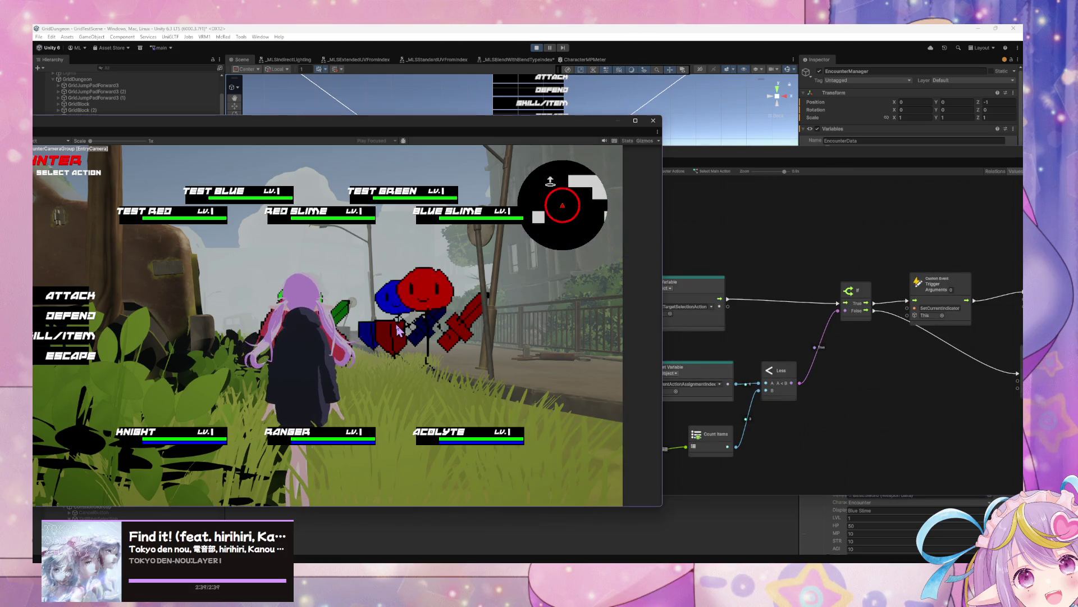
click(75, 359)
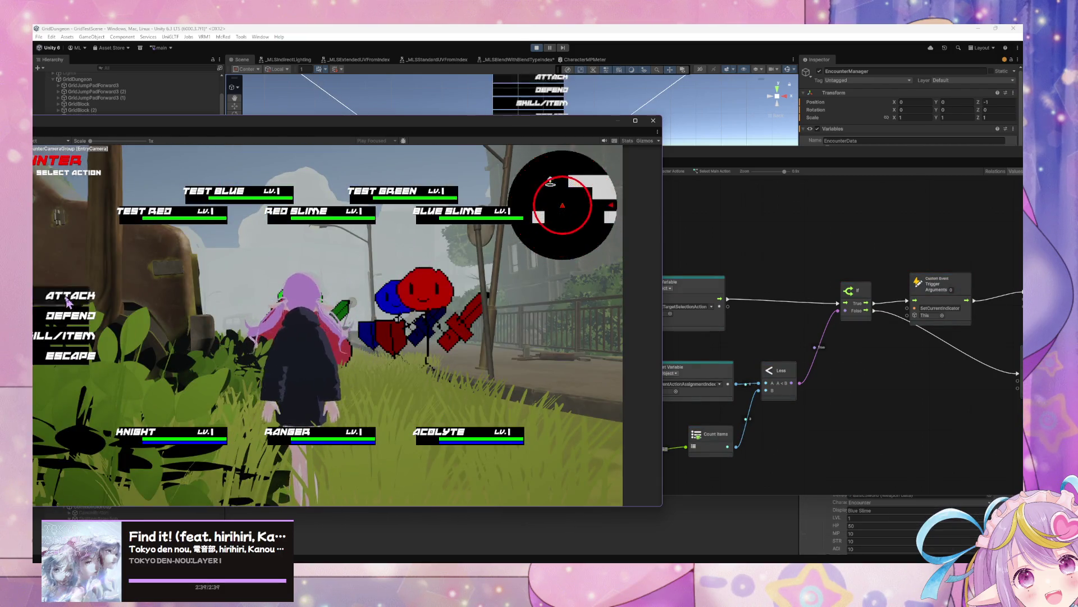
click(66, 301)
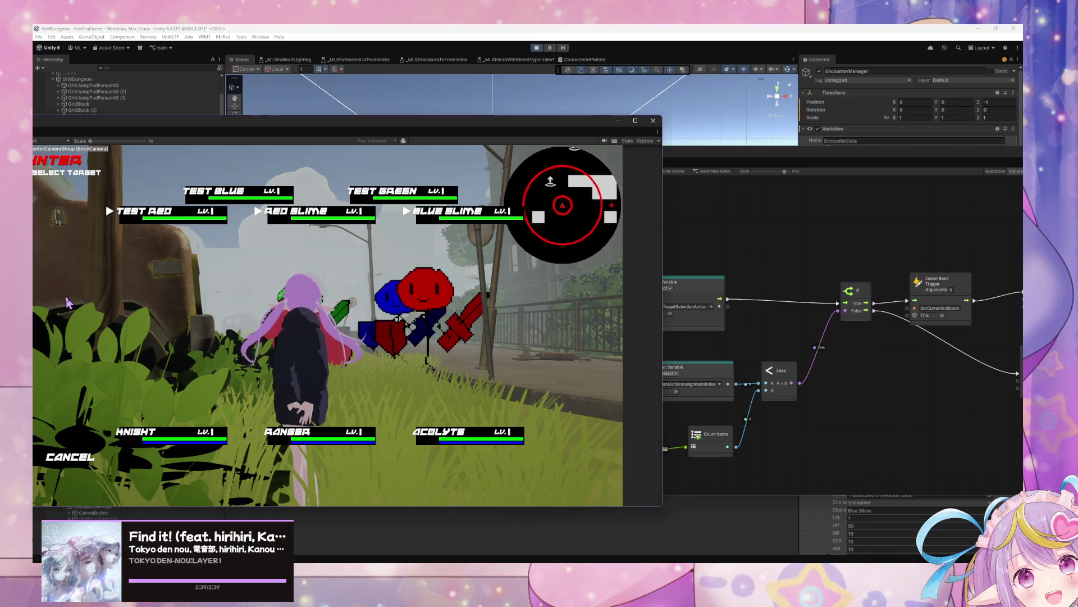
click(74, 456)
click(86, 354)
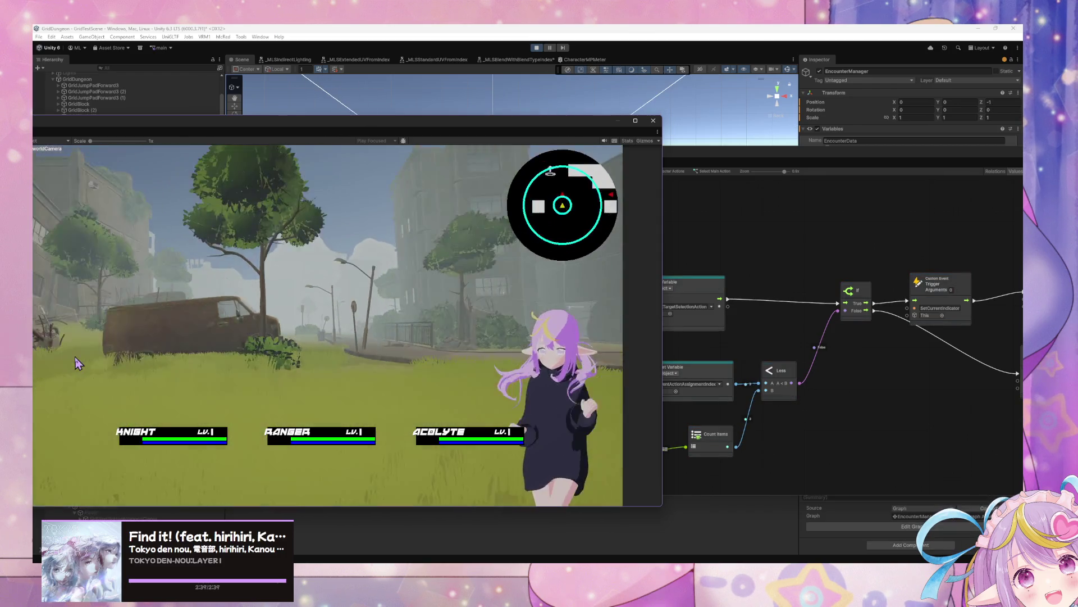
- Choose Attack to enter target selection, move the game window and pan the graph to earlier nodes
click(953, 347)
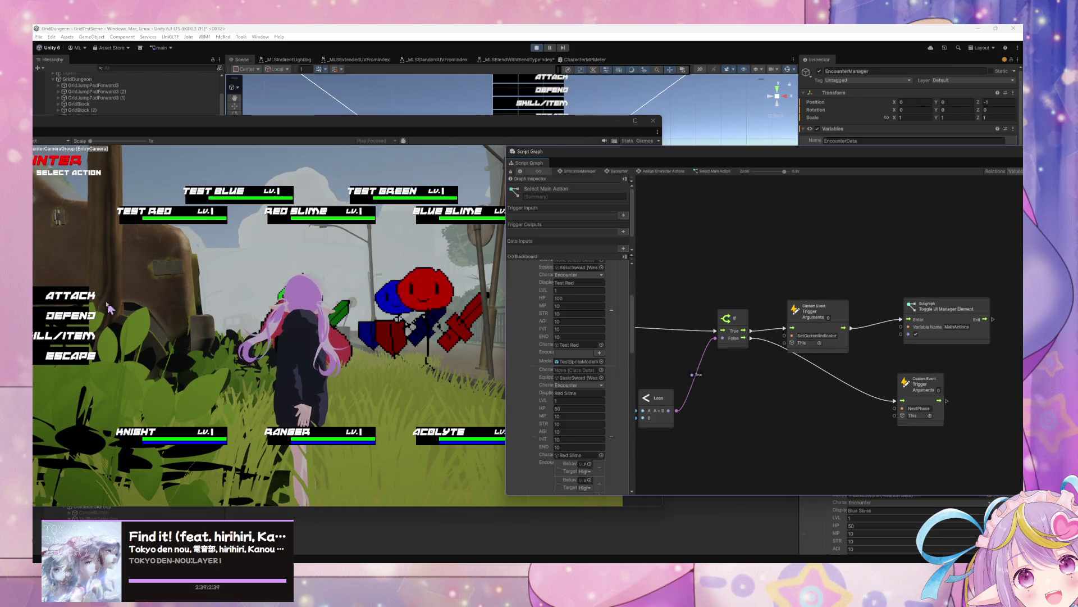
click(81, 302)
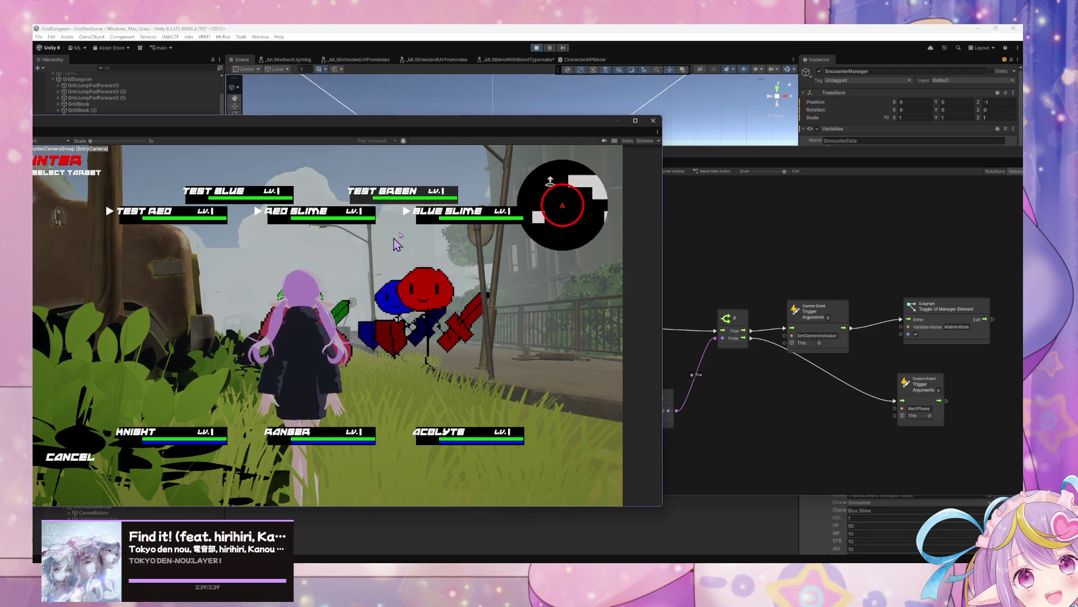
drag(436, 127, 295, 111)
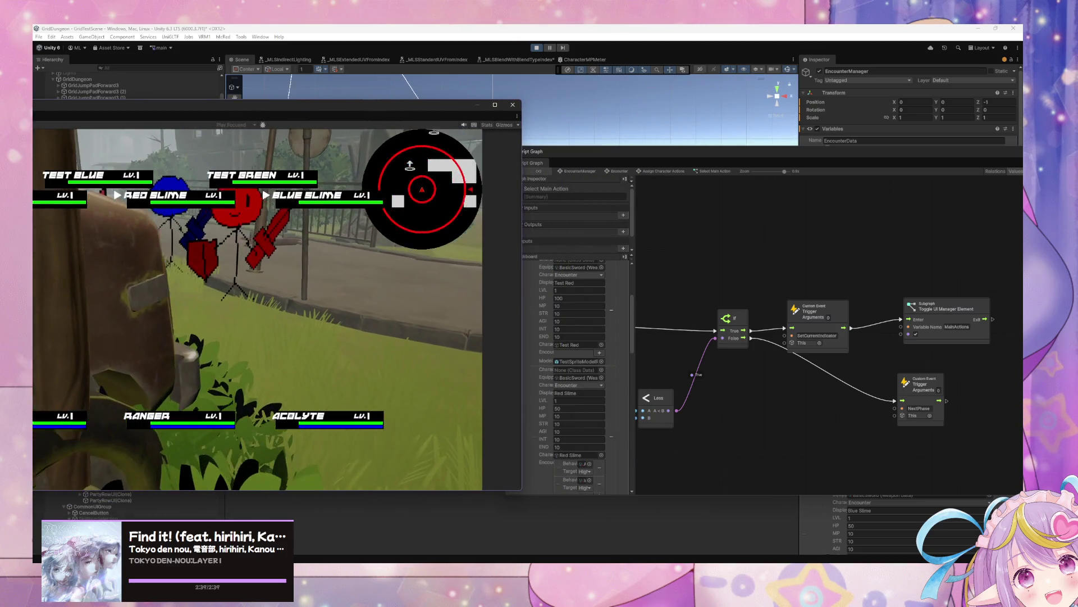
mouse_move(652, 409)
mouse_down()
mouse_move(764, 406)
mouse_move(715, 405)
mouse_move(702, 418)
mouse_up()
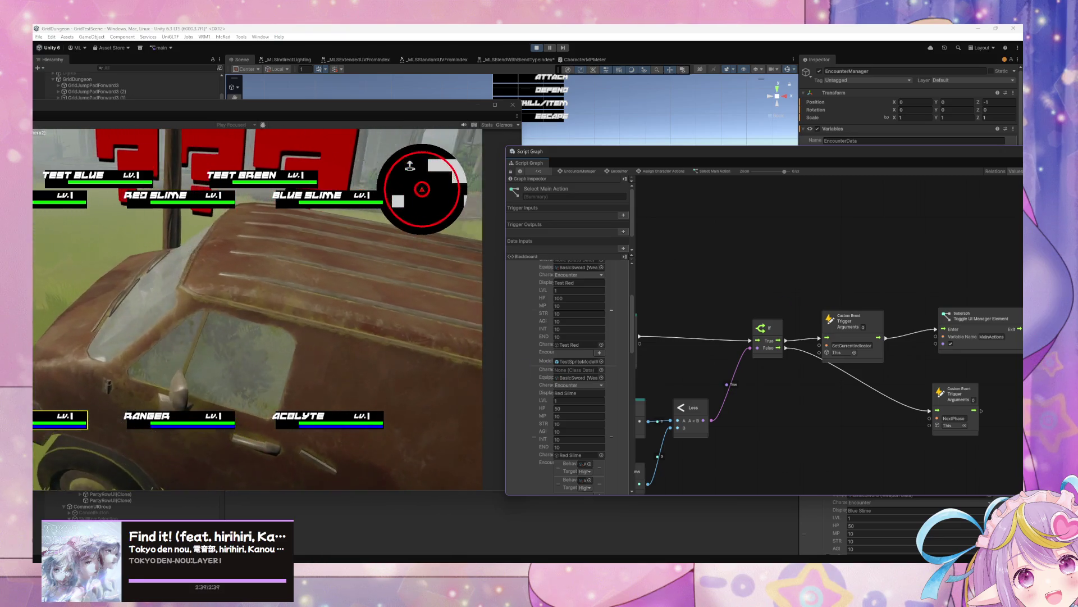
- Move the selection to Ranger and confirm with Return to leave the encounter
click(337, 337)
key(Right)
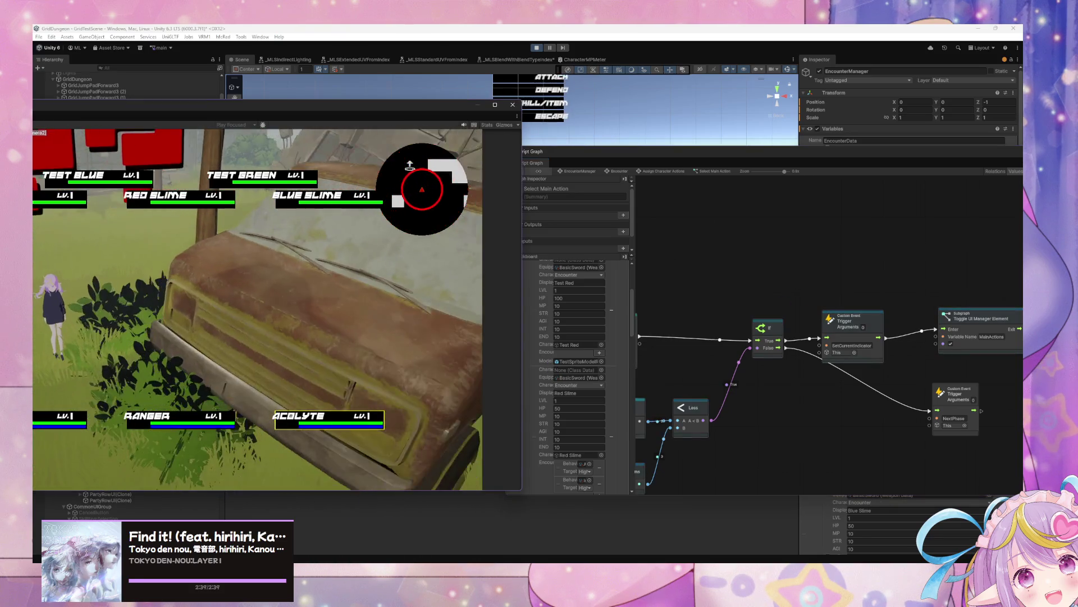
key(Return)
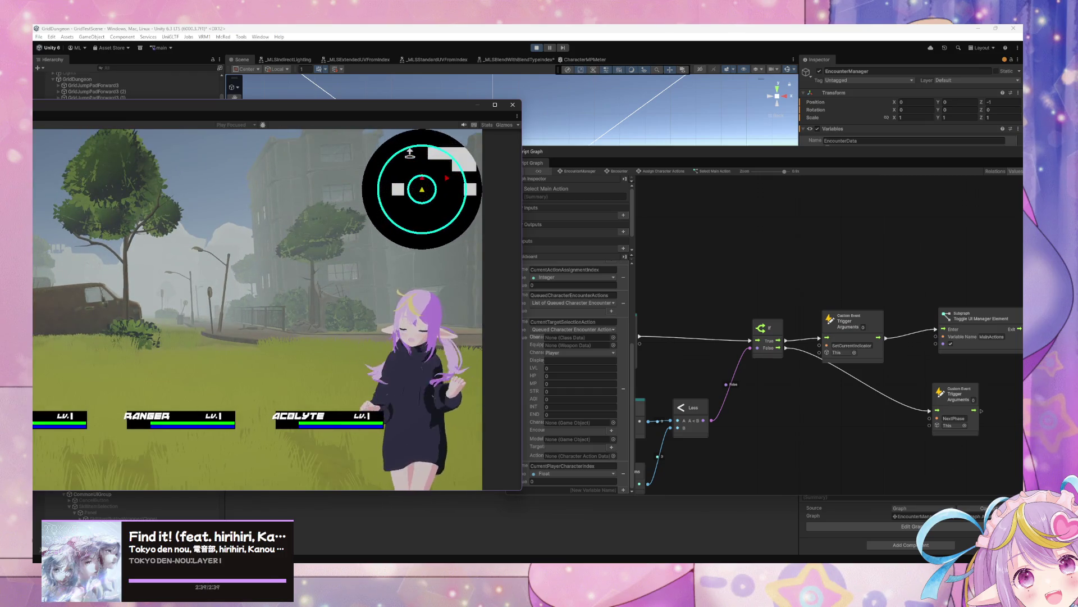
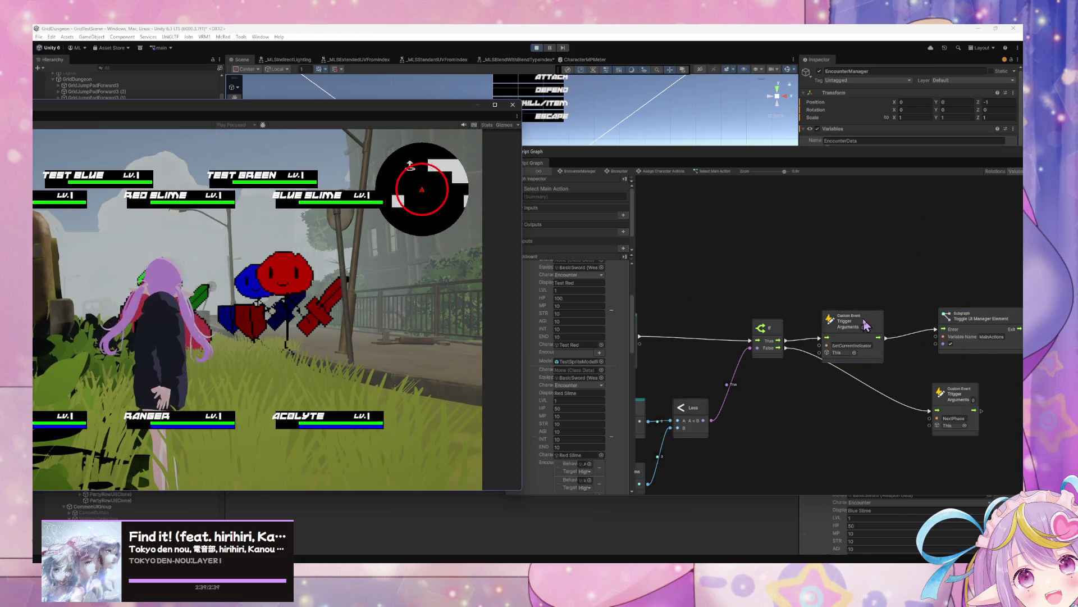
- Add a Wait For Seconds node beside the NextPhase event and give it a 0.1 second delay
drag(865, 324, 881, 326)
scroll(787, 329, left, 5)
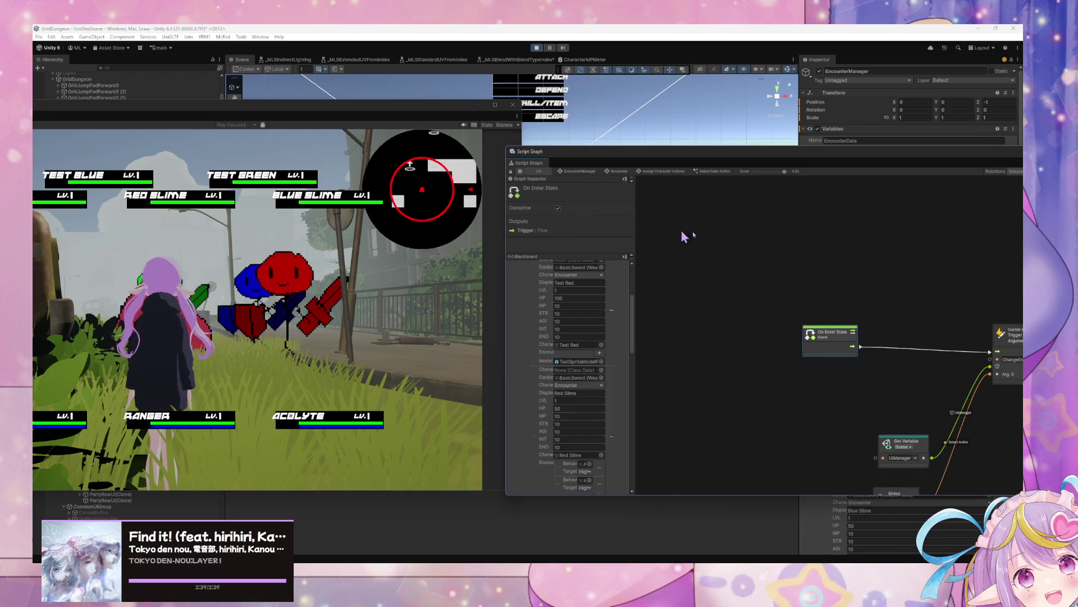
scroll(747, 264, right, 5)
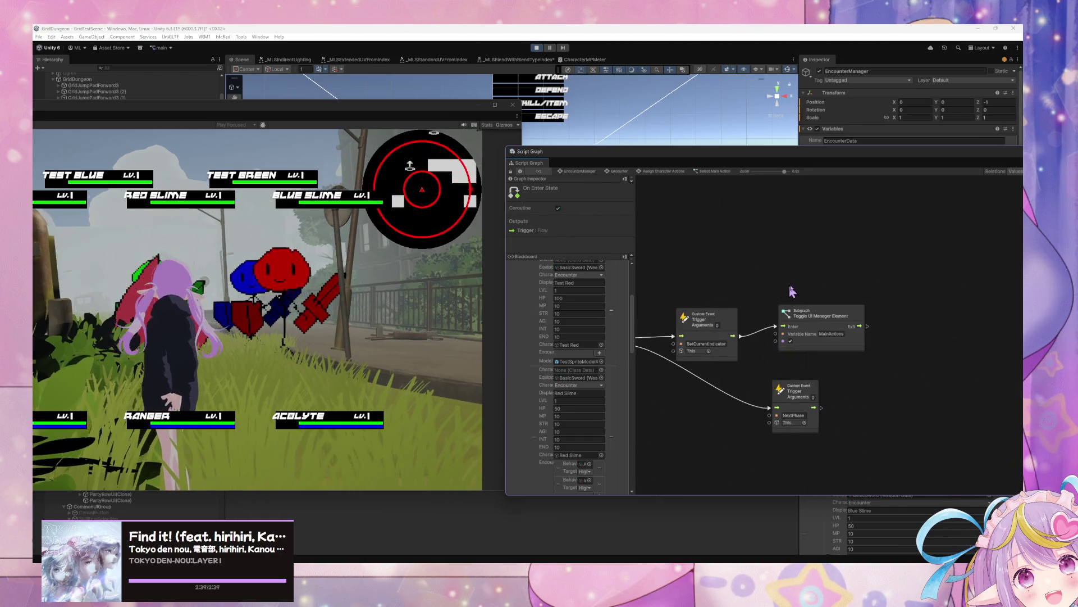
right_click(752, 397)
click(759, 401)
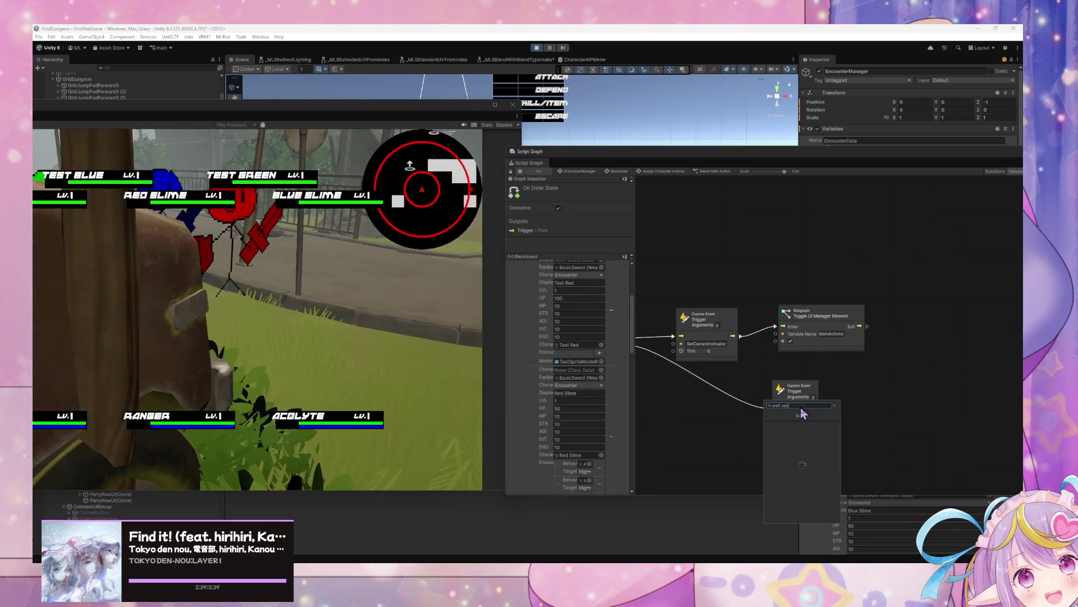
text(sec)
click(812, 426)
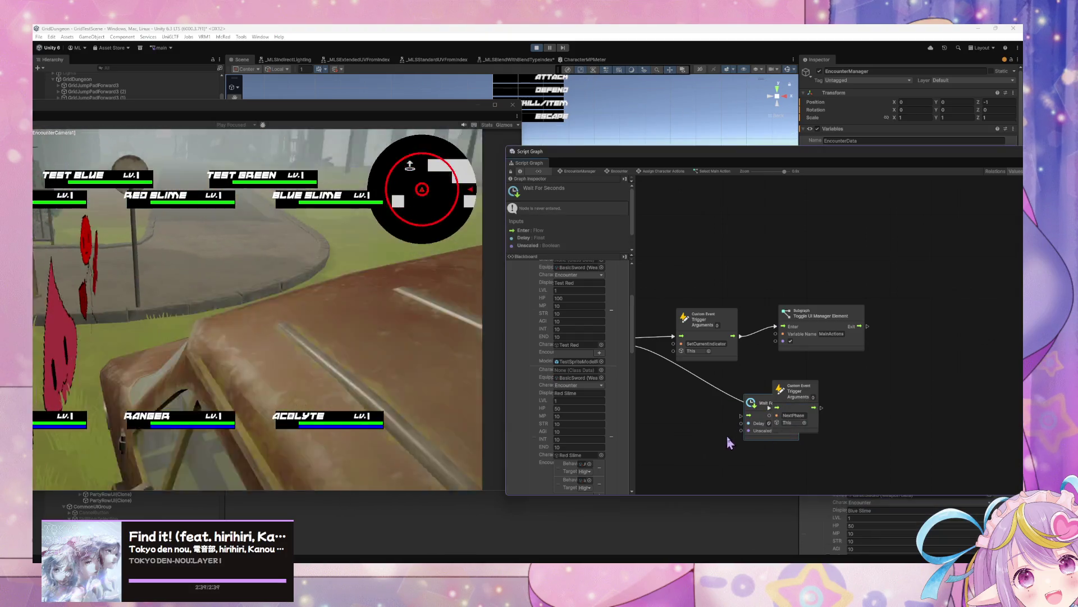
drag(758, 405, 674, 403)
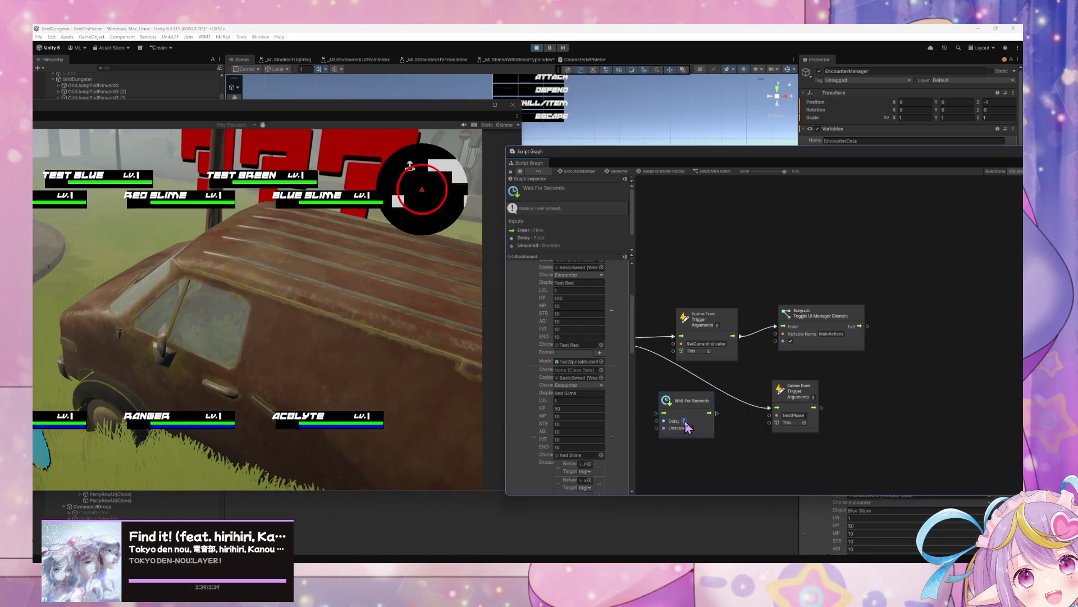
text(0.1)
mouse_move(640, 342)
mouse_down()
mouse_move(701, 344)
mouse_move(724, 413)
mouse_move(733, 337)
mouse_up()
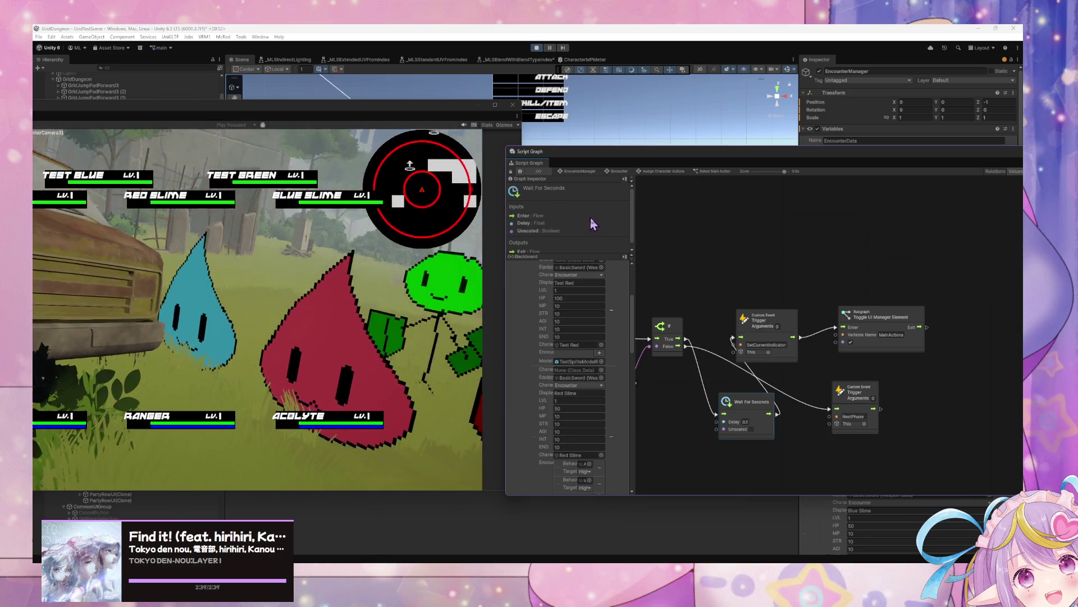
- Link the wait node's Exit to NextPhase, drop the If True link, then walk toward the slimes
click(396, 247)
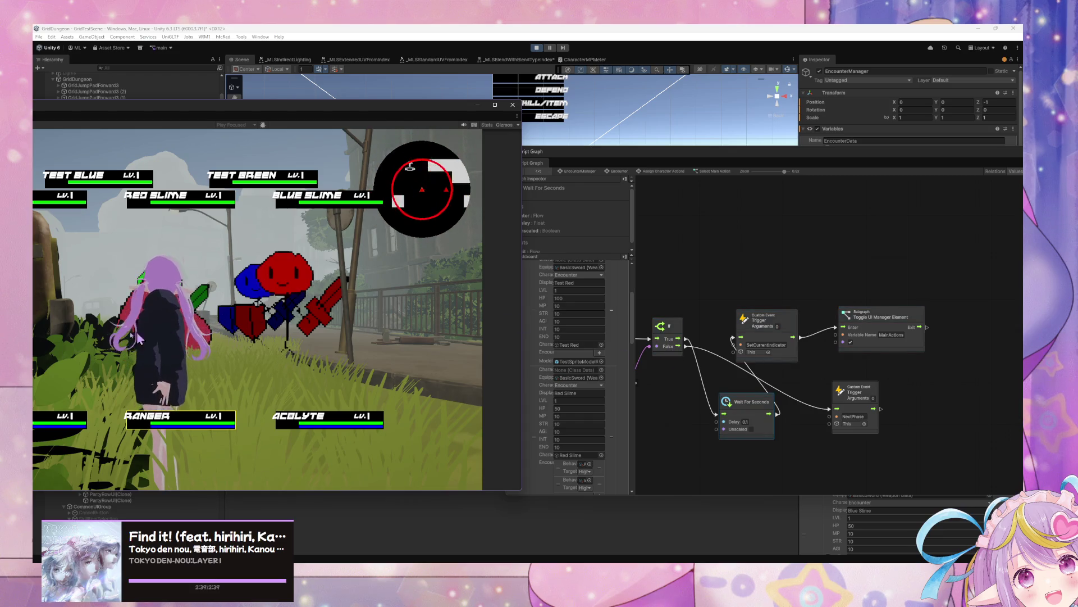
click(691, 344)
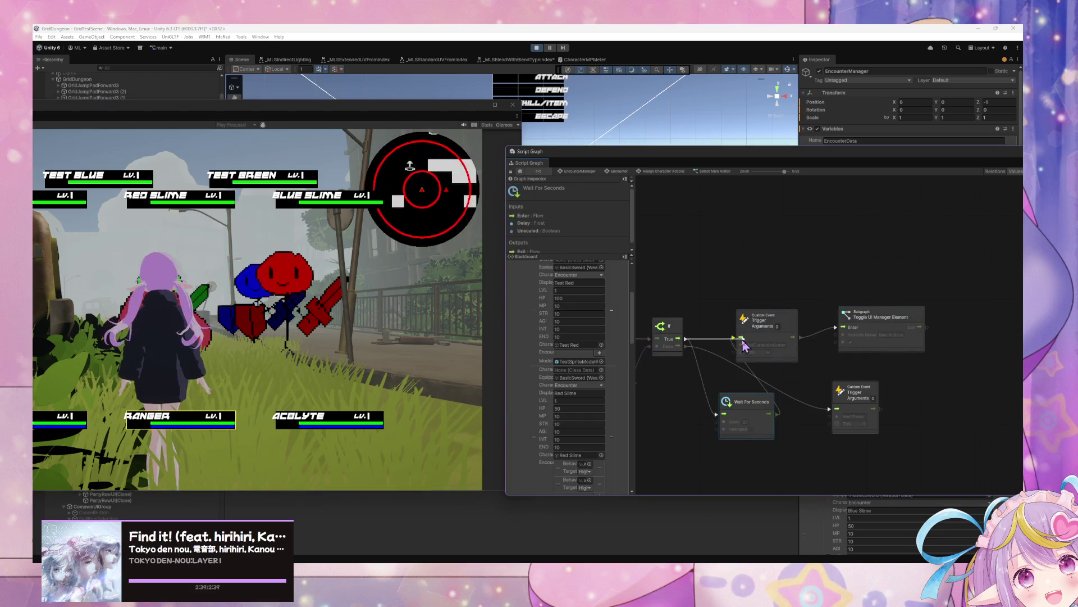
click(186, 335)
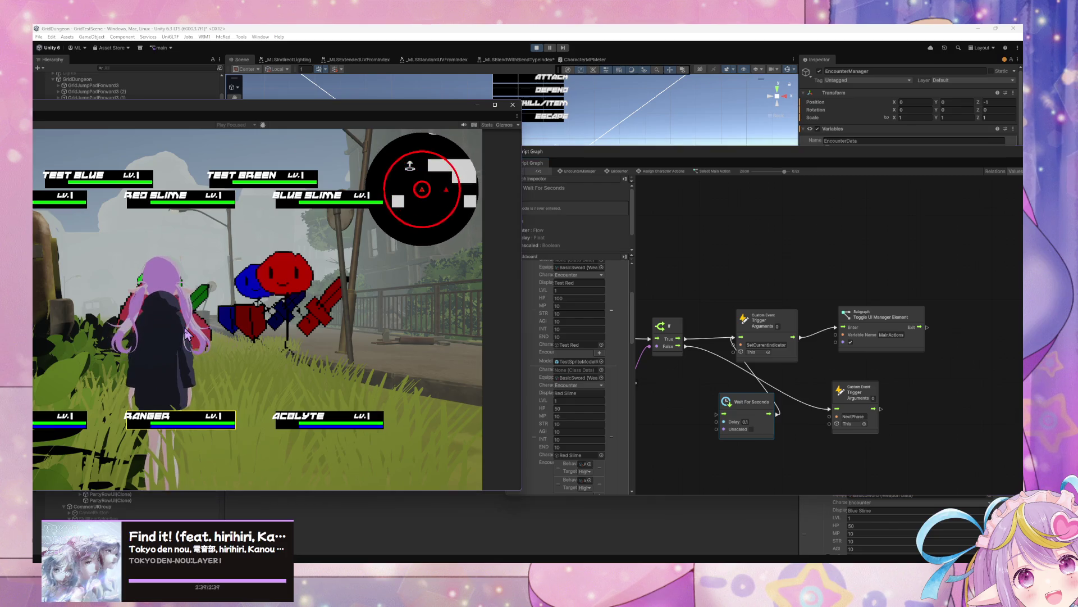
key(s)
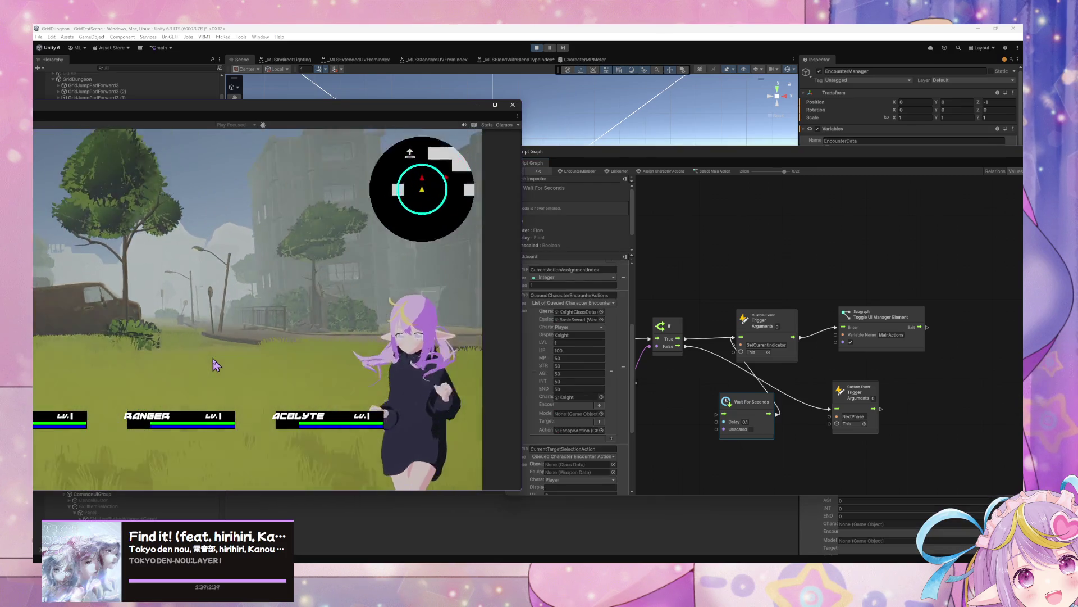
key(w)
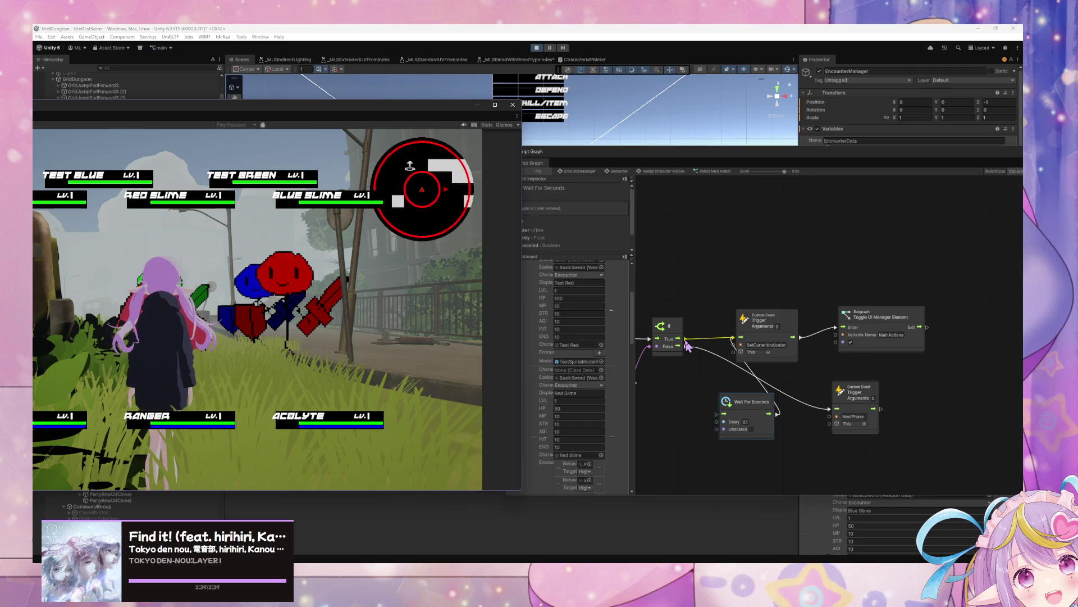
key(d)
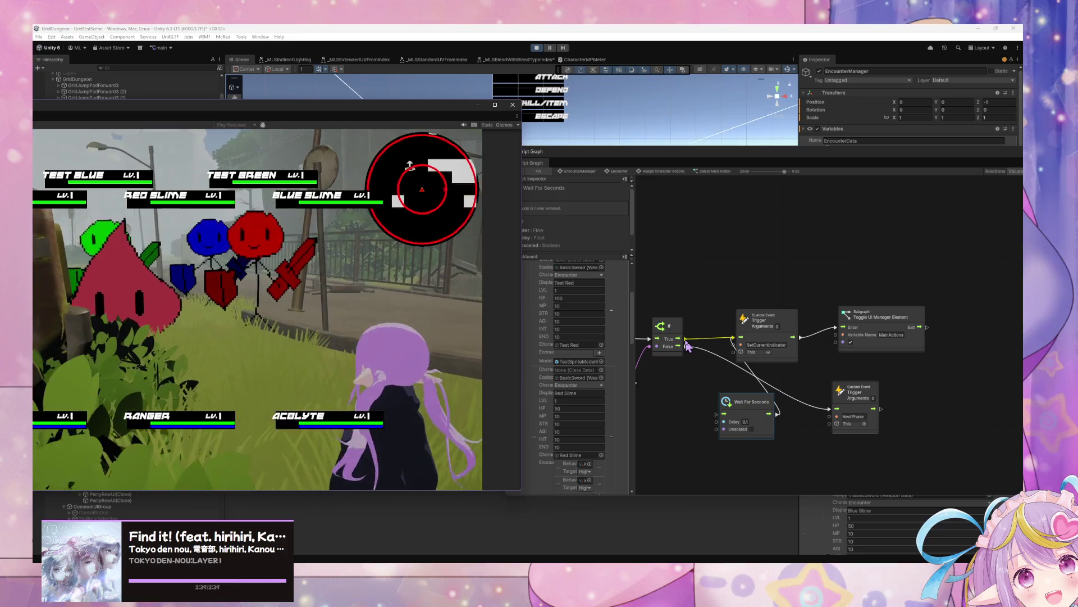
key(a)
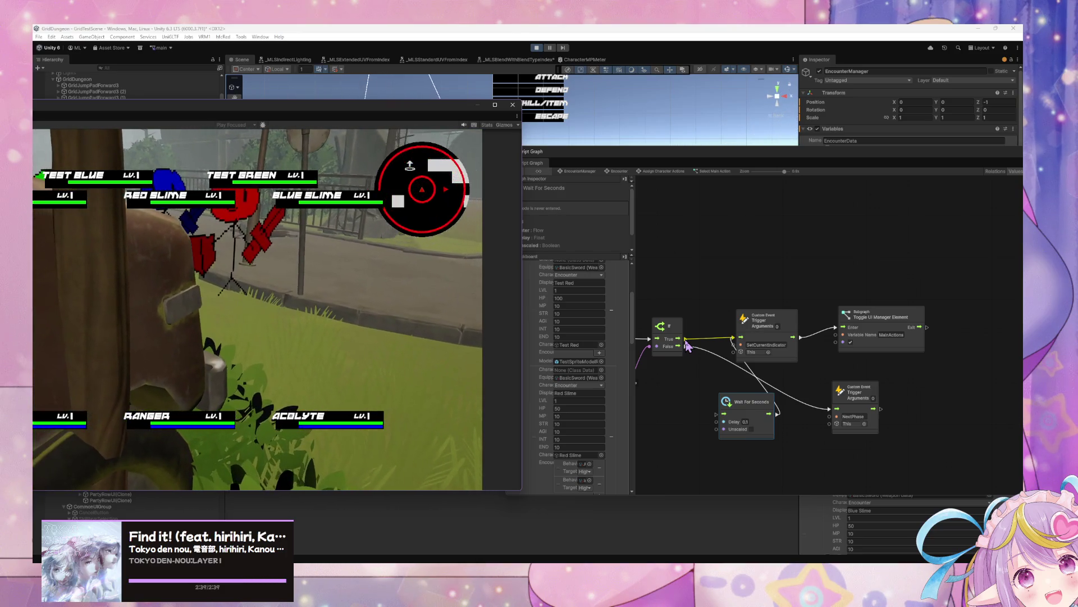
key(w)
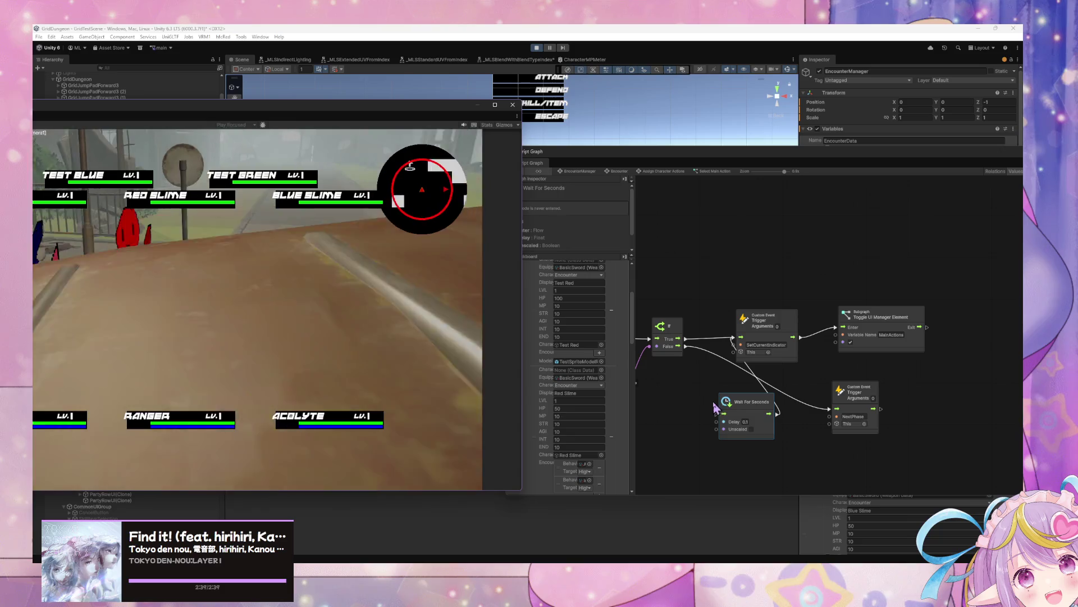
drag(723, 405, 964, 378)
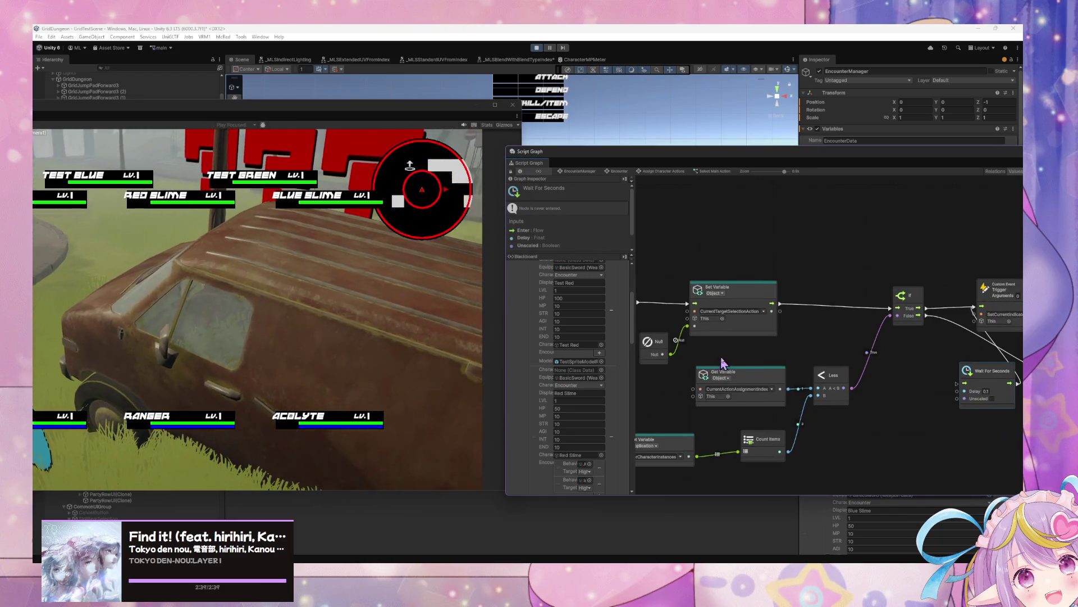
- Connect the If node's False output to the Wait For Seconds Enter port
drag(723, 362, 670, 360)
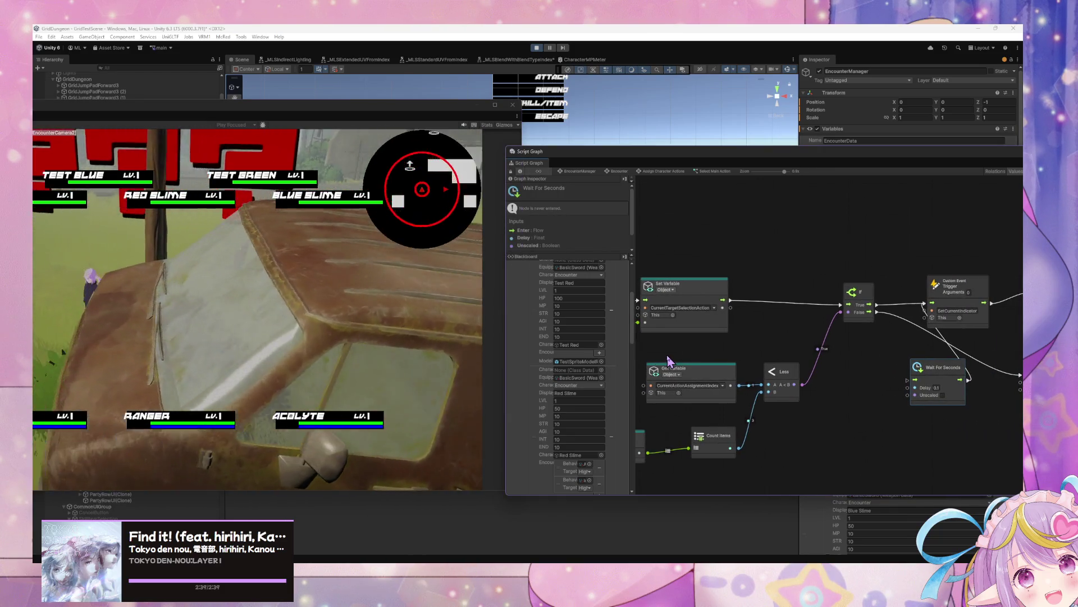
drag(667, 356, 617, 357)
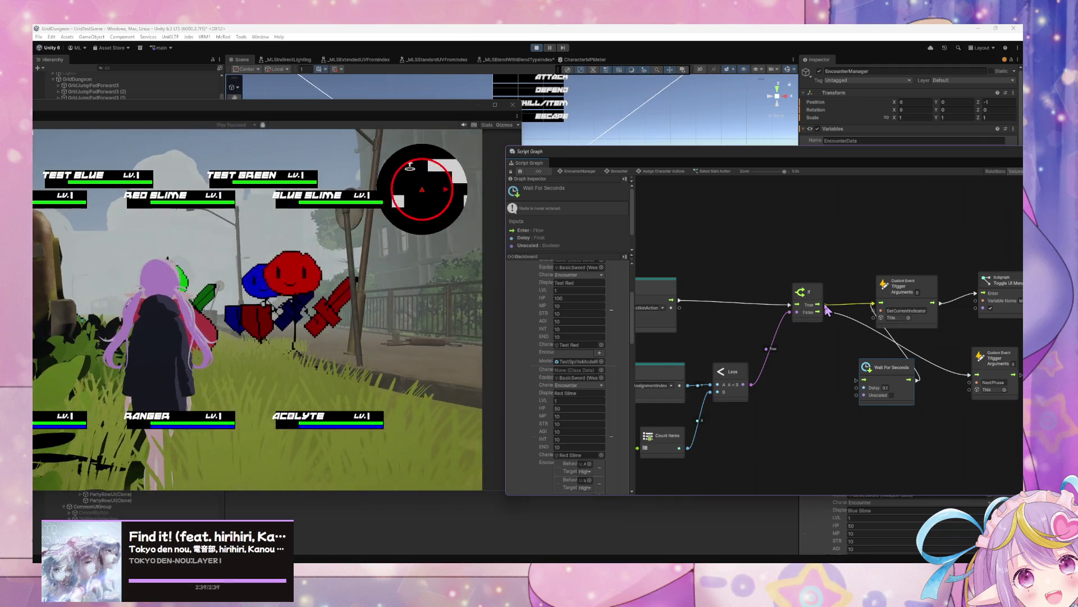
mouse_move(827, 309)
mouse_down()
mouse_move(853, 370)
mouse_move(884, 368)
mouse_up()
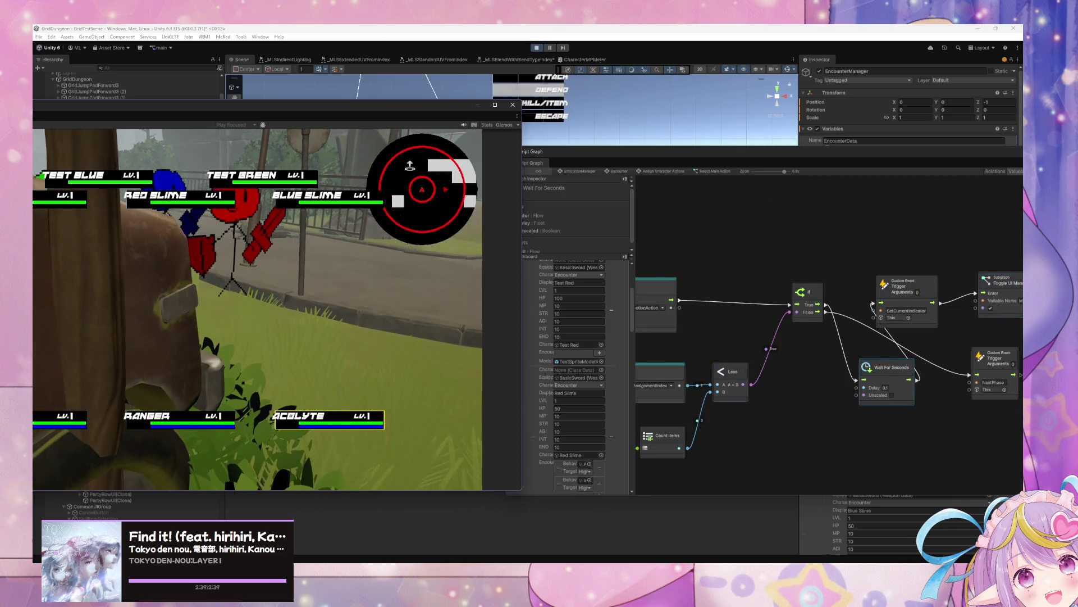
- Confirm the first attack target and pass the turn through Ranger to Acolyte
click(174, 201)
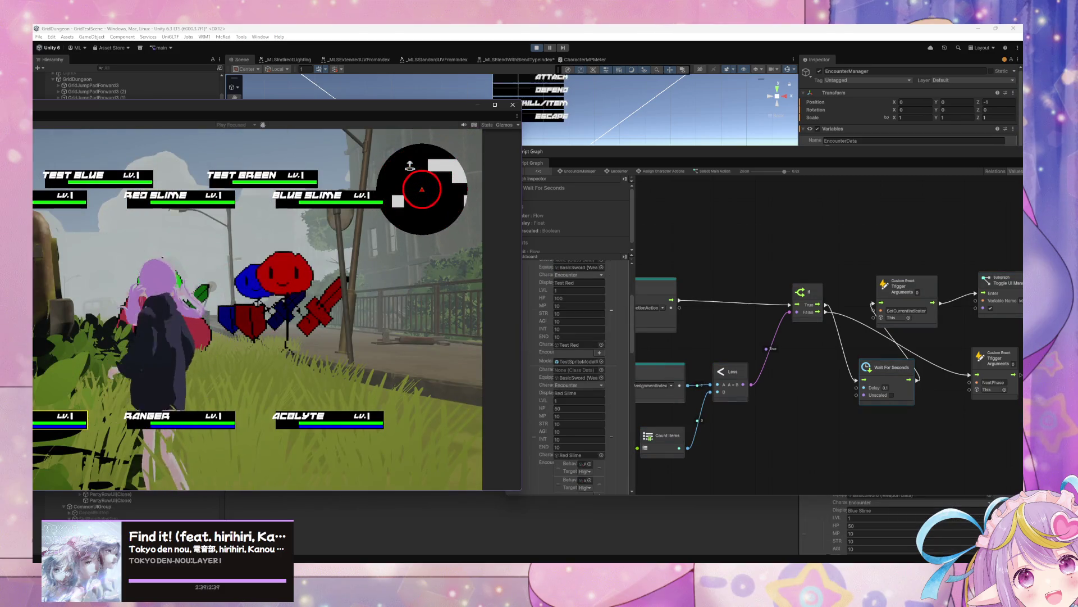
key(Return)
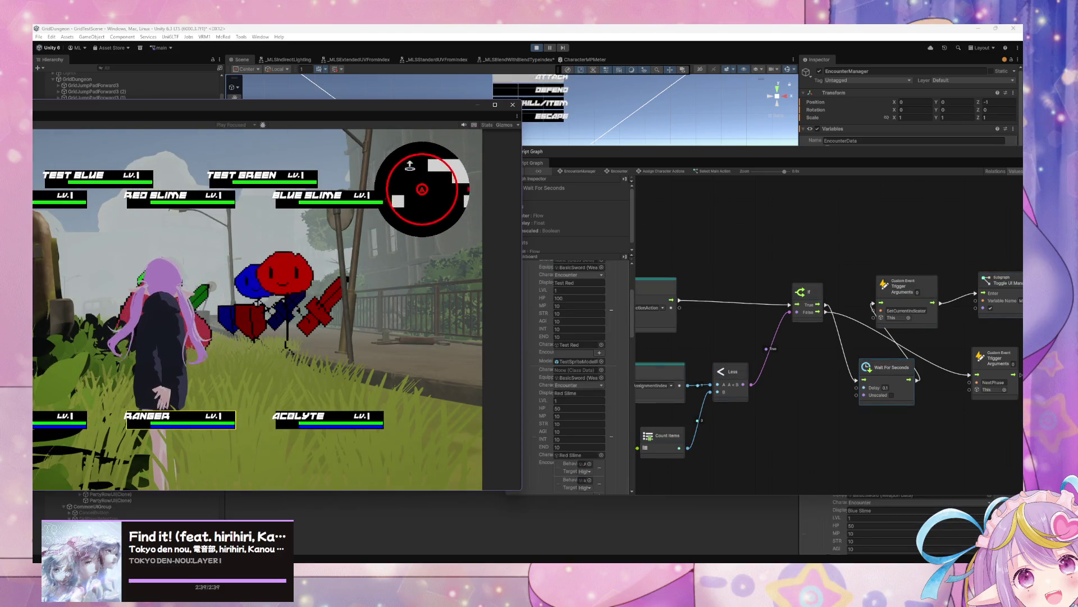
key(Return)
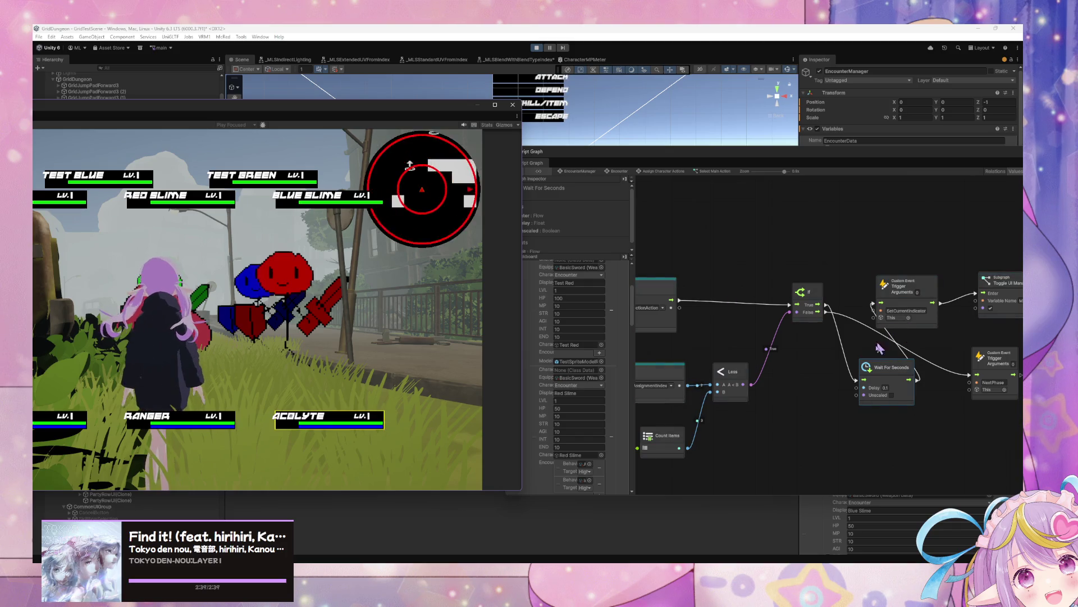
- Change the Wait For Seconds delay to 0.05 and return to the running game
click(887, 388)
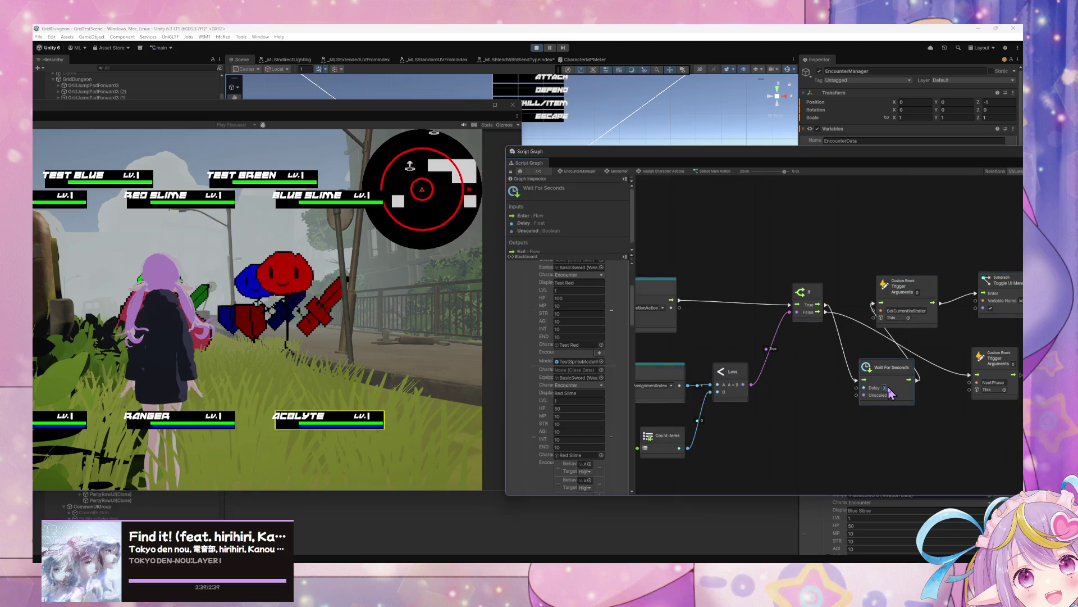
text(0.05)
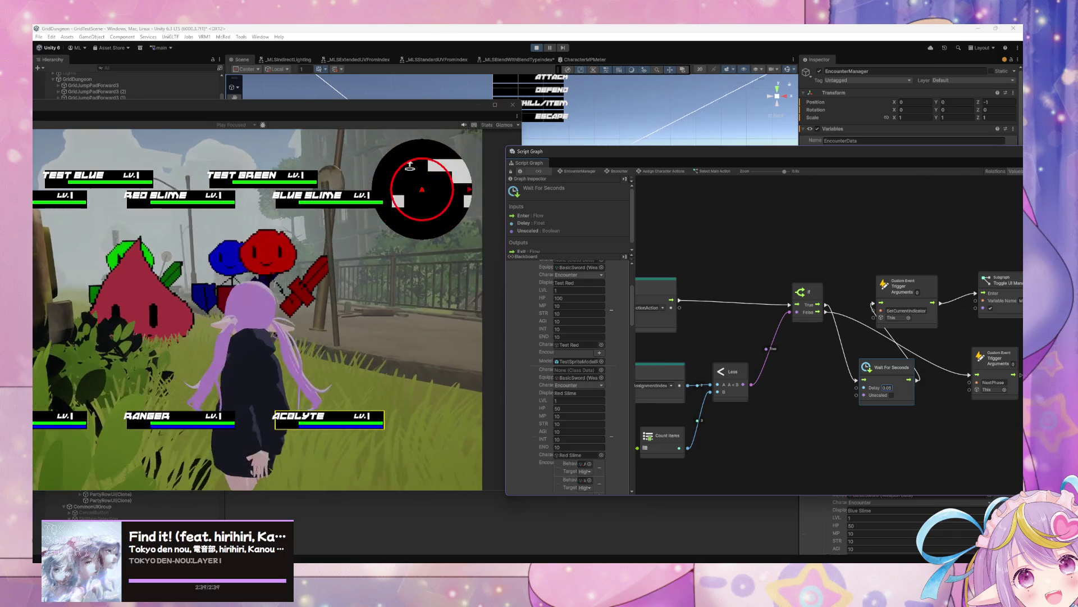
click(257, 309)
- Attack with each party member until the battle ends, then stop Play mode
key(Escape)
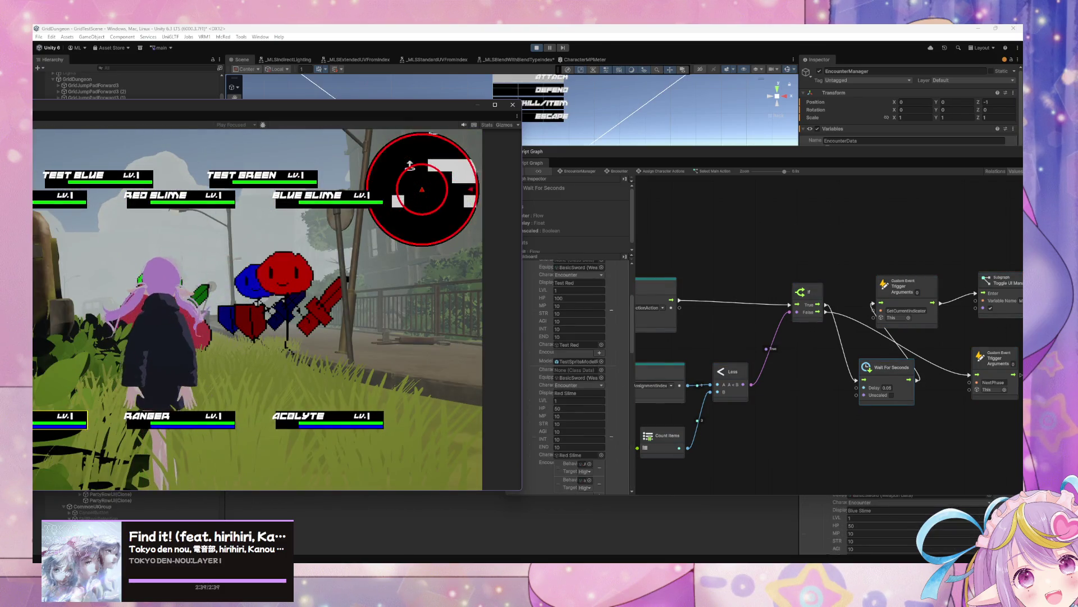
key(Return)
key(Return)
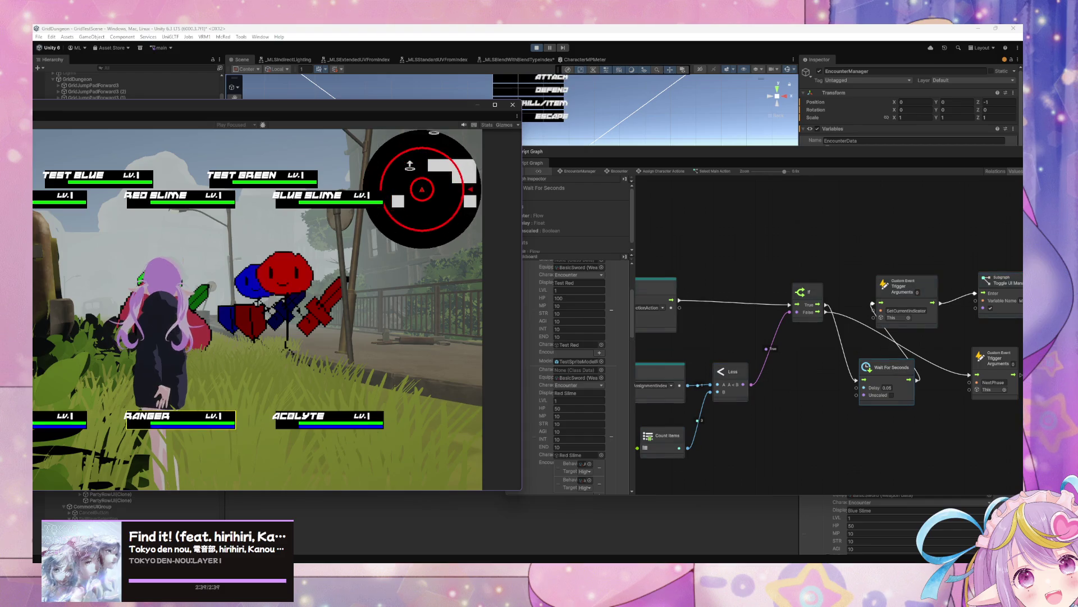
key(Return)
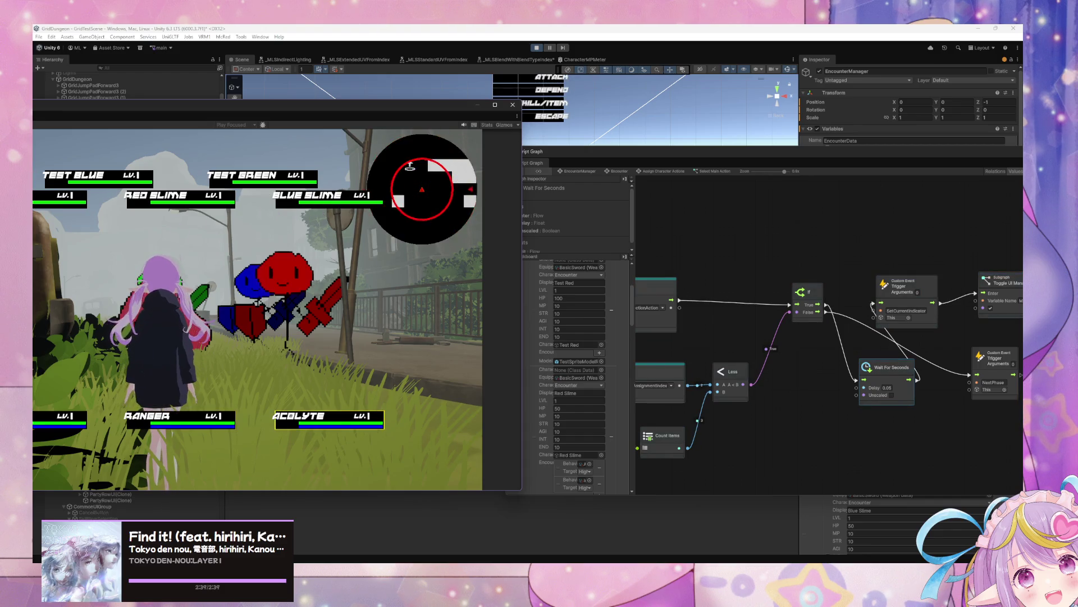
key(Return)
key(Return)
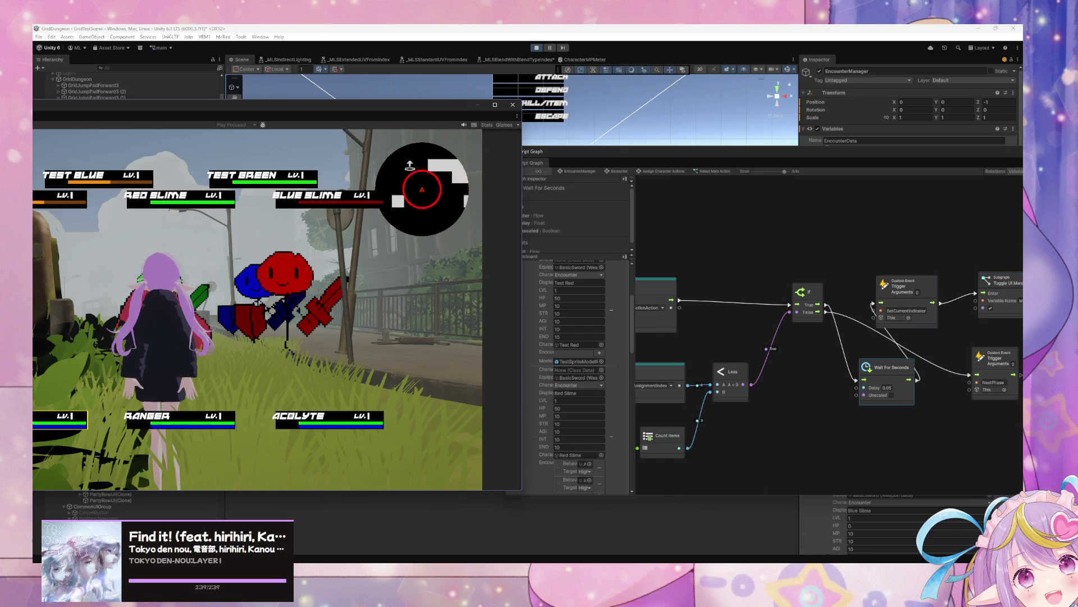
key(Return)
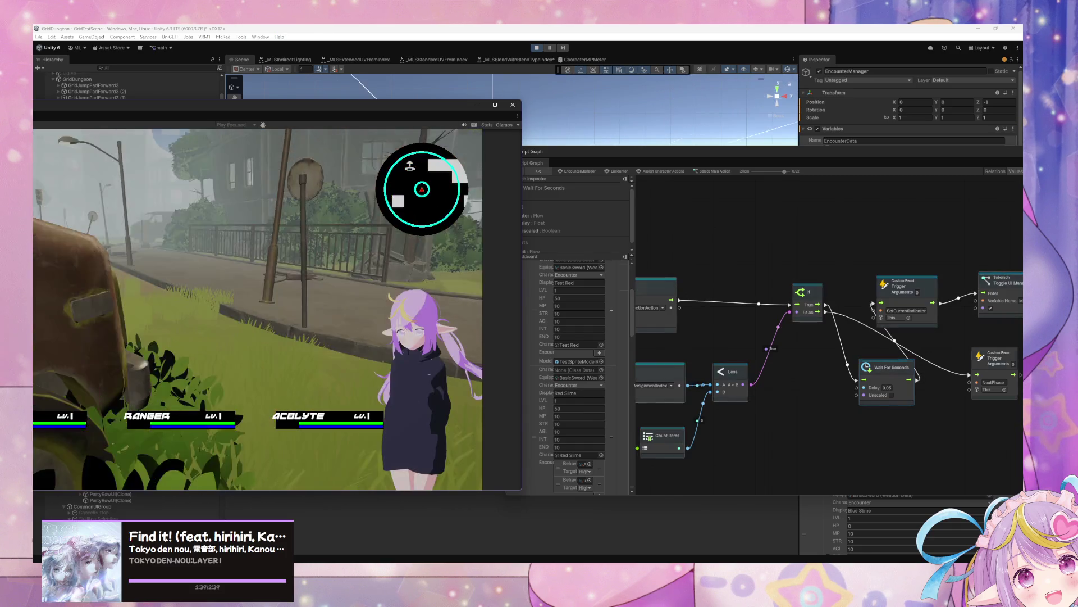
drag(462, 106, 935, 102)
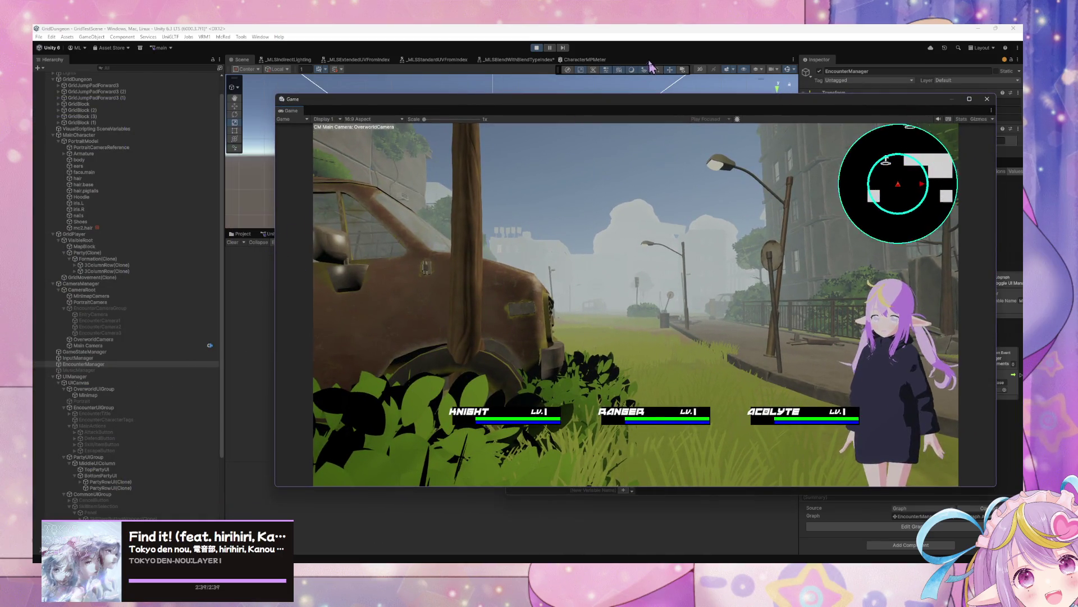
key(ctrl+p)
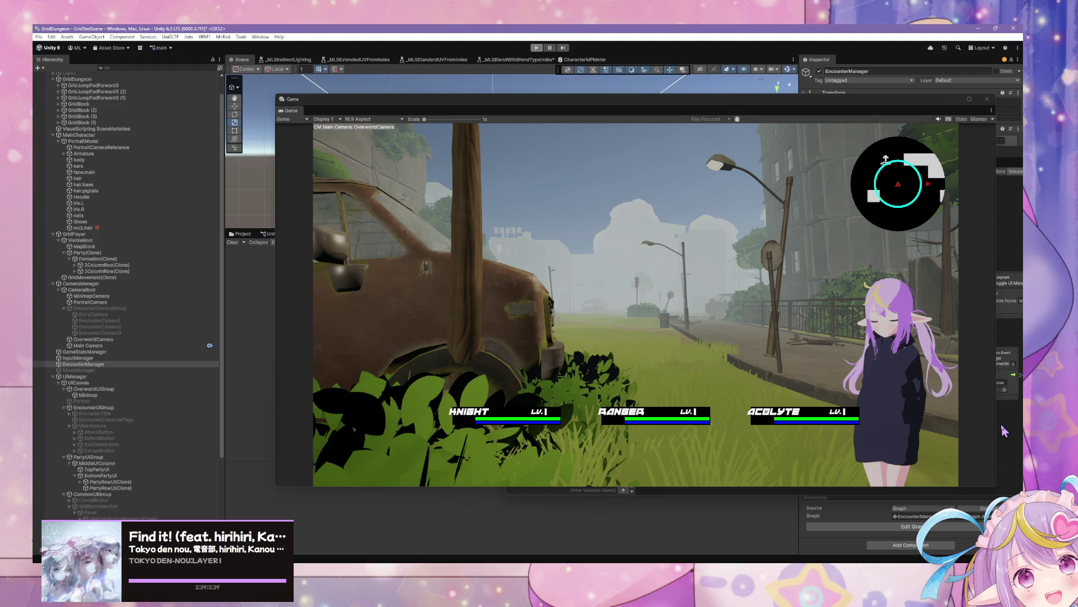